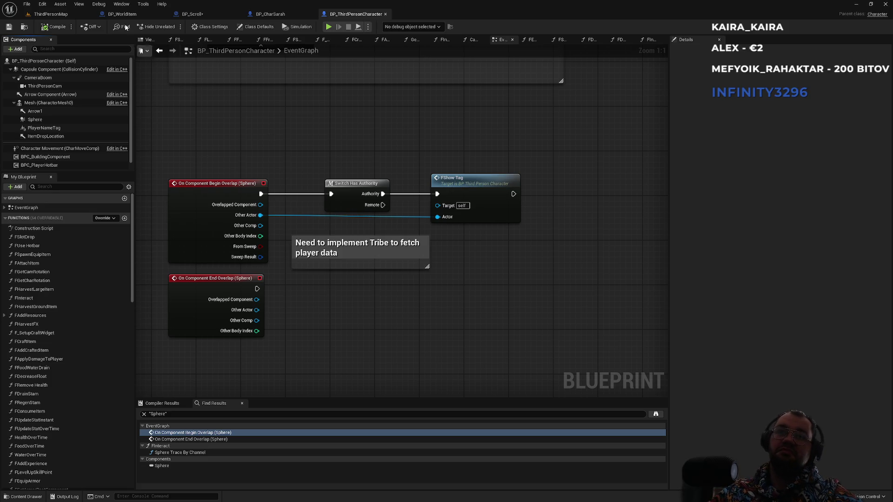
# - Look over BP_Scroll's Event InteractEvent node, then return to BP_ThirdPersonCharacter
pyautogui.click(279, 14)
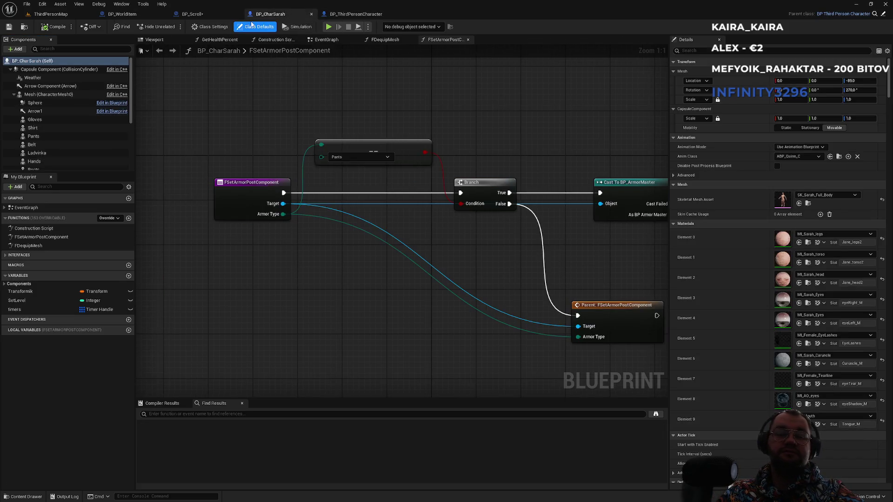
pyautogui.click(200, 14)
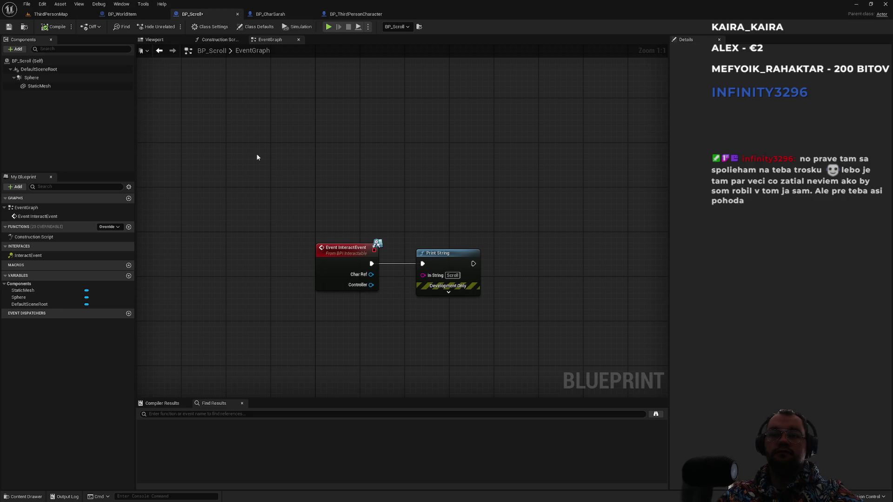
pyautogui.rightClick(340, 254)
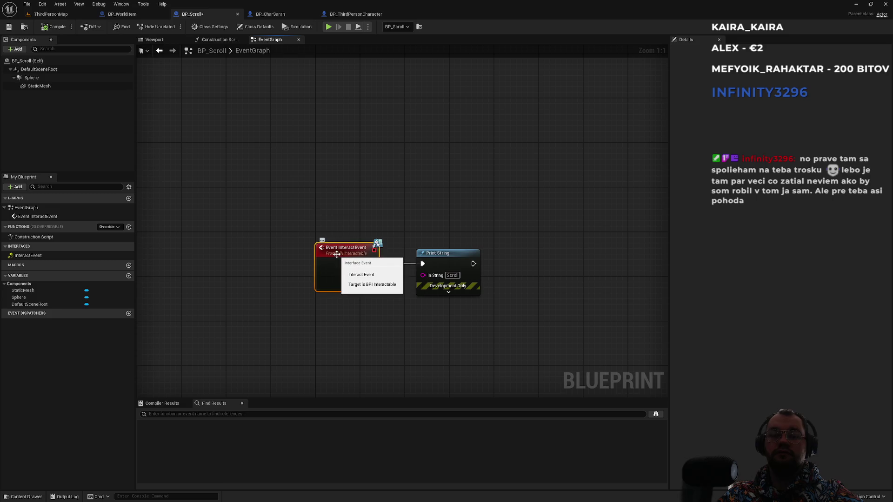
pyautogui.click(335, 193)
pyautogui.click(299, 173)
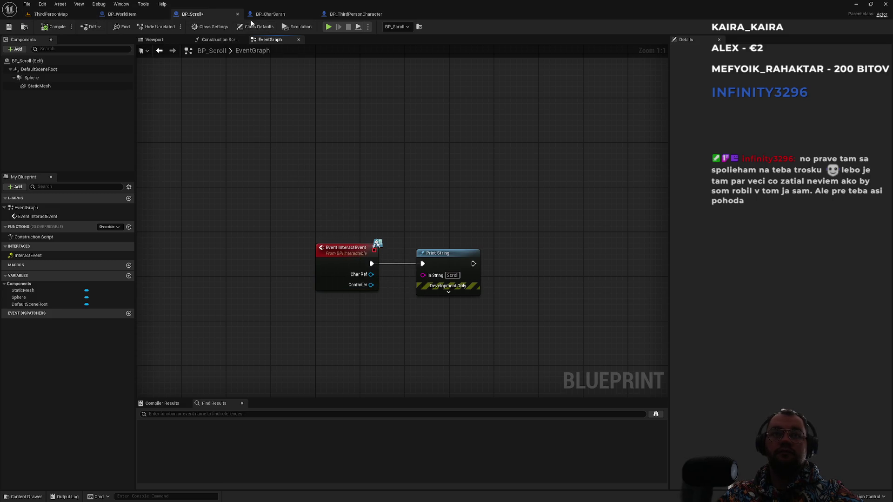
pyautogui.click(368, 14)
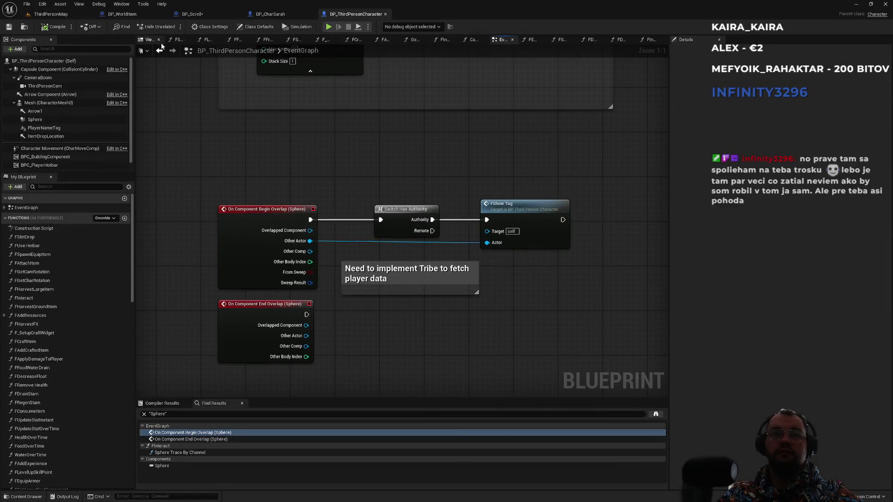
# - Close every BP_ThirdPersonCharacter graph tab except the Viewport
pyautogui.click(158, 40)
pyautogui.click(175, 40)
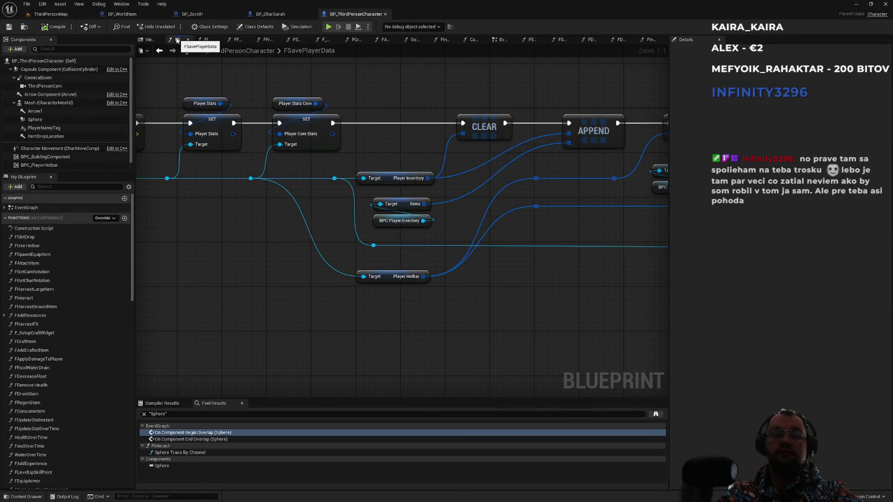
pyautogui.click(188, 40)
pyautogui.click(647, 40)
pyautogui.rightClick(647, 40)
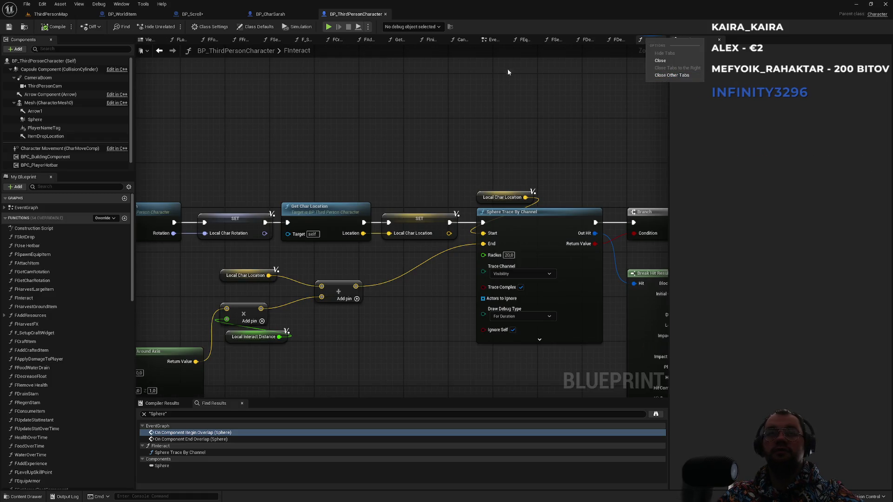
pyautogui.click(150, 40)
pyautogui.rightClick(150, 40)
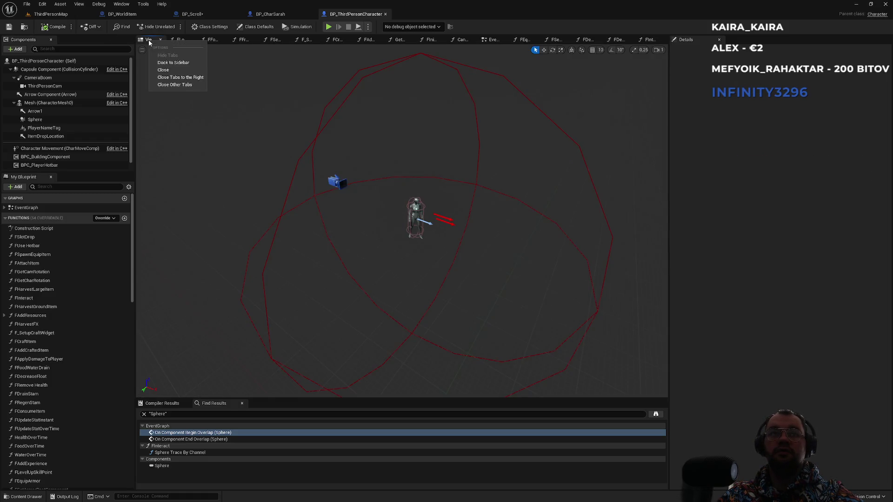
pyautogui.click(179, 84)
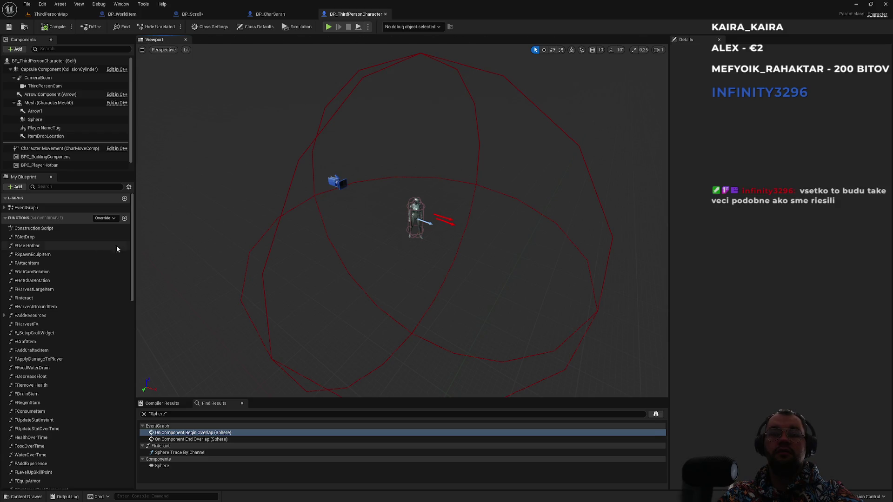
# - Open the EventGraph, locate the Interact event group, and open the FInteract function graph
pyautogui.doubleClick(32, 208)
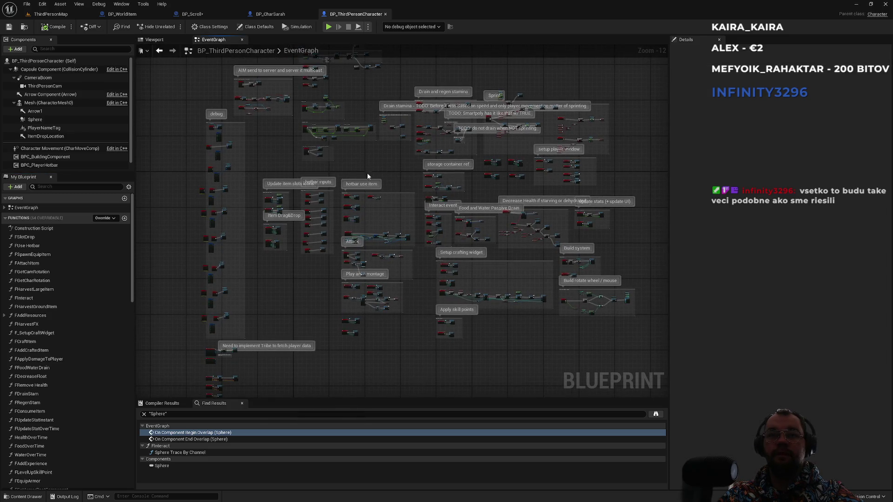
pyautogui.scroll(2, 298, 183)
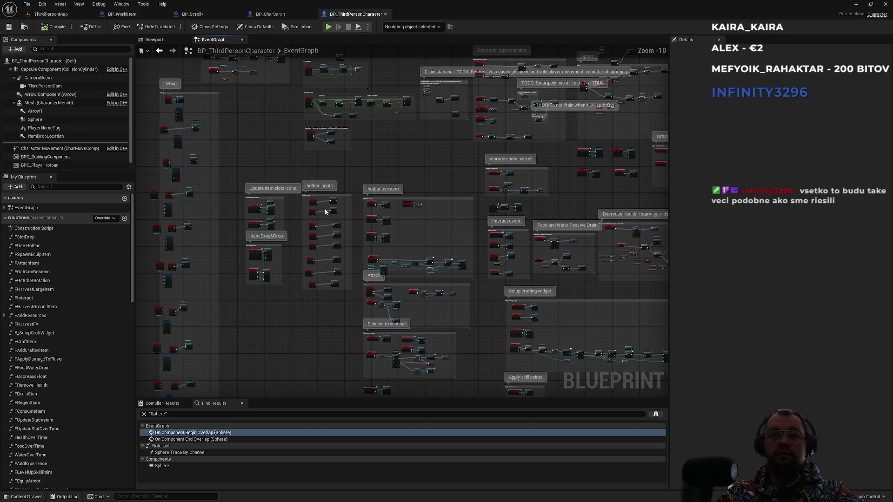
pyautogui.scroll(10, 404, 236)
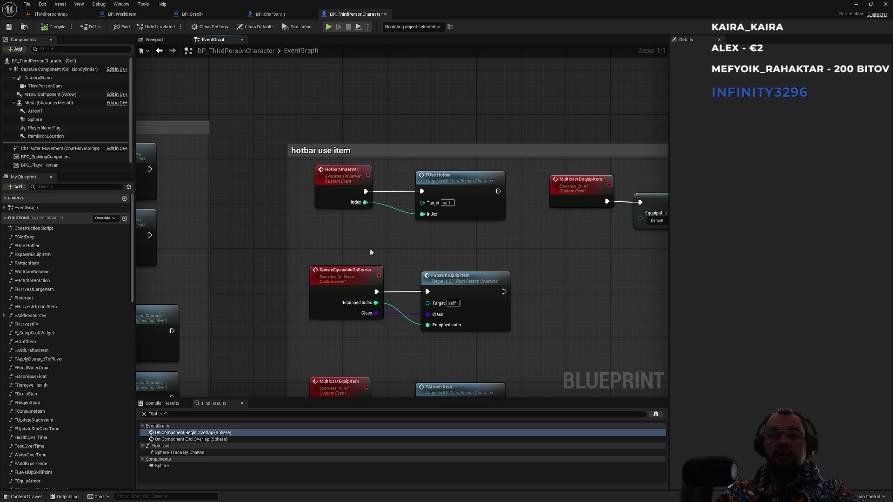
pyautogui.moveTo(371, 253); pyautogui.dragTo(365, 200)
pyautogui.scroll(-2, 352, 284)
pyautogui.moveTo(352, 283); pyautogui.dragTo(375, 155)
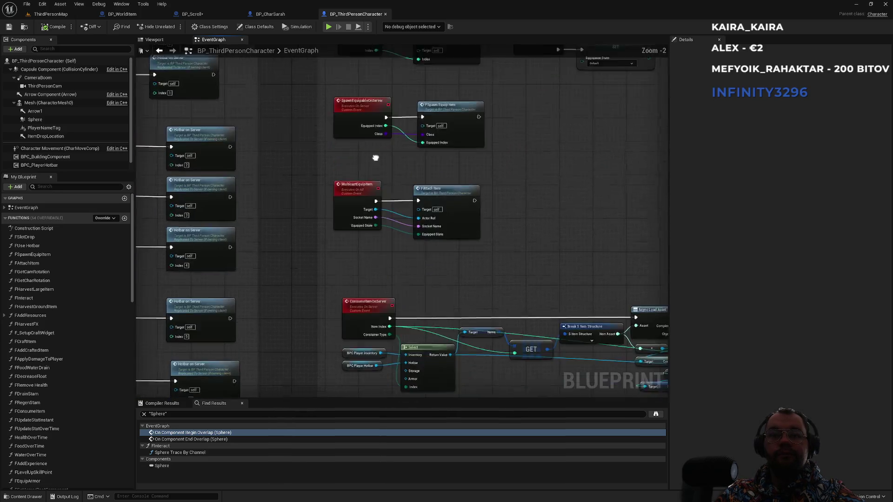
pyautogui.scroll(-5, 408, 255)
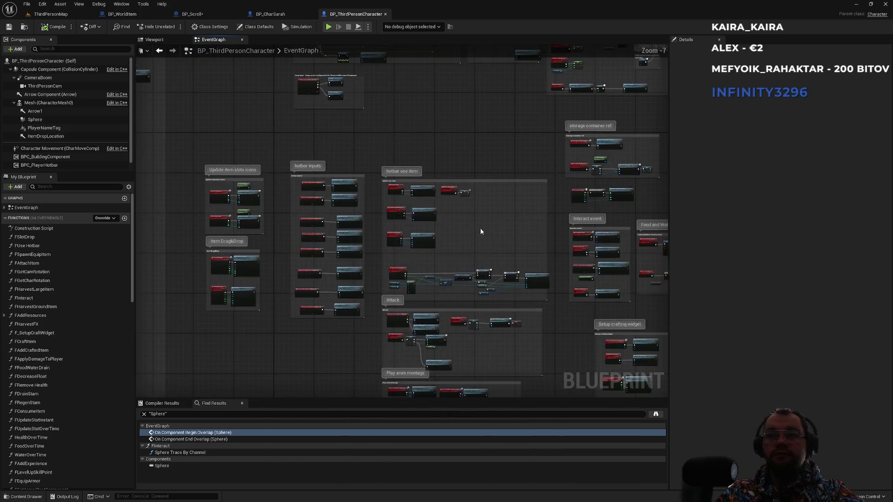
pyautogui.scroll(7, 410, 275)
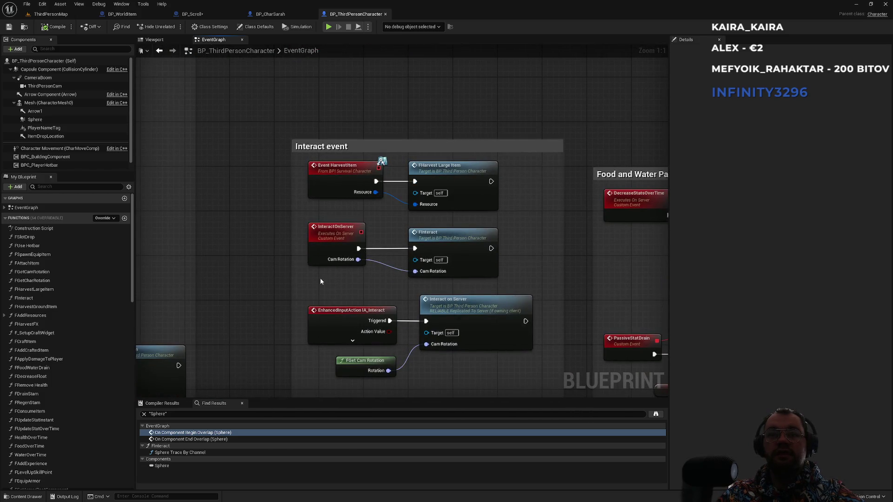
pyautogui.moveTo(459, 307); pyautogui.dragTo(434, 265)
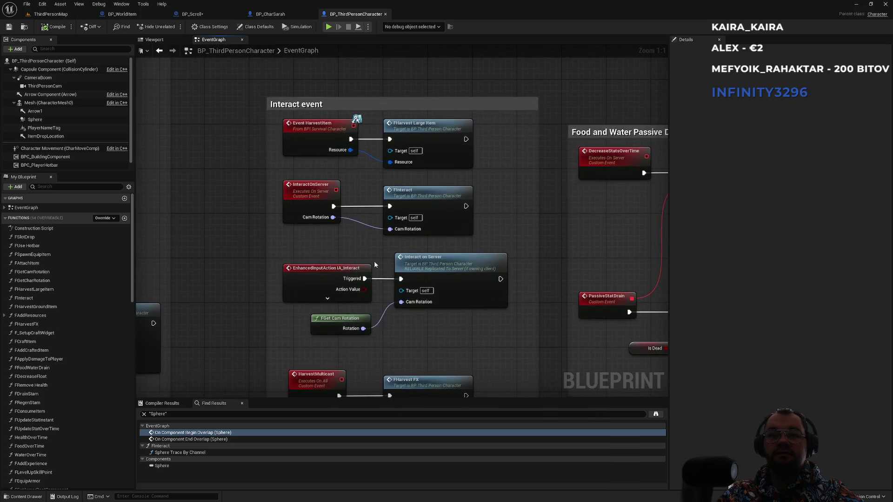
pyautogui.moveTo(419, 200)
pyautogui.mouseDown()
pyautogui.moveTo(418, 82)
pyautogui.moveTo(409, 265)
pyautogui.mouseUp()
pyautogui.doubleClick(410, 265)
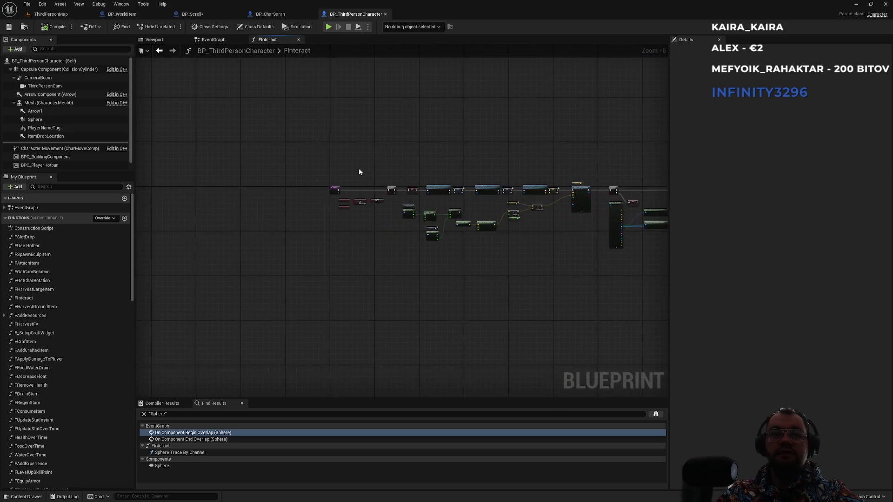
# - Follow FInteract from Sphere Trace By Channel through the Branch to the Interact Event call and Print String
pyautogui.moveTo(331, 231)
pyautogui.mouseDown()
pyautogui.moveTo(329, 153)
pyautogui.moveTo(370, 180)
pyautogui.moveTo(230, 166)
pyautogui.moveTo(325, 188)
pyautogui.moveTo(480, 164)
pyautogui.moveTo(357, 168)
pyautogui.mouseUp()
pyautogui.moveTo(470, 178)
pyautogui.mouseDown()
pyautogui.moveTo(385, 163)
pyautogui.moveTo(359, 147)
pyautogui.mouseUp()
pyautogui.moveTo(428, 163)
pyautogui.mouseDown()
pyautogui.moveTo(363, 179)
pyautogui.moveTo(248, 151)
pyautogui.mouseUp()
pyautogui.moveTo(594, 329); pyautogui.dragTo(482, 303)
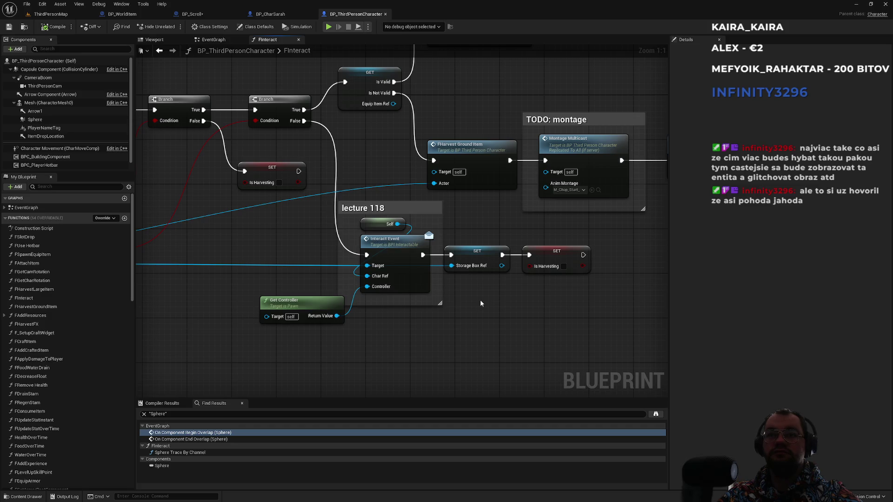
pyautogui.moveTo(432, 292); pyautogui.dragTo(454, 146)
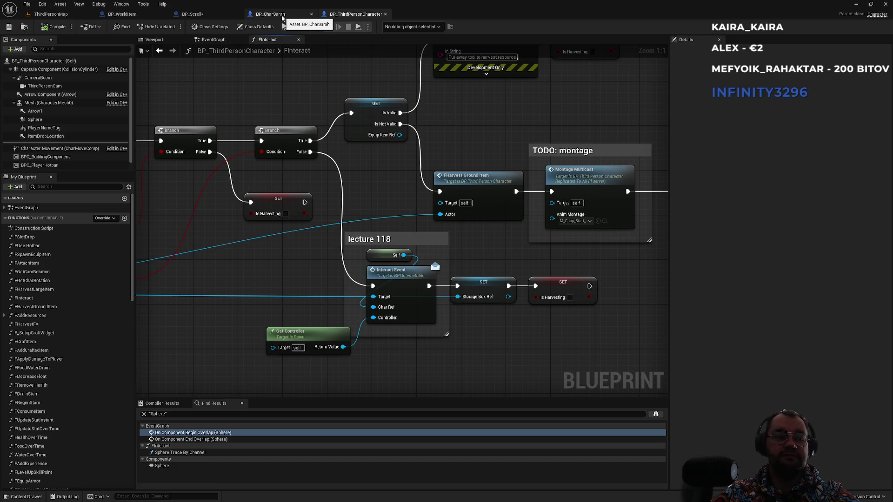
pyautogui.click(282, 17)
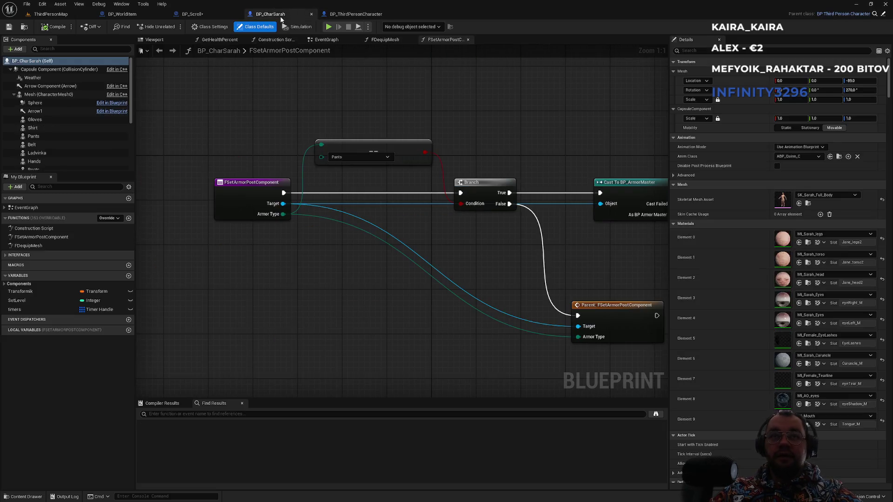
pyautogui.click(196, 14)
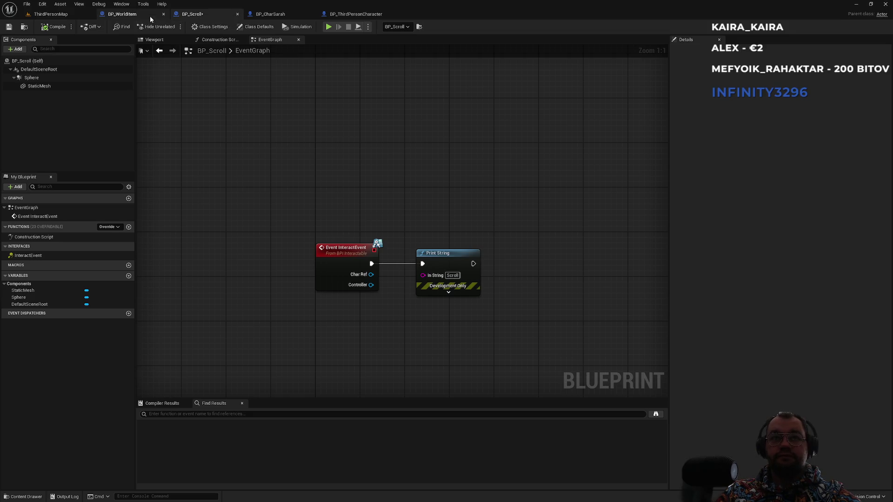
pyautogui.click(150, 18)
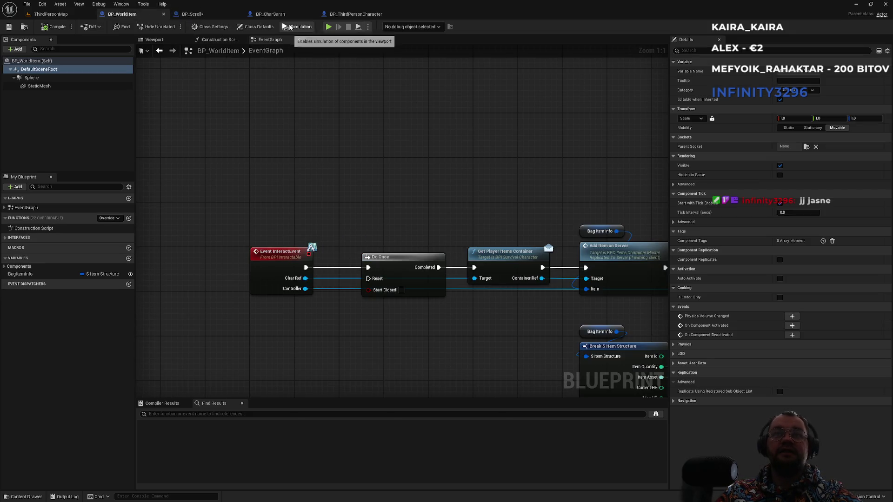
pyautogui.click(353, 13)
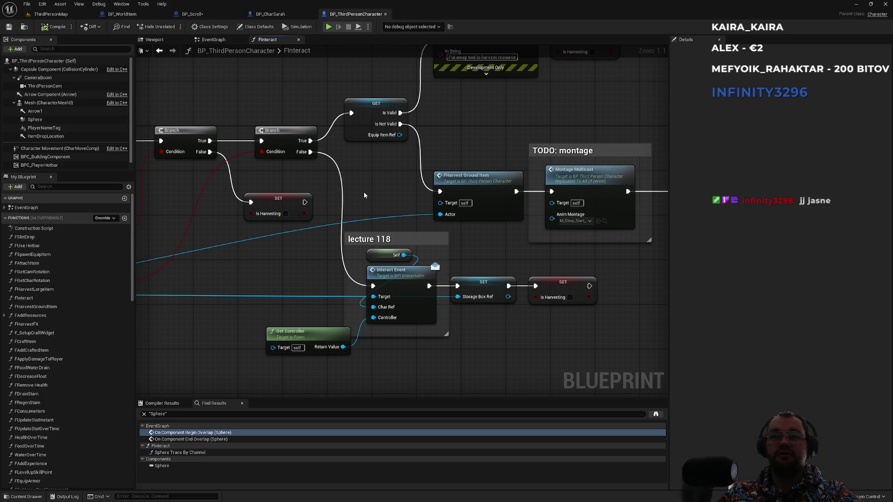
pyautogui.click(270, 14)
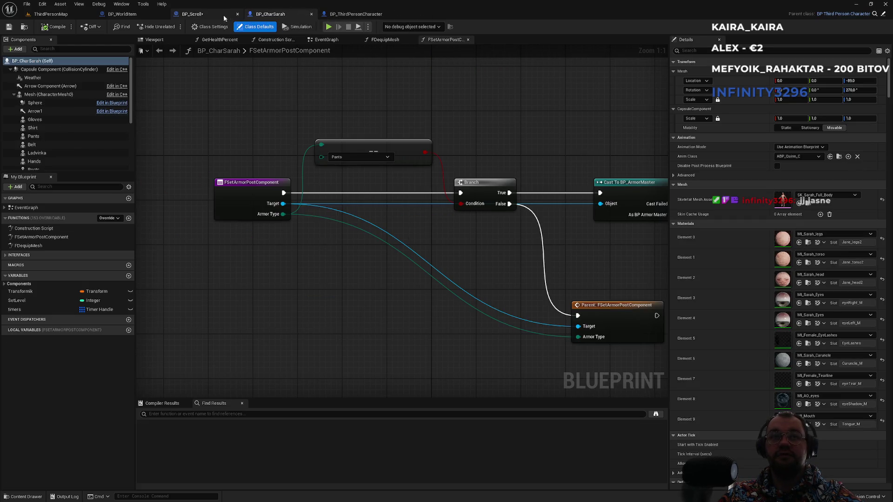
pyautogui.click(219, 15)
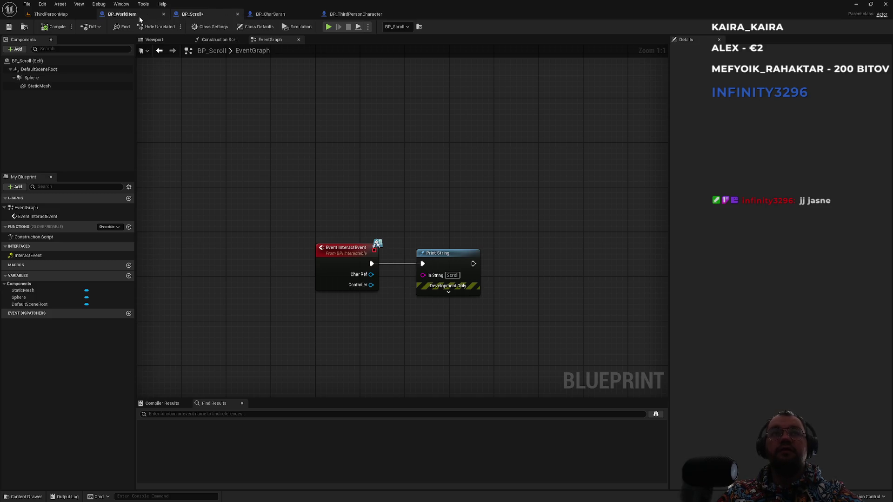
pyautogui.click(365, 14)
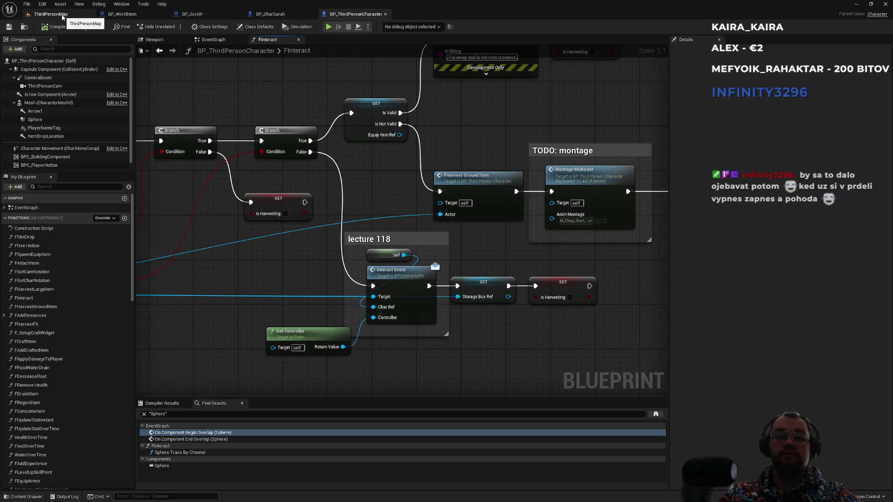
pyautogui.scroll(-2, 172, 96)
pyautogui.moveTo(172, 96)
pyautogui.mouseDown()
pyautogui.moveTo(384, 150)
pyautogui.moveTo(423, 194)
pyautogui.moveTo(442, 174)
pyautogui.mouseUp()
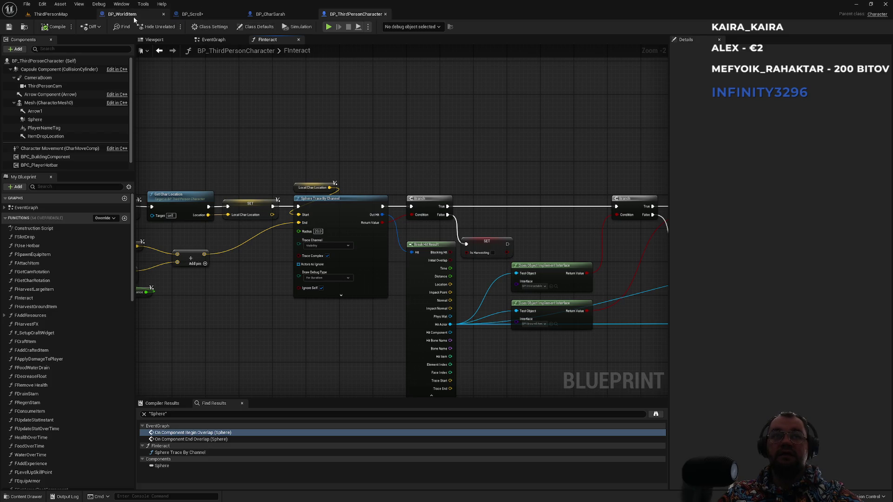
pyautogui.click(271, 14)
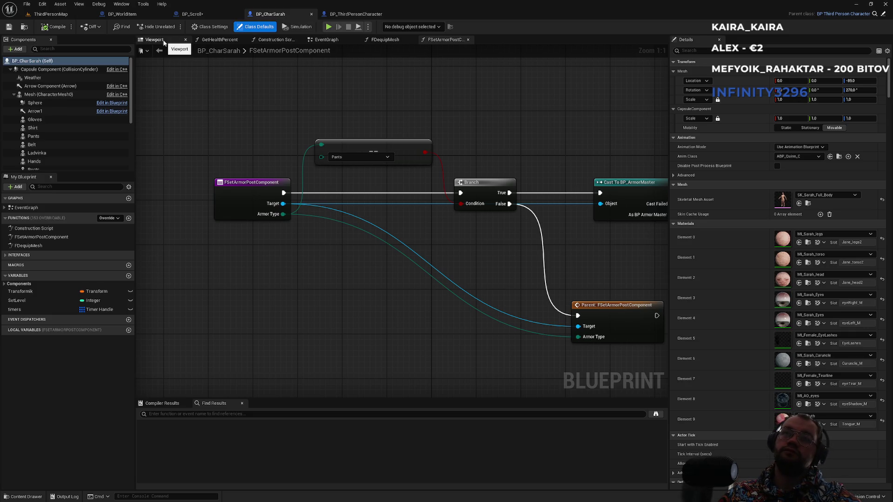
pyautogui.scroll(-5, 326, 298)
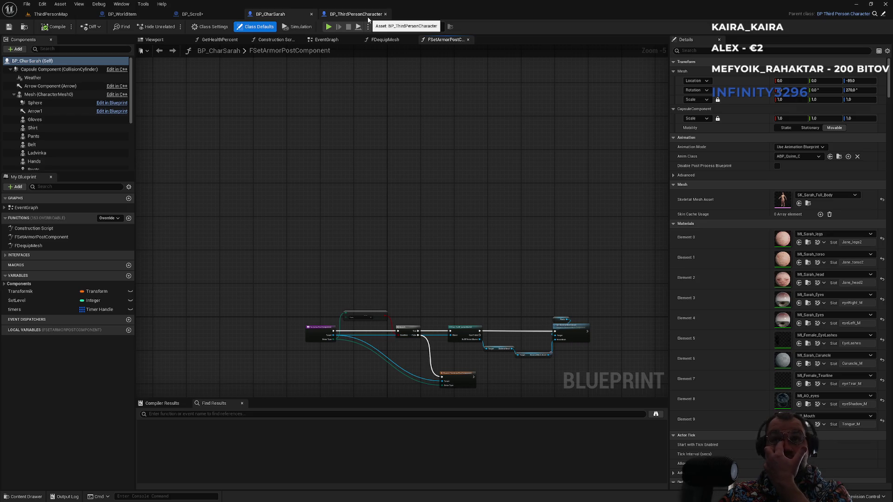
pyautogui.click(368, 16)
pyautogui.moveTo(514, 180); pyautogui.dragTo(370, 115)
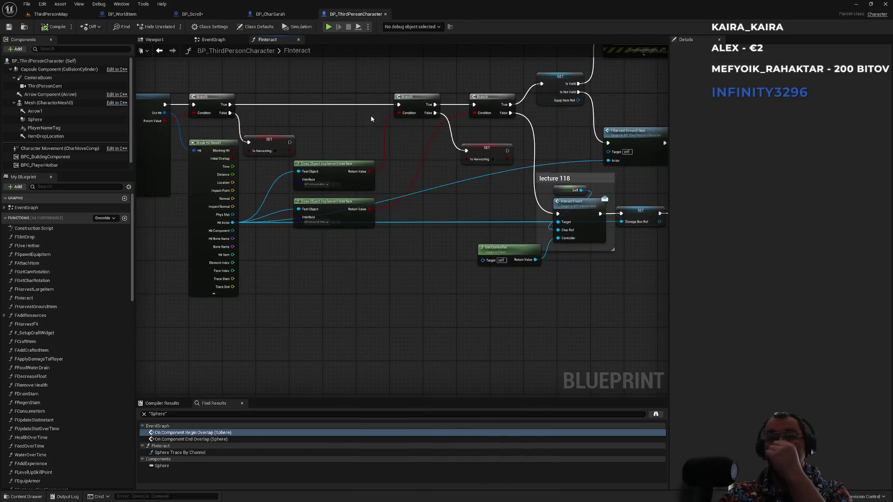
pyautogui.scroll(1, 459, 212)
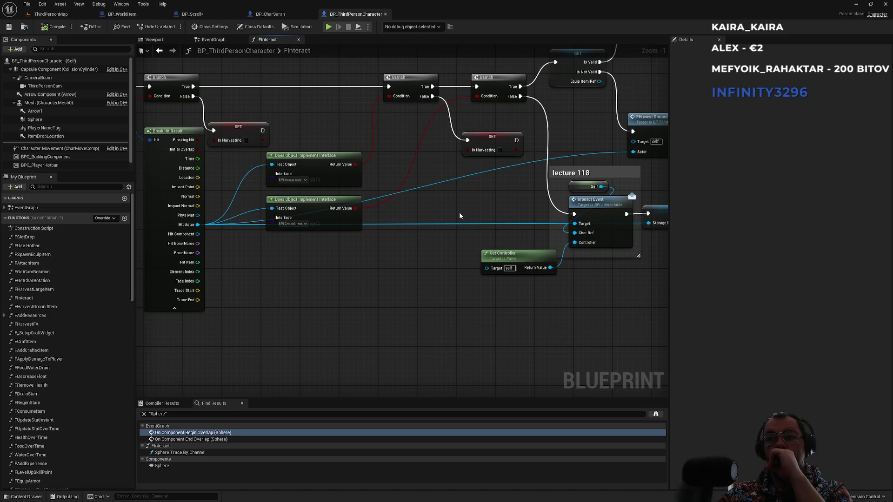
pyautogui.moveTo(459, 215)
pyautogui.mouseDown()
pyautogui.moveTo(538, 233)
pyautogui.moveTo(460, 173)
pyautogui.moveTo(354, 144)
pyautogui.mouseUp()
pyautogui.scroll(1, 528, 257)
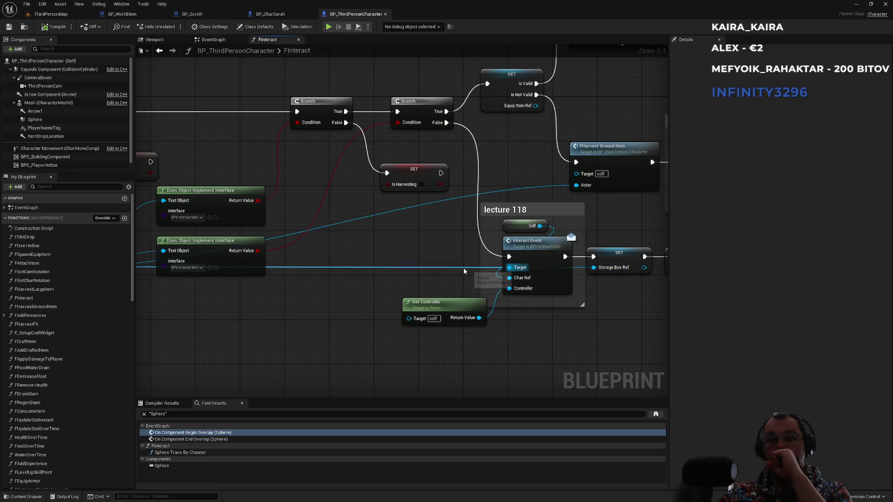
pyautogui.moveTo(464, 267)
pyautogui.mouseDown()
pyautogui.moveTo(461, 249)
pyautogui.moveTo(669, 220)
pyautogui.mouseUp()
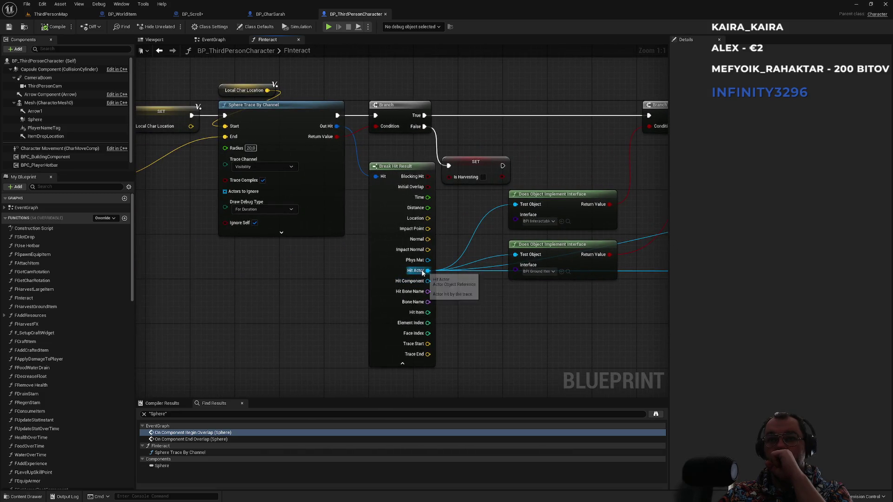
pyautogui.moveTo(491, 297)
pyautogui.mouseDown()
pyautogui.moveTo(378, 334)
pyautogui.moveTo(456, 287)
pyautogui.mouseUp()
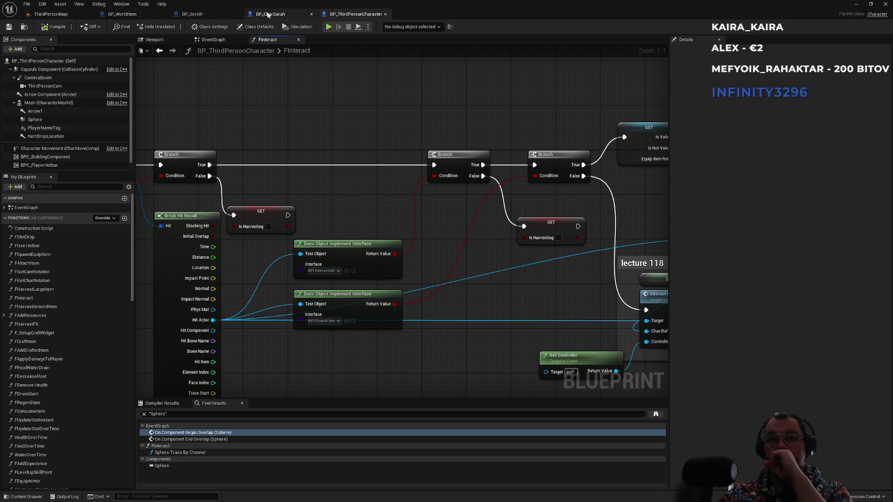
pyautogui.click(272, 14)
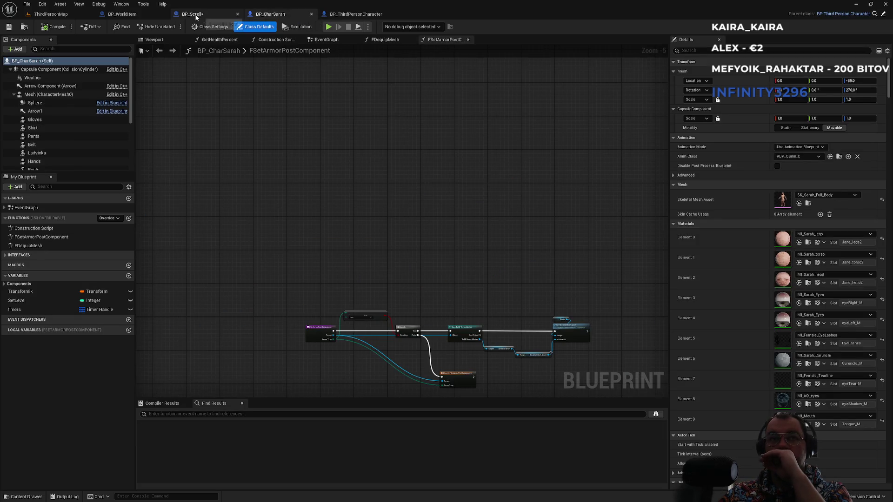
pyautogui.click(205, 15)
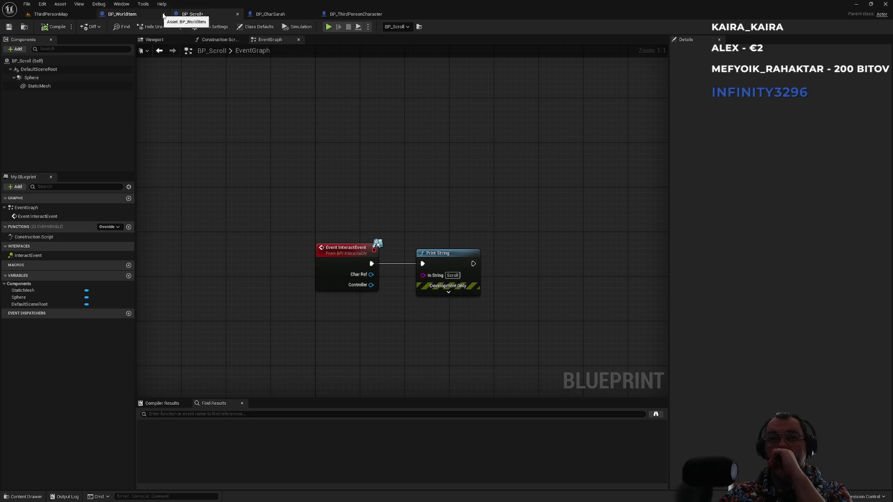
pyautogui.click(356, 14)
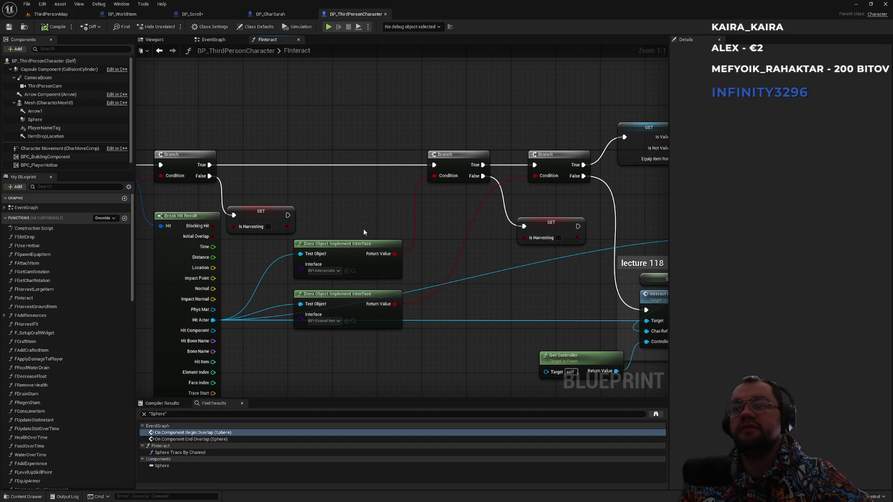
# - Review the character's EventGraph and reopen the FInteract function graph
pyautogui.scroll(-3, 418, 307)
pyautogui.scroll(3, 446, 189)
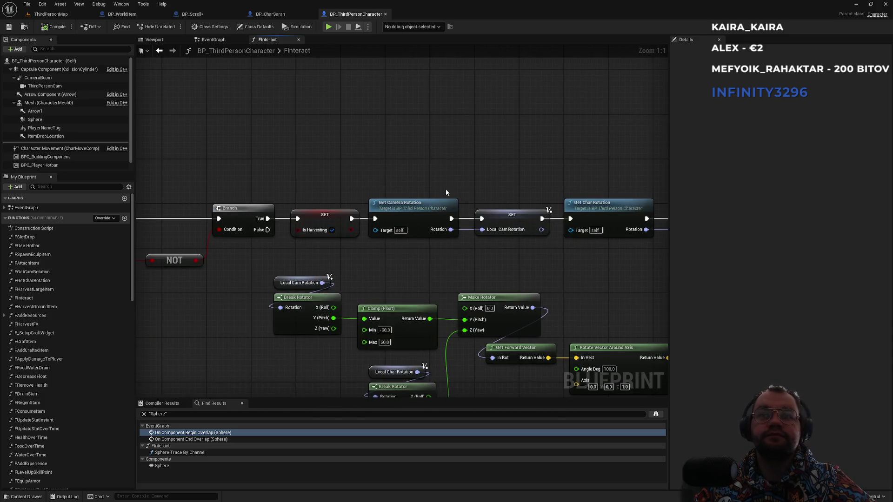
pyautogui.scroll(-4, 445, 189)
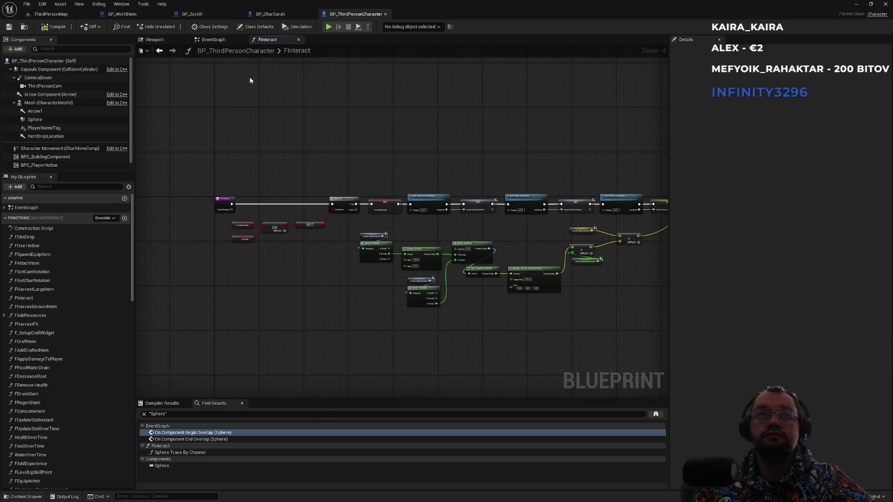
pyautogui.click(213, 39)
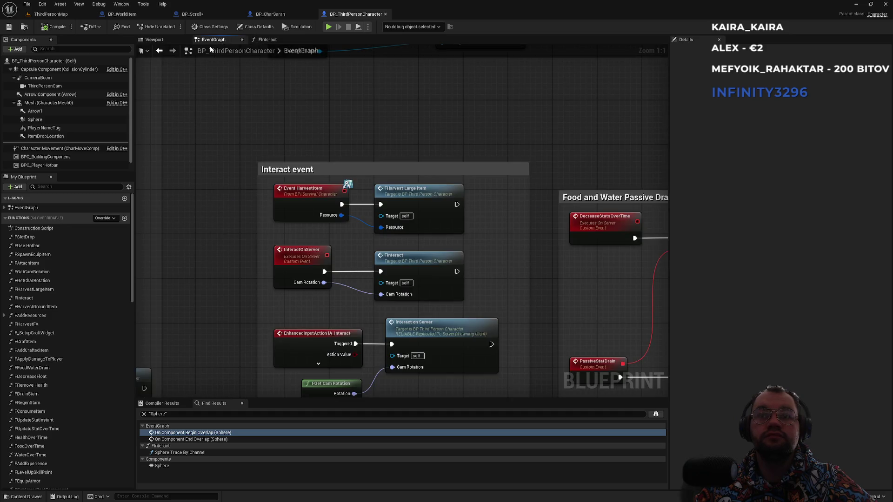
pyautogui.moveTo(362, 260)
pyautogui.mouseDown()
pyautogui.moveTo(361, 190)
pyautogui.moveTo(372, 152)
pyautogui.moveTo(418, 256)
pyautogui.mouseUp()
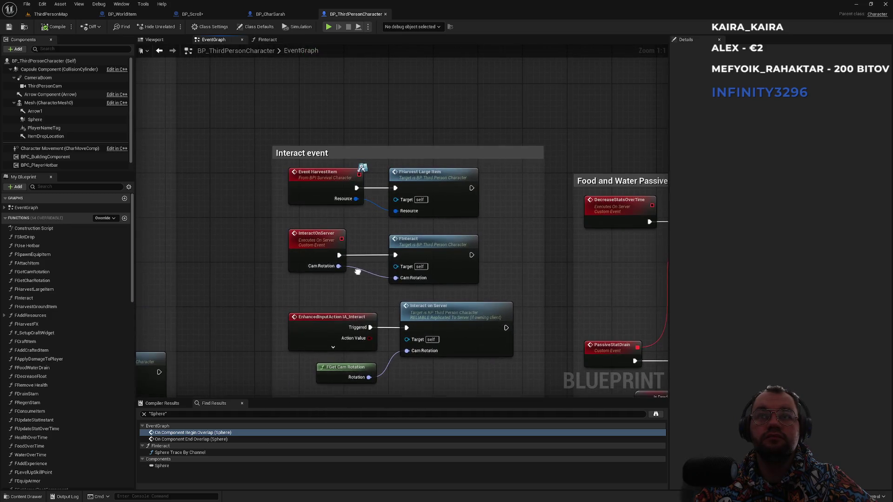
pyautogui.doubleClick(417, 256)
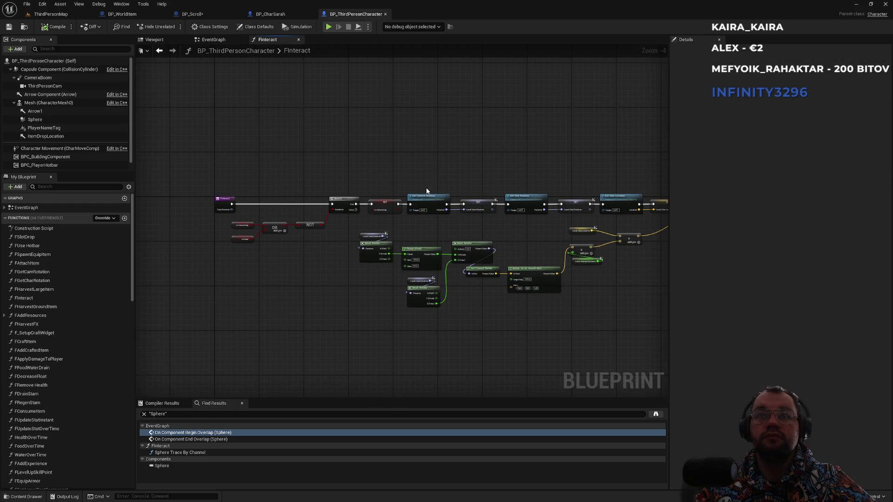
# - Check the Sphere Trace's Trace Channel list, leave it on Visibility, and switch to BP_CharSarah
pyautogui.scroll(-2, 531, 179)
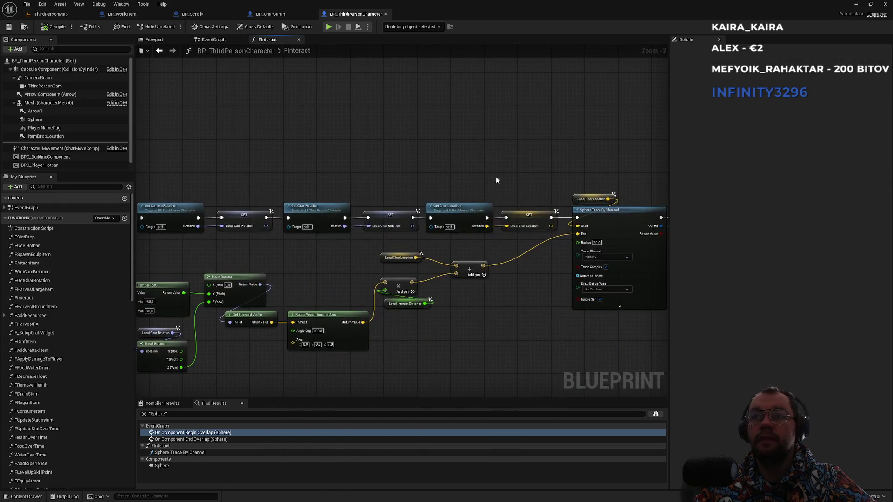
pyautogui.moveTo(496, 186); pyautogui.dragTo(494, 253)
pyautogui.scroll(2, 494, 252)
pyautogui.click(520, 251)
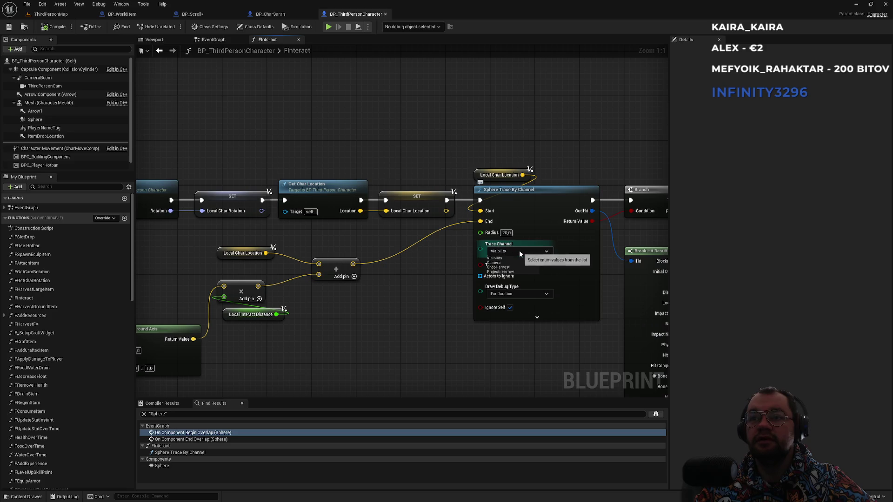
pyautogui.scroll(-4, 520, 254)
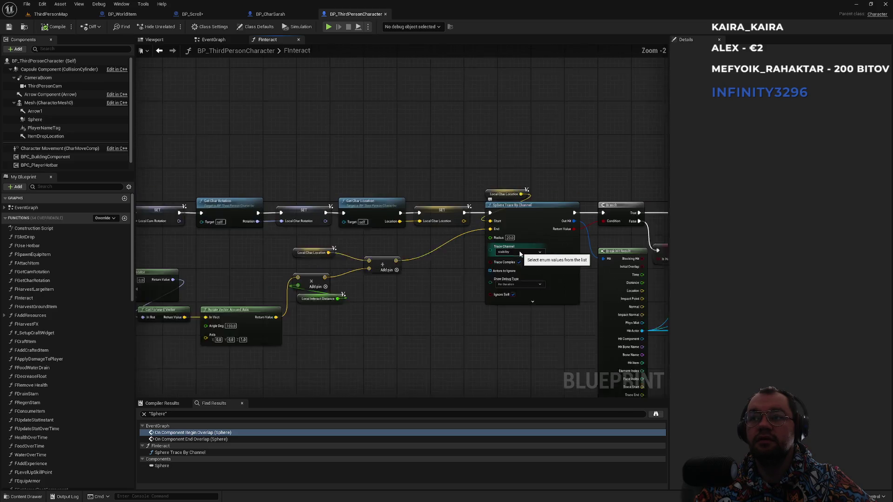
pyautogui.moveTo(579, 175); pyautogui.dragTo(394, 142)
pyautogui.scroll(3, 329, 178)
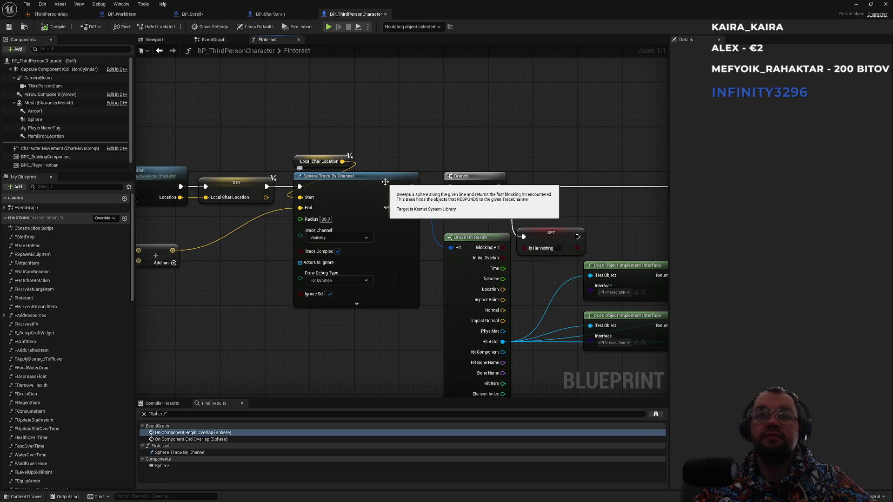
pyautogui.click(343, 238)
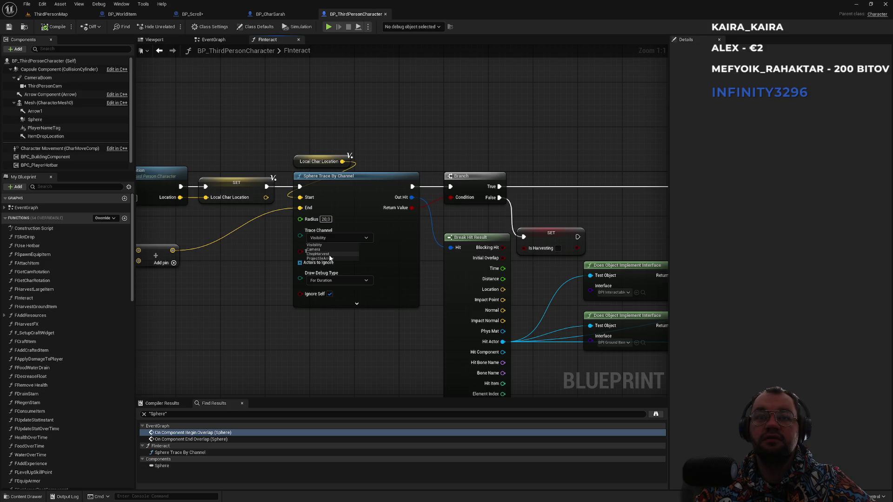
pyautogui.click(272, 129)
pyautogui.click(292, 18)
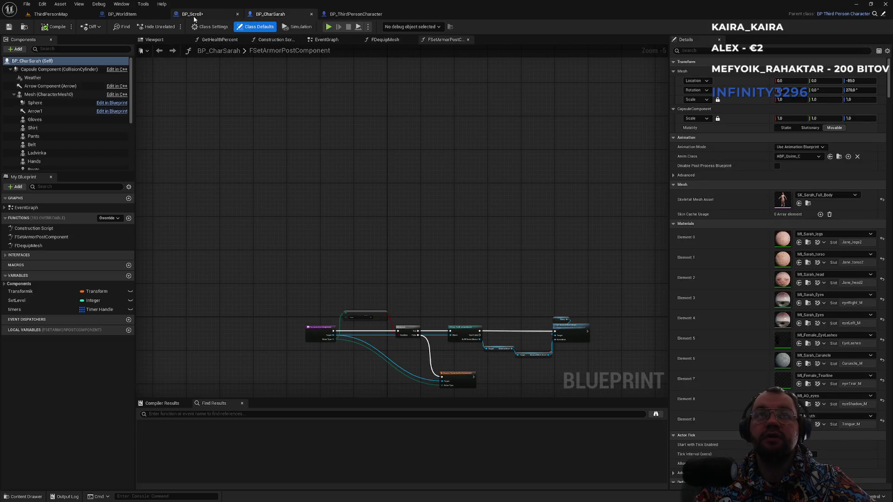
# - Move from BP_ThirdPersonCharacter and BP_CharSarah to BP_Scroll's Viewport preview
pyautogui.click(338, 15)
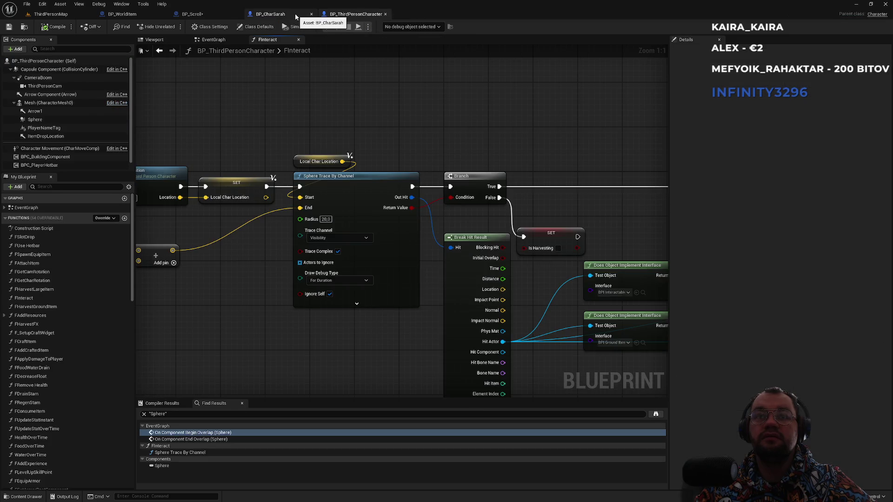
pyautogui.click(281, 16)
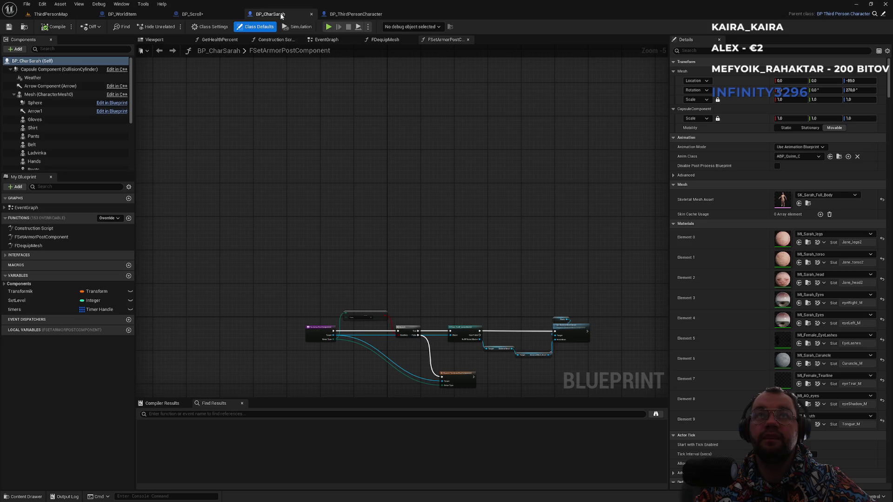
pyautogui.click(211, 14)
pyautogui.click(166, 41)
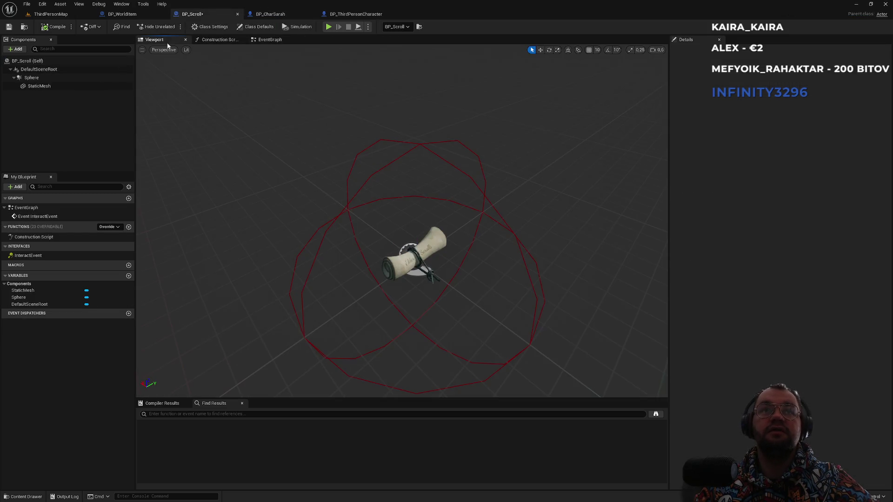
# - Set the scroll StaticMesh's Collision Presets to NoCollision
pyautogui.click(39, 79)
pyautogui.click(40, 87)
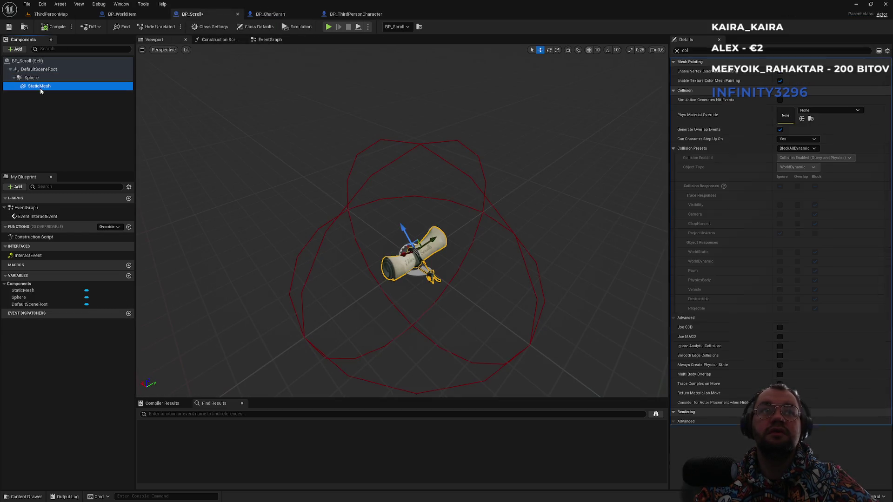
pyautogui.click(810, 140)
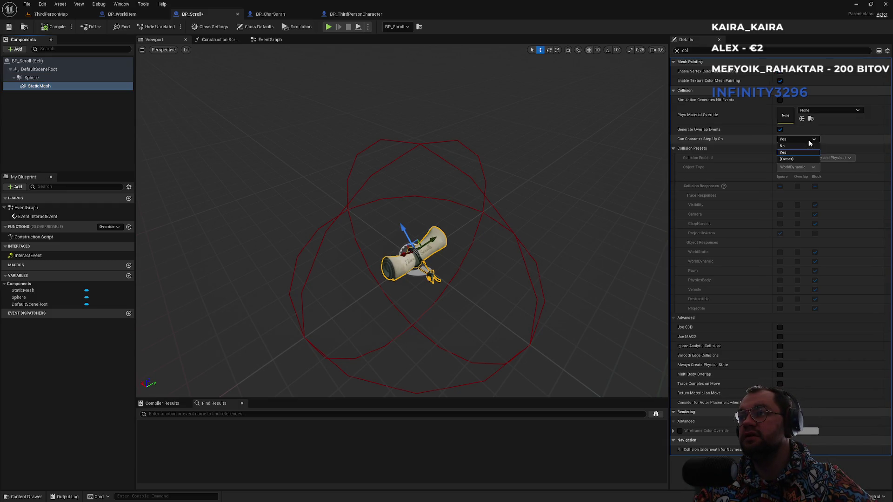
pyautogui.click(810, 149)
pyautogui.click(811, 149)
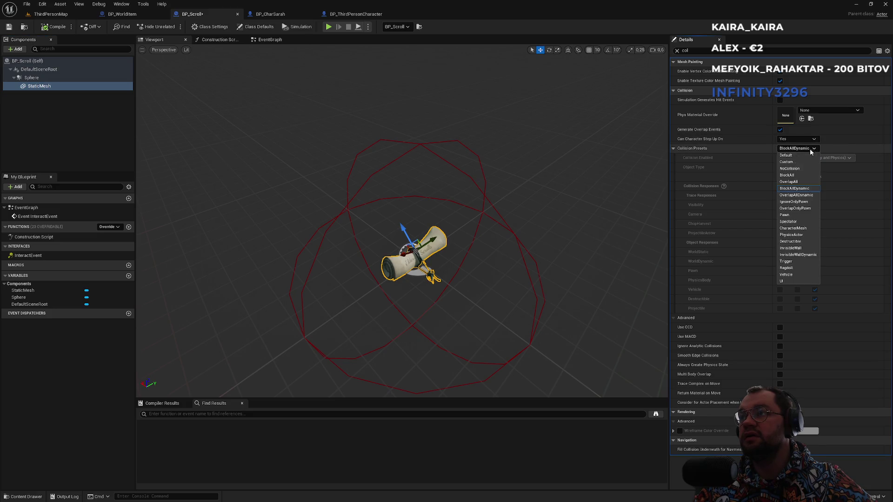
pyautogui.click(790, 168)
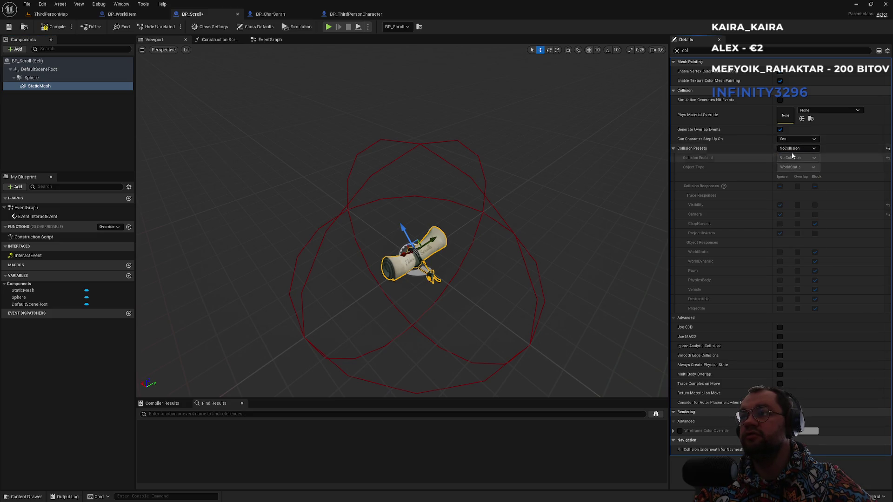
# - Confirm the Sphere's Collision Enabled stays Query Only
pyautogui.click(32, 78)
pyautogui.click(808, 176)
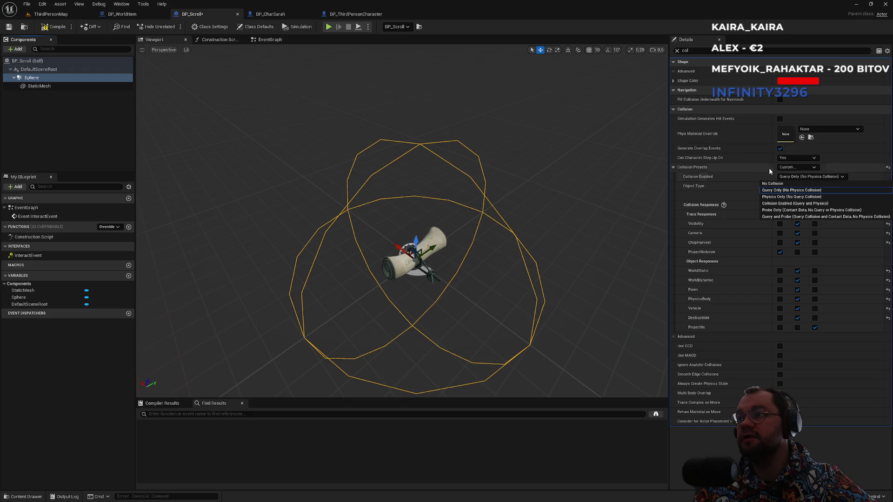
pyautogui.click(608, 13)
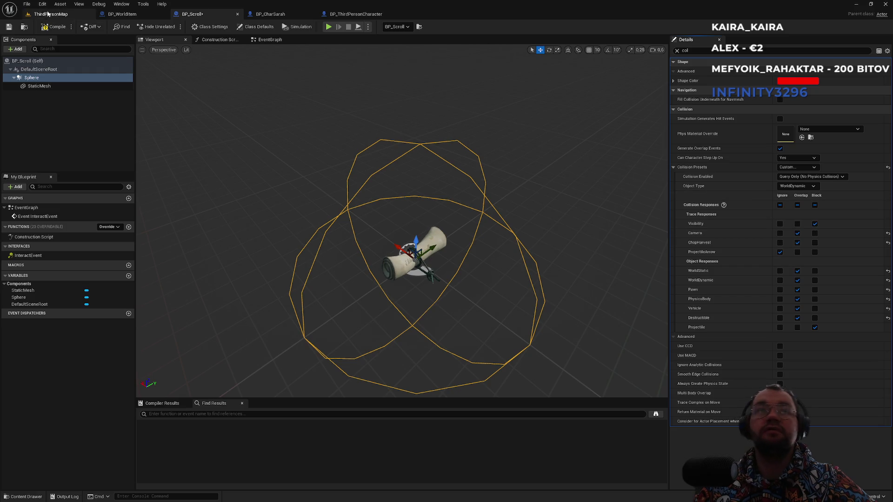
# - Set the Sphere's ChopHarvest trace response to Ignore and compile BP_Scroll
pyautogui.click(256, 40)
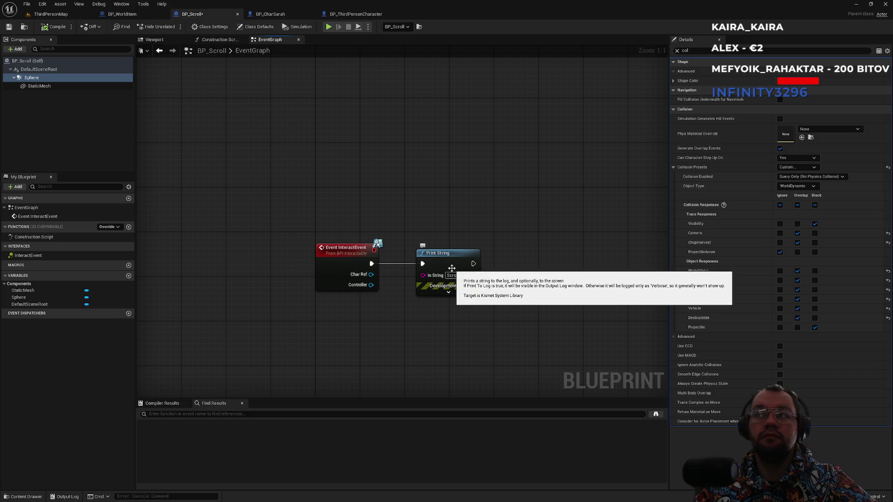
pyautogui.click(780, 243)
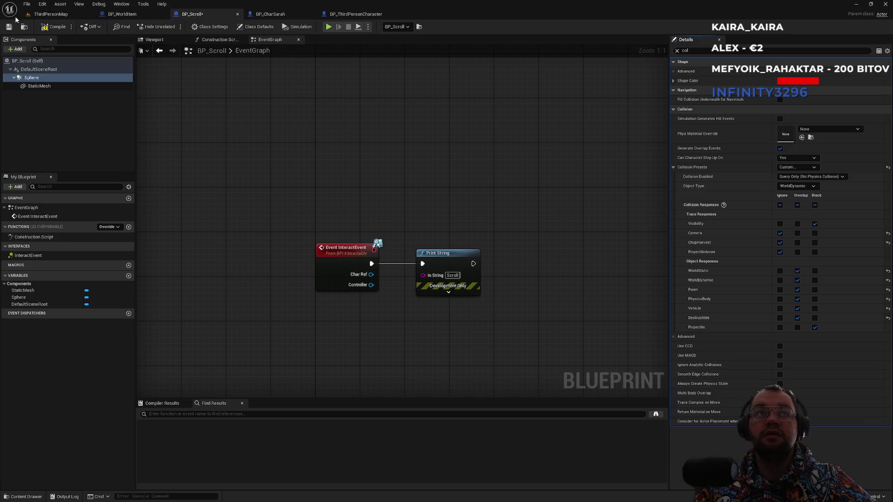
pyautogui.click(55, 28)
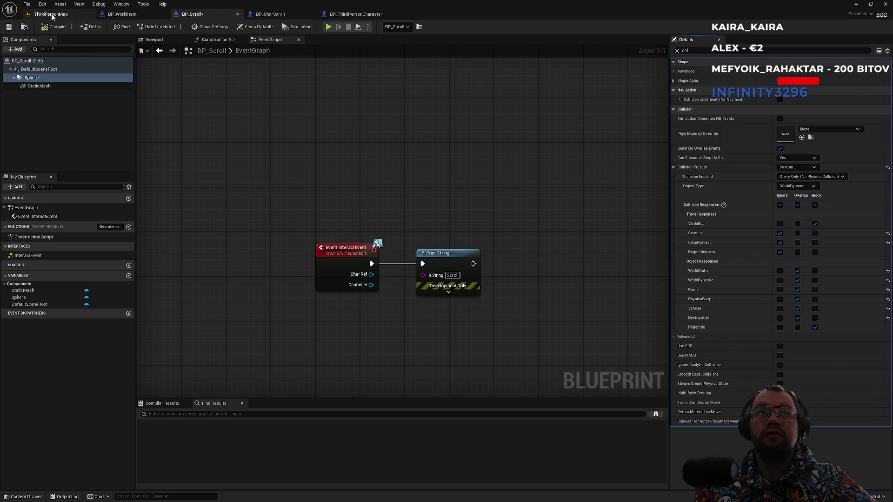
# - Place the scroll actor on top of the wooden crate in ThirdPersonMap
pyautogui.click(51, 14)
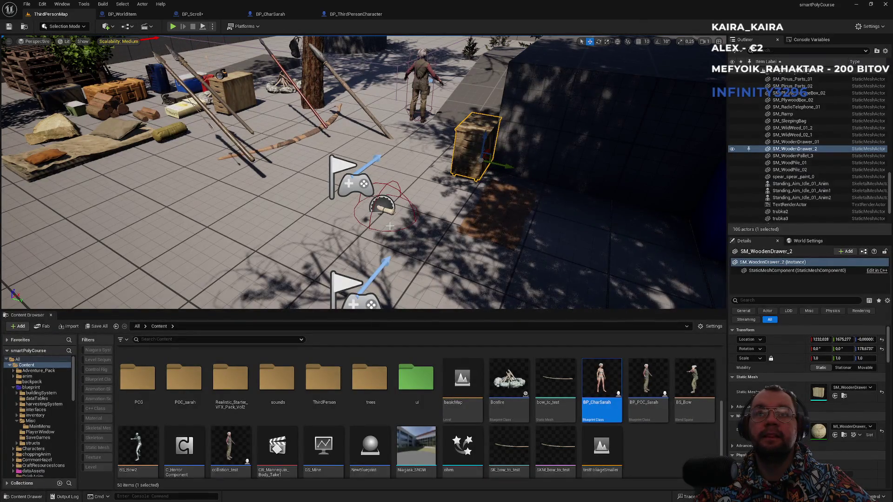
pyautogui.click(383, 204)
pyautogui.moveTo(385, 200)
pyautogui.mouseDown()
pyautogui.moveTo(389, 182)
pyautogui.moveTo(456, 120)
pyautogui.mouseUp()
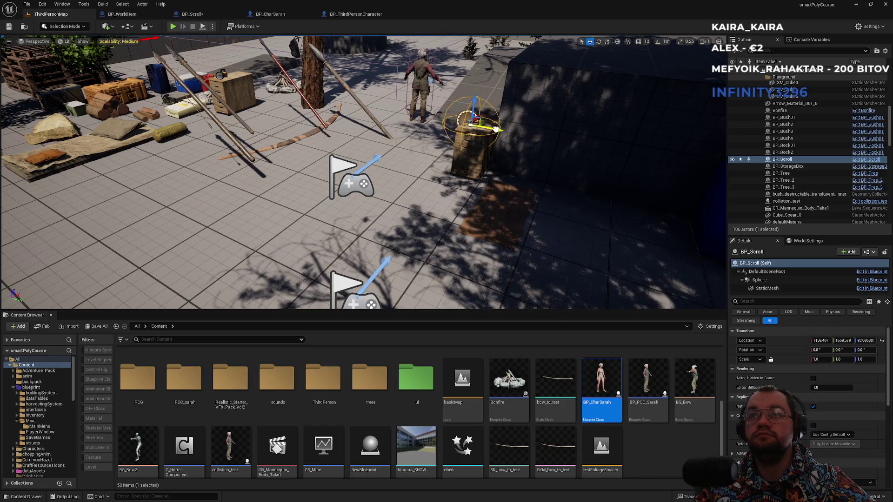
pyautogui.moveTo(487, 78); pyautogui.dragTo(487, 96)
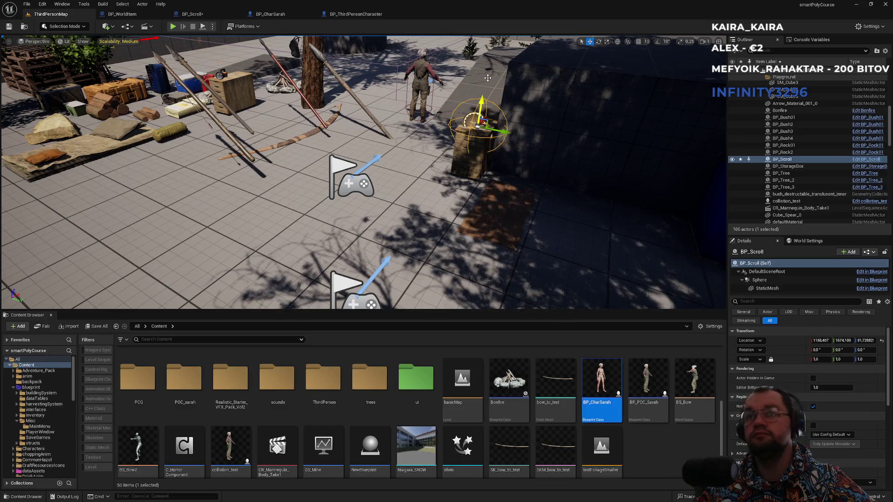
pyautogui.scroll(2, 297, 77)
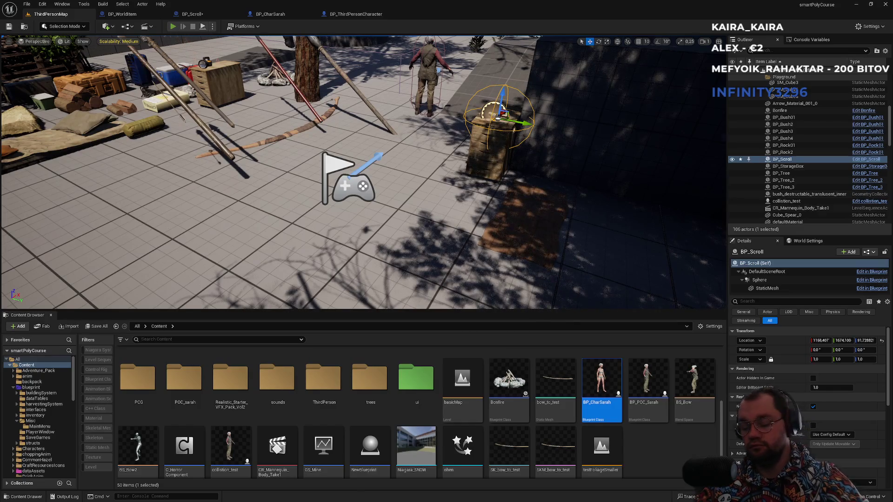
# - Play the level full-screen with F11 and run the character toward the crate
pyautogui.click(173, 29)
pyautogui.press('F11')
pyautogui.press('super')
pyautogui.click(453, 146)
pyautogui.press('w')
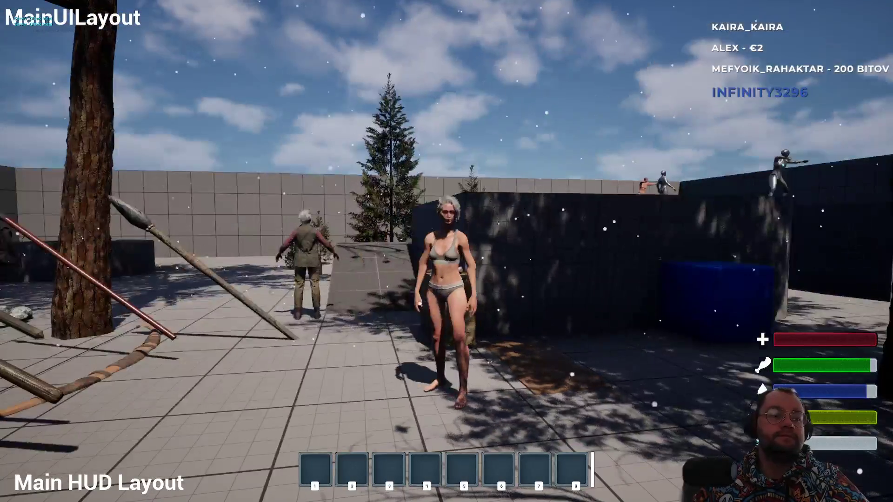
# - Walk up to the crate, interact with the scroll, then exit full screen with F11
pyautogui.press('w')
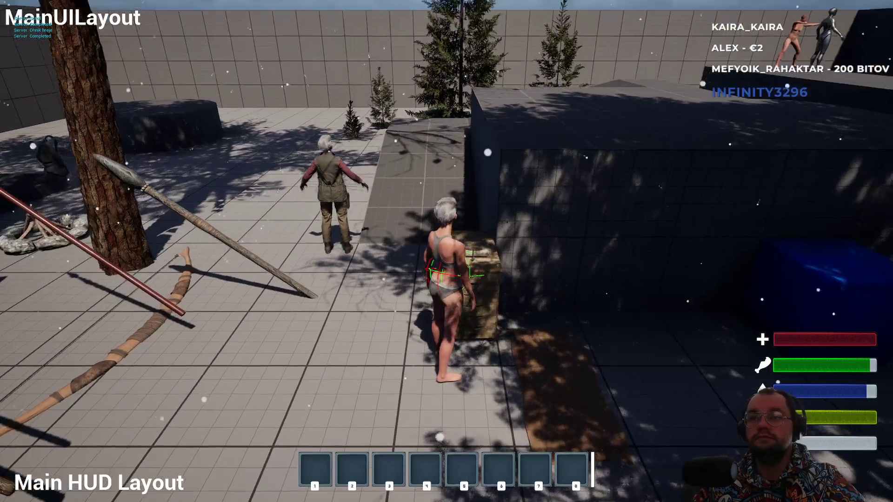
pyautogui.scroll(-2, 447, 252)
pyautogui.scroll(-2, 446, 251)
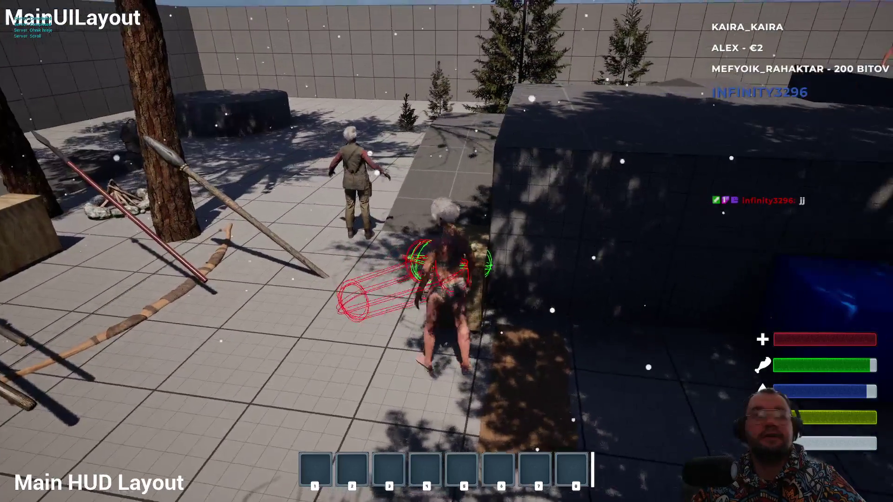
pyautogui.scroll(-2, 446, 251)
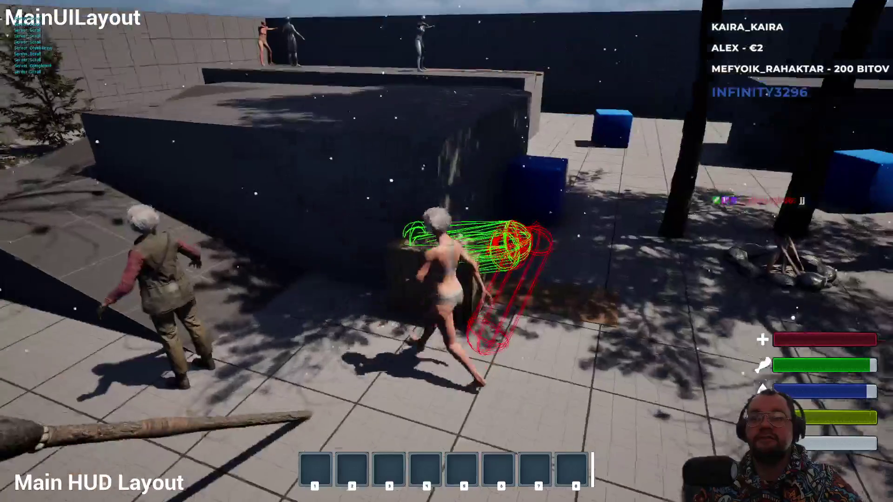
pyautogui.scroll(-2, 447, 252)
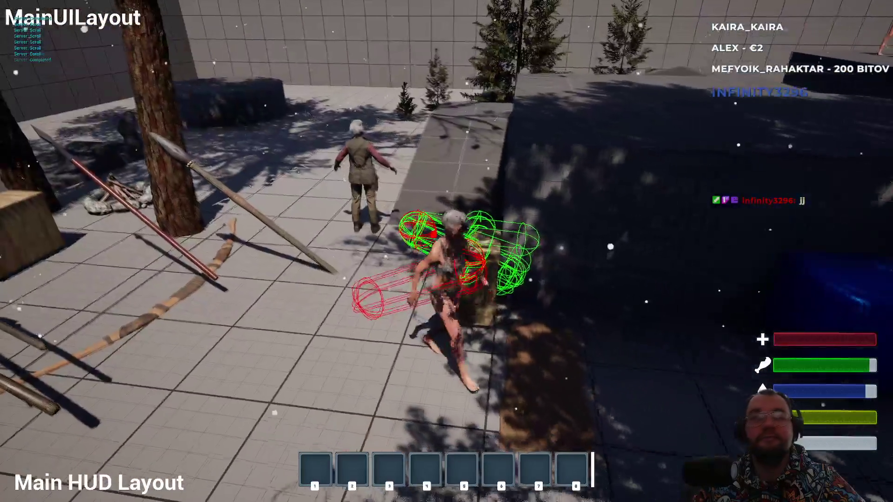
pyautogui.scroll(-2, 446, 251)
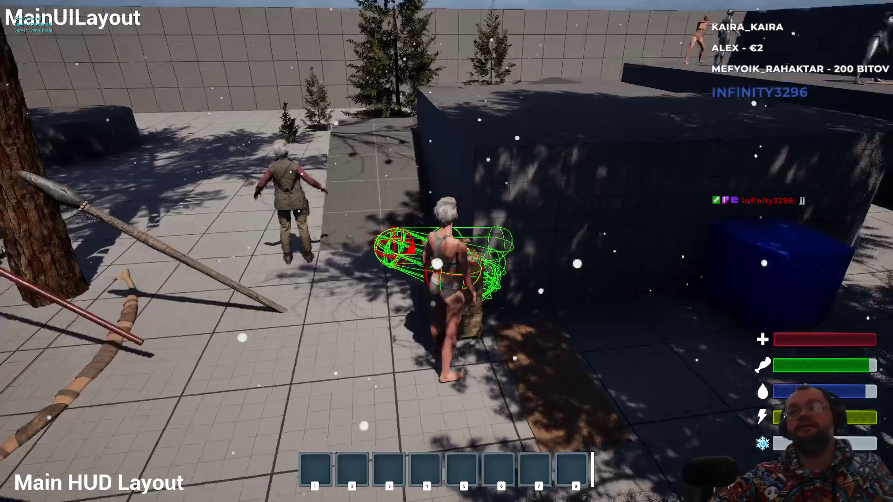
pyautogui.scroll(-1, 446, 251)
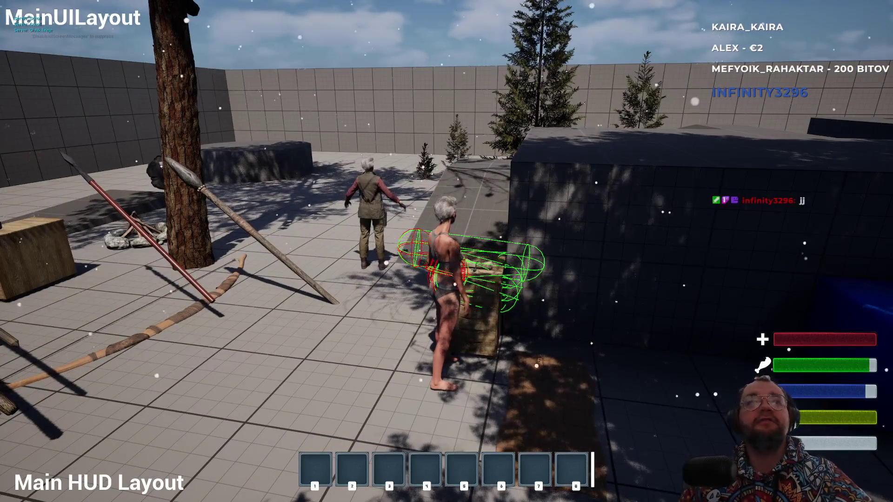
pyautogui.scroll(-2, 447, 251)
pyautogui.scroll(-2, 447, 252)
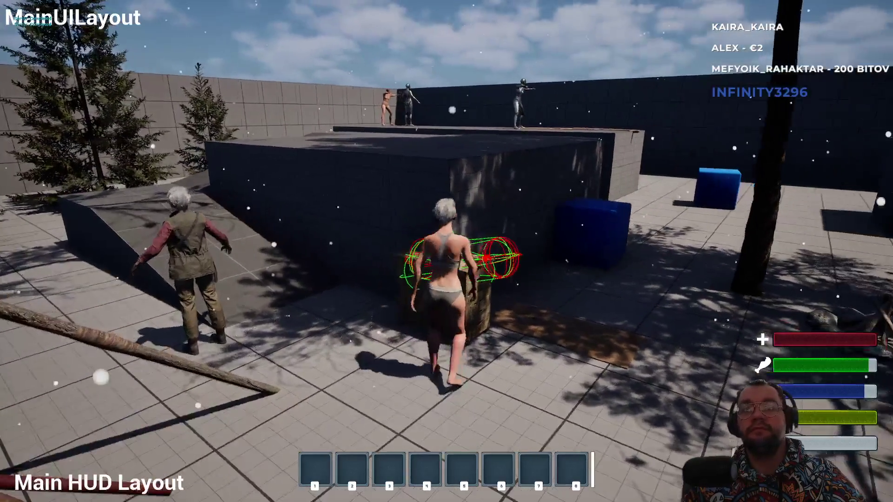
pyautogui.scroll(2, 446, 251)
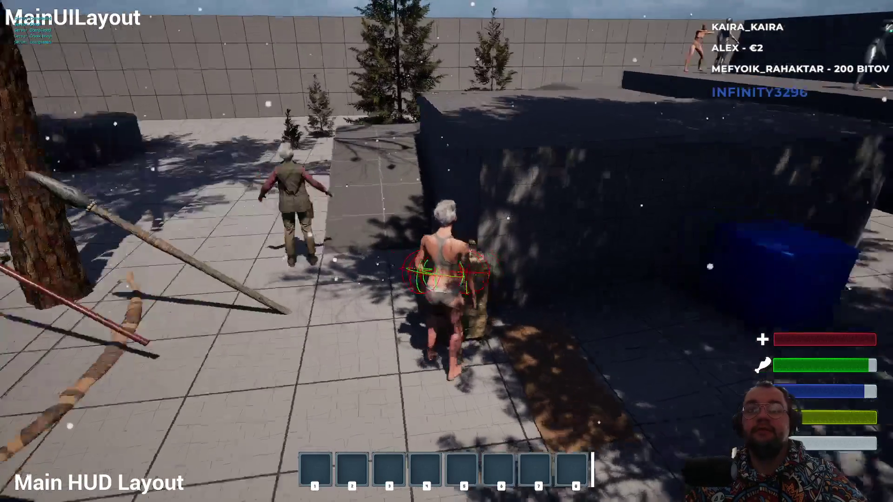
pyautogui.press('F11')
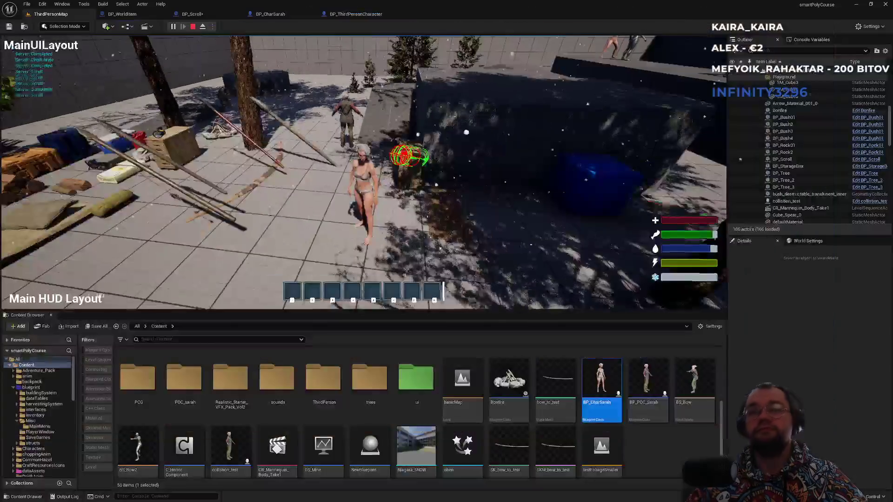
# - In BP_Scroll's EventGraph, position the Print String node above and right of Event InteractEvent
pyautogui.click(363, 15)
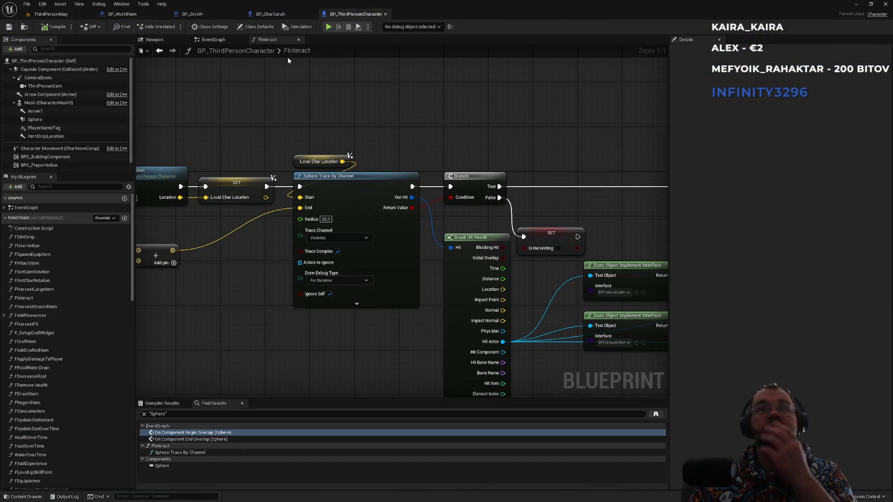
pyautogui.click(270, 14)
pyautogui.click(203, 13)
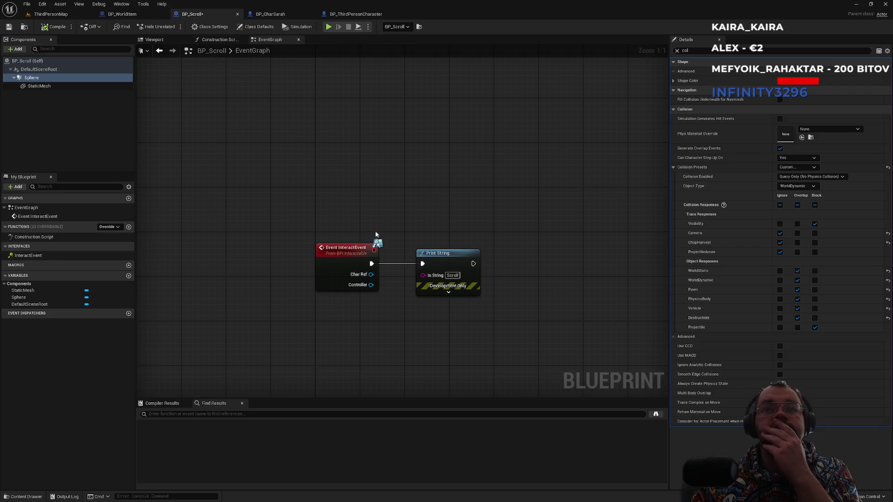
pyautogui.press('Home')
pyautogui.moveTo(412, 223); pyautogui.dragTo(422, 117)
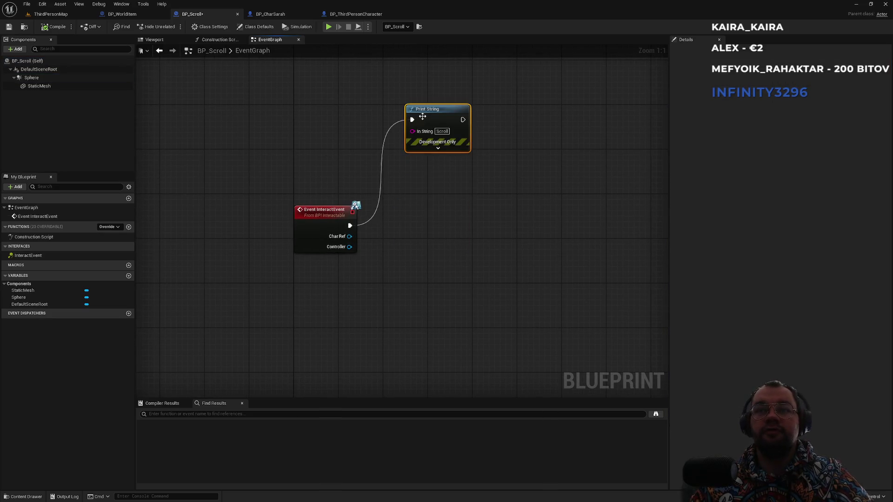
pyautogui.click(383, 219)
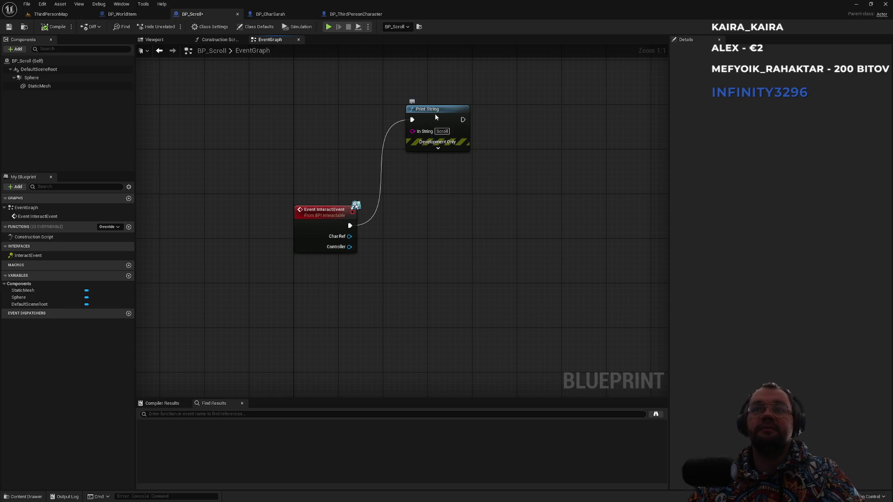
pyautogui.moveTo(435, 114); pyautogui.dragTo(417, 119)
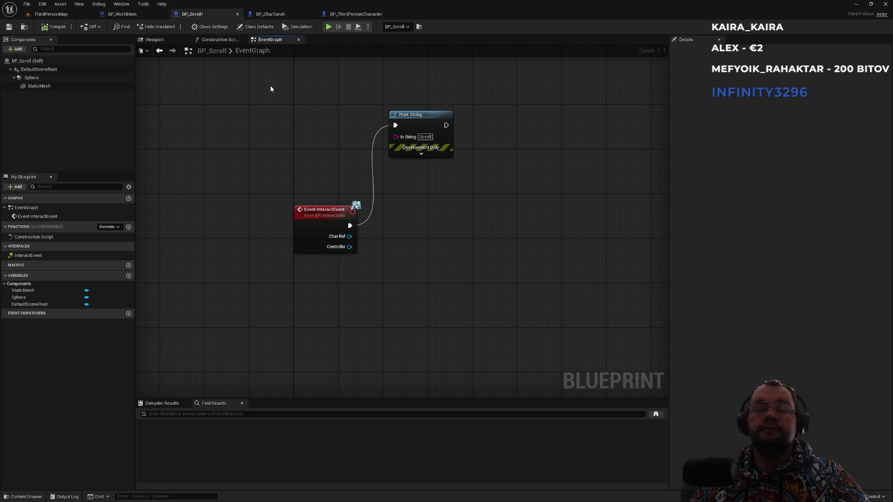
pyautogui.moveTo(415, 126)
pyautogui.mouseDown()
pyautogui.moveTo(453, 118)
pyautogui.moveTo(397, 108)
pyautogui.mouseUp()
pyautogui.click(225, 153)
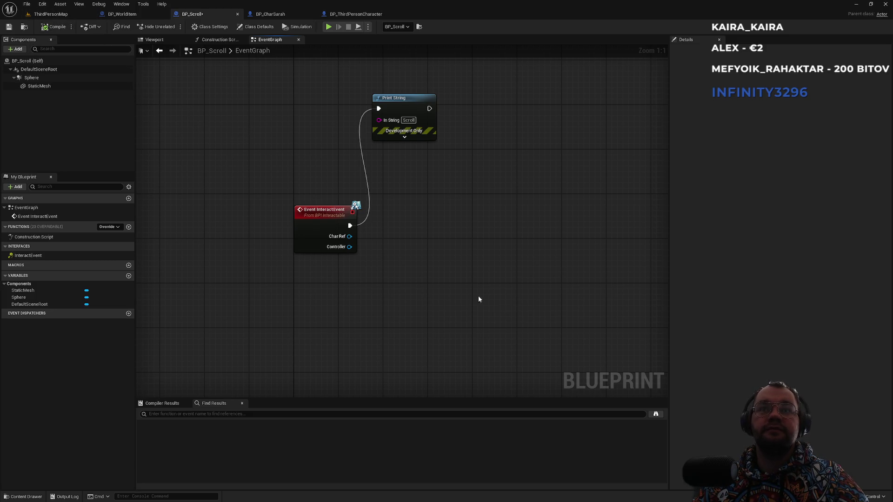
pyautogui.moveTo(416, 185); pyautogui.dragTo(449, 217)
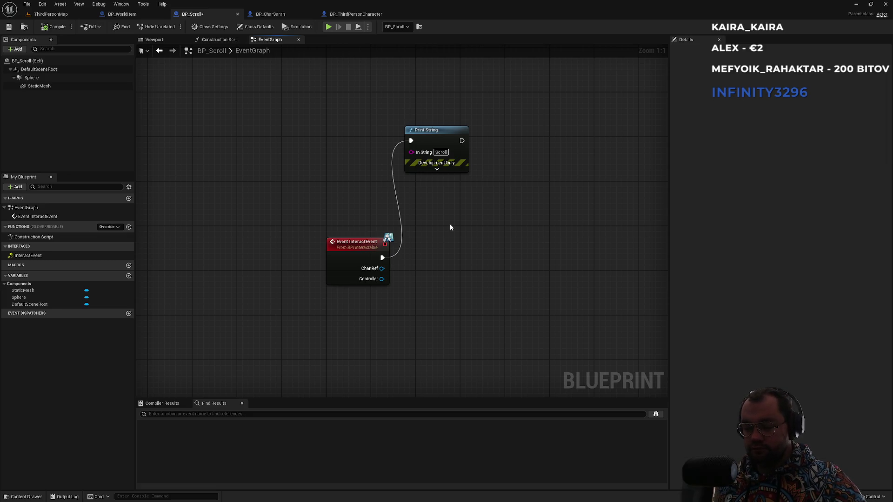
pyautogui.click(51, 14)
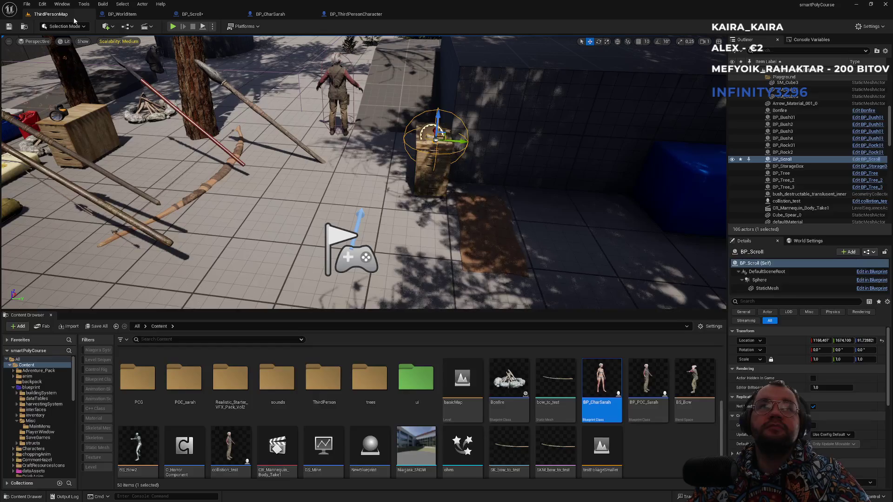
# - Browse to ui/widgets and briefly open, then close, W_MainUILayout
pyautogui.scroll(2, 284, 425)
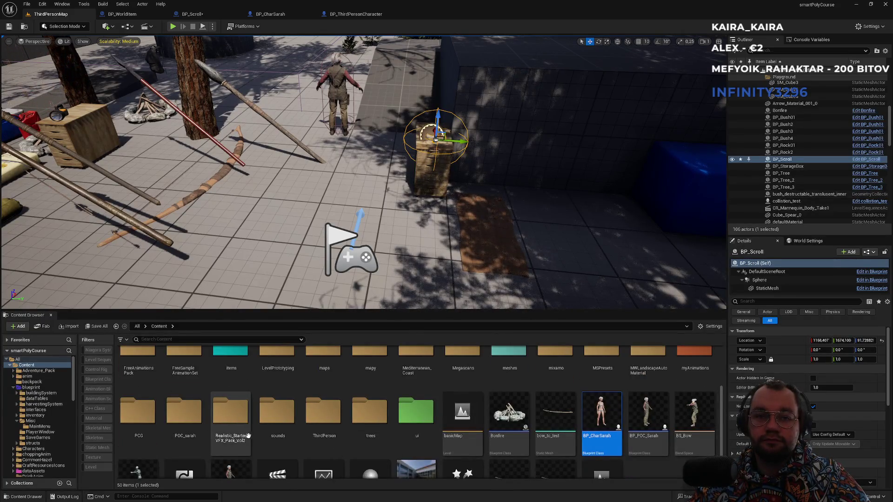
pyautogui.doubleClick(421, 440)
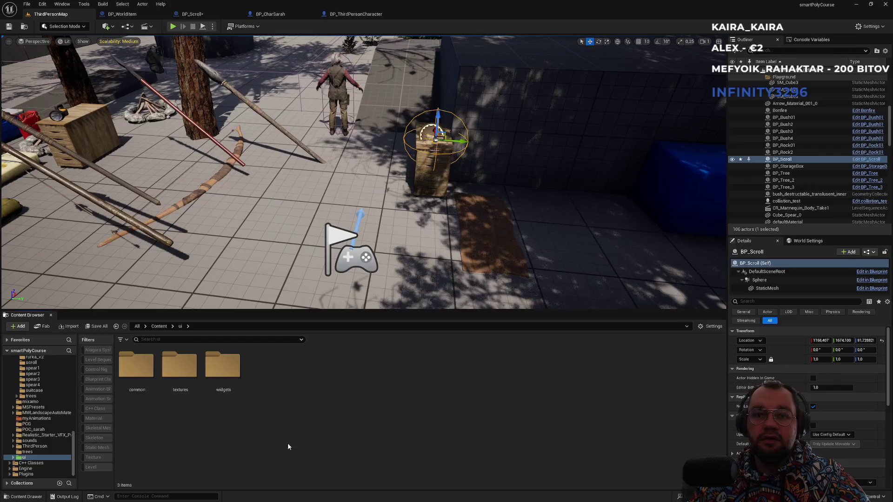
pyautogui.doubleClick(224, 386)
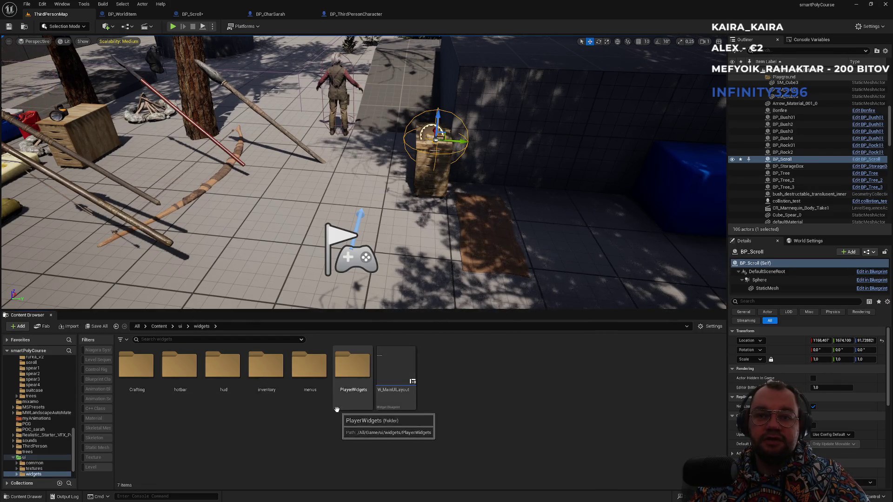
pyautogui.click(396, 402)
pyautogui.doubleClick(395, 405)
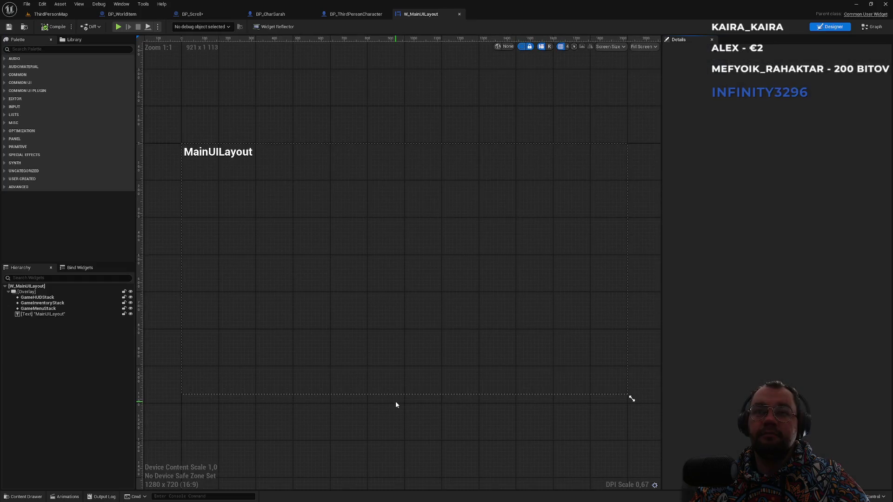
pyautogui.click(459, 14)
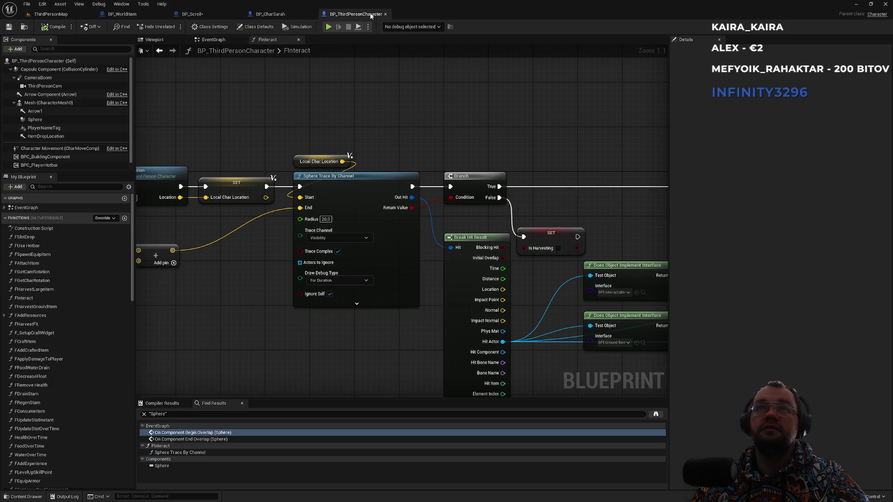
pyautogui.click(51, 14)
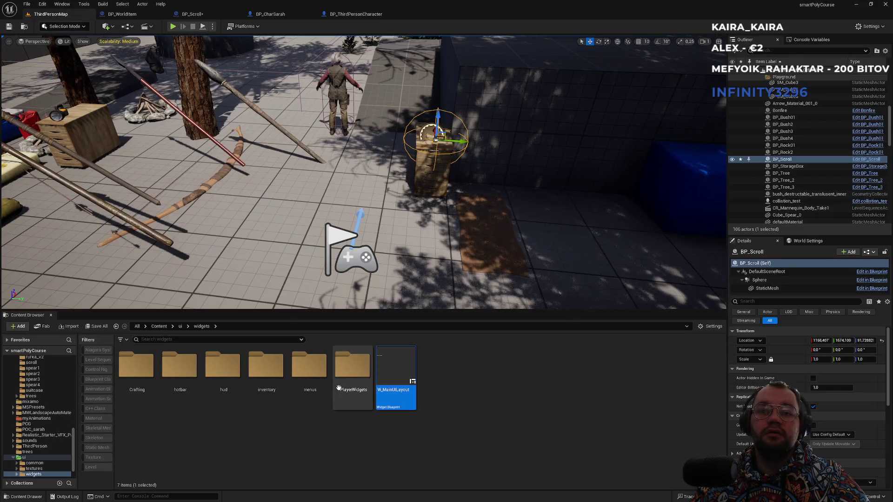
# - Look through PlayerWidgets/stats, then open W_DefaultHUDLayout from the hud folder
pyautogui.doubleClick(353, 366)
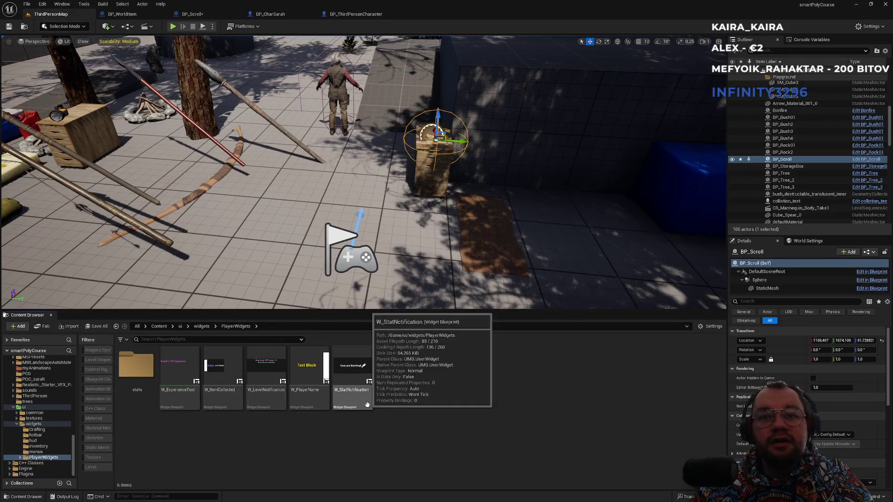
pyautogui.doubleClick(134, 399)
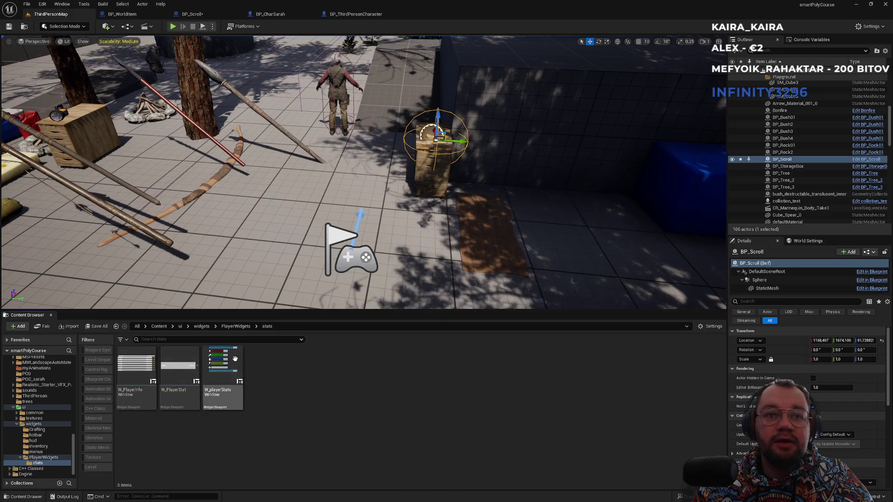
pyautogui.click(236, 326)
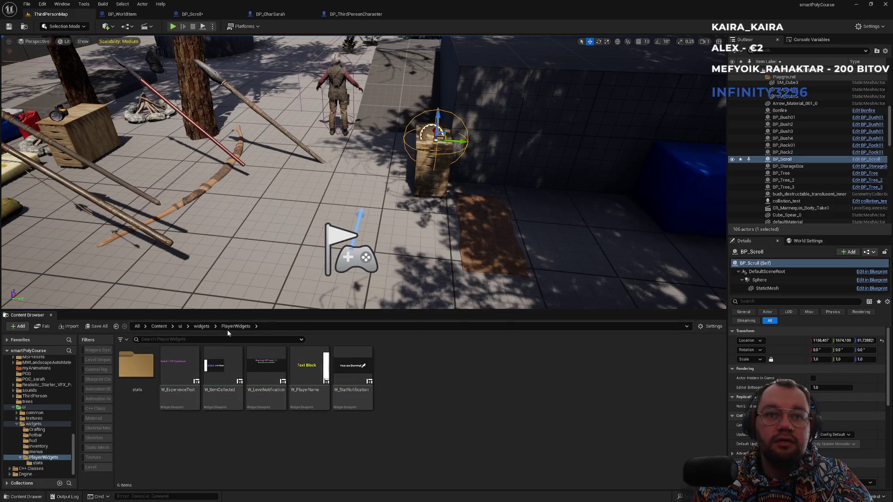
pyautogui.click(201, 326)
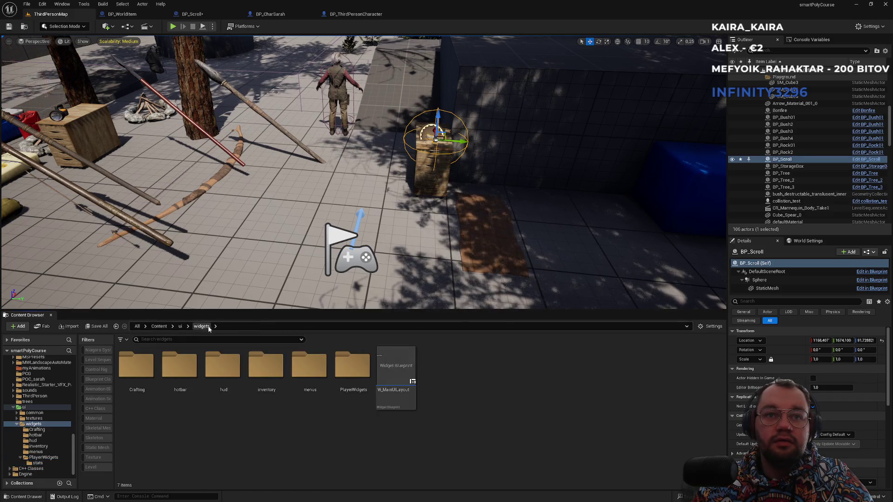
pyautogui.doubleClick(226, 393)
pyautogui.click(155, 406)
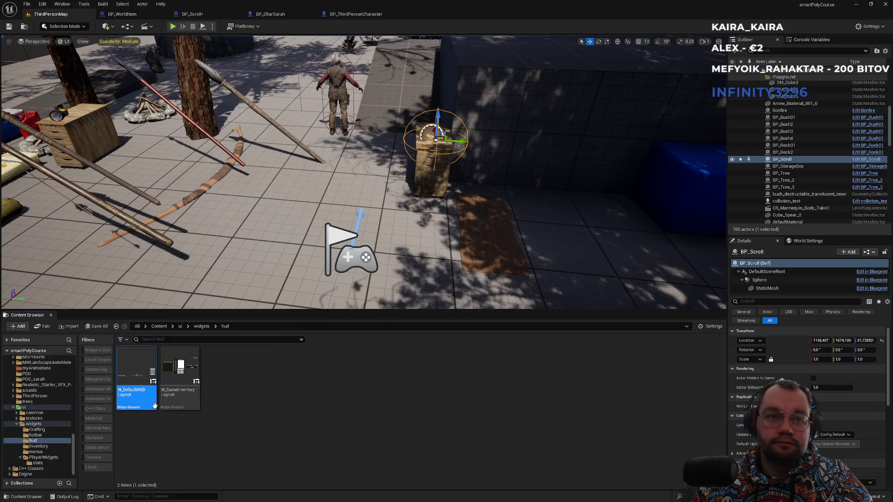
pyautogui.doubleClick(155, 405)
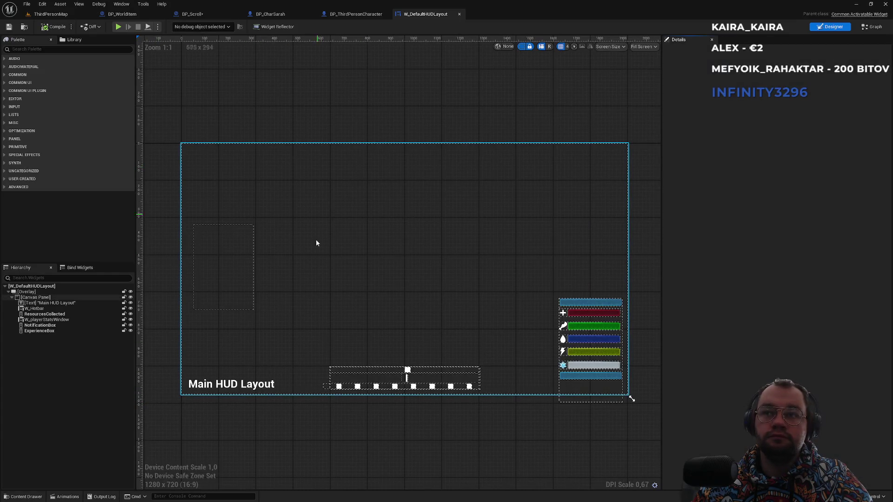
pyautogui.click(54, 14)
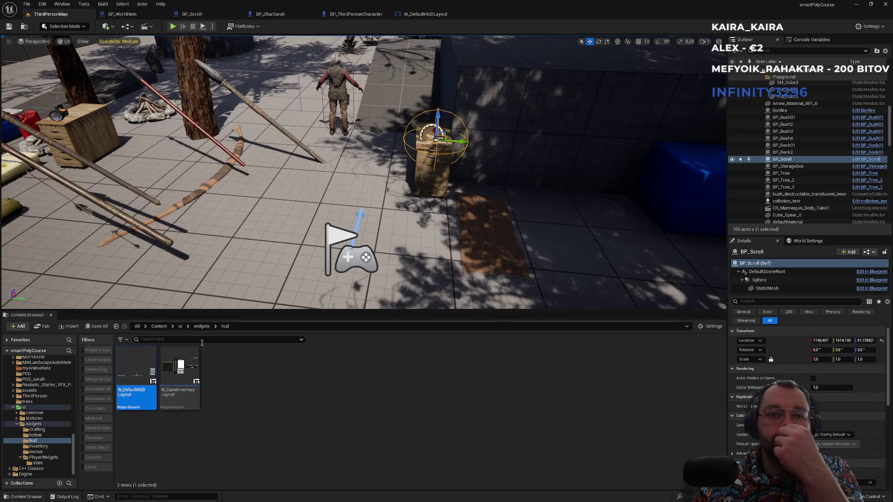
pyautogui.click(181, 386)
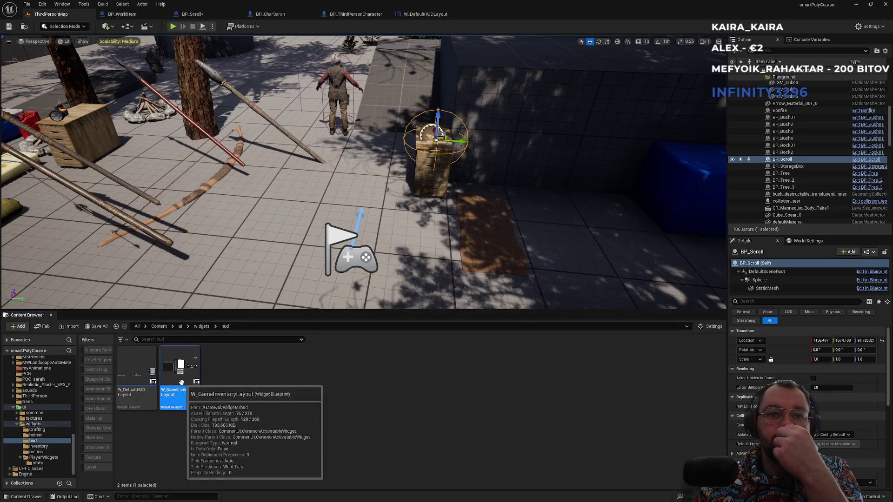
# - Open BP_CustomPlayerController, found through W_GameInventoryLayout's Reference Viewer, via Find in Content Browser
pyautogui.rightClick(182, 397)
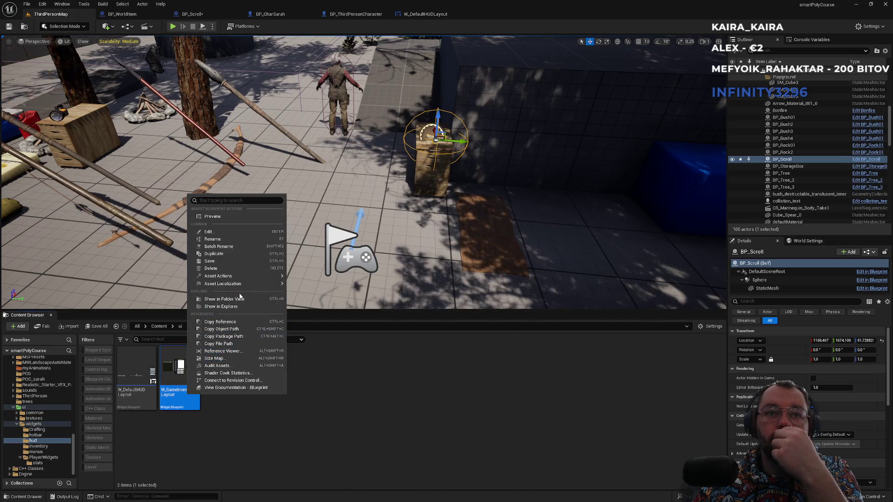
pyautogui.click(228, 352)
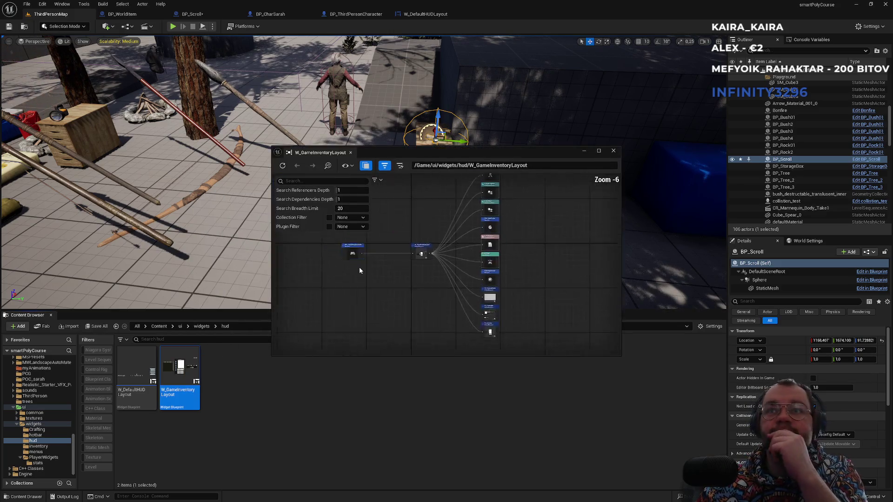
pyautogui.doubleClick(421, 259)
pyautogui.rightClick(419, 256)
pyautogui.click(442, 279)
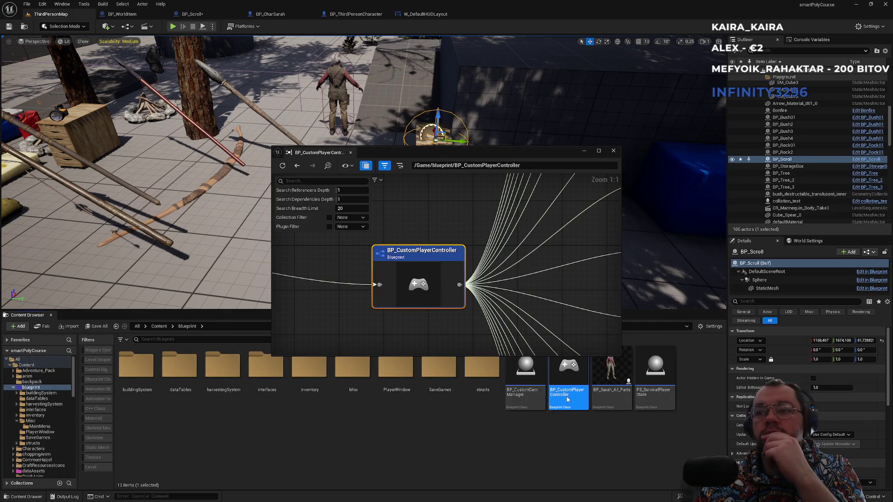
pyautogui.scroll(-6, 309, 231)
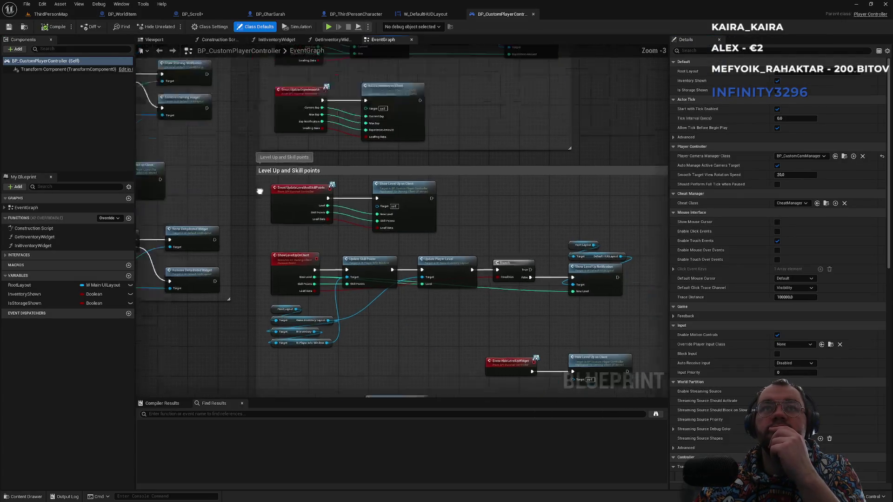
# - Survey the EventGraph from InventoryOnClient to the Show storage widget group, repositioning ShowStorageOnClient
pyautogui.moveTo(310, 231)
pyautogui.mouseDown()
pyautogui.moveTo(331, 196)
pyautogui.moveTo(281, 265)
pyautogui.moveTo(311, 135)
pyautogui.moveTo(353, 243)
pyautogui.mouseUp()
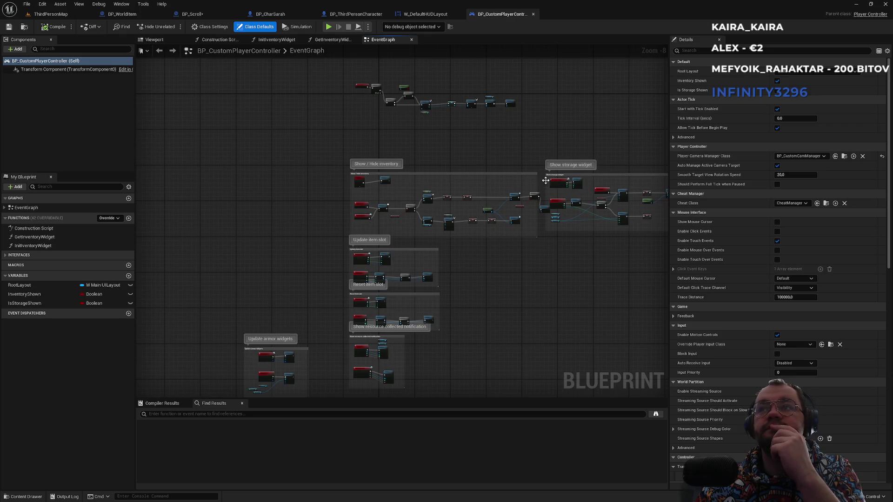
pyautogui.scroll(4, 545, 180)
pyautogui.scroll(4, 450, 144)
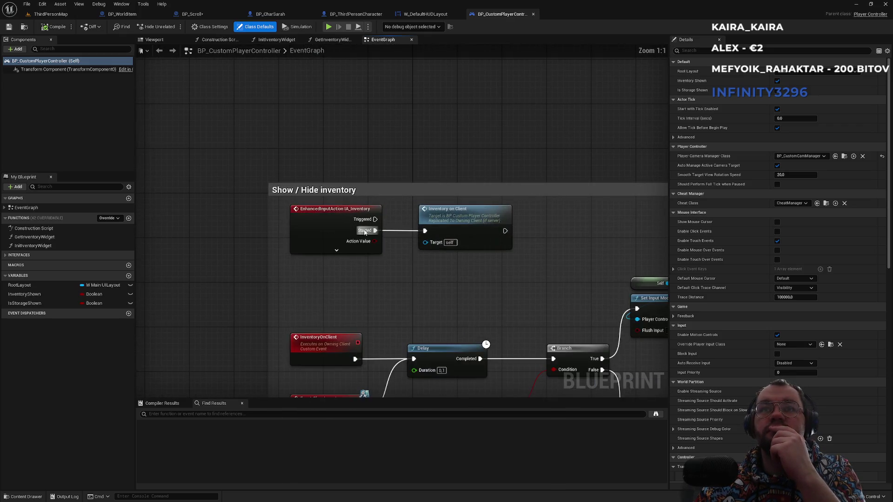
pyautogui.moveTo(454, 220); pyautogui.dragTo(433, 139)
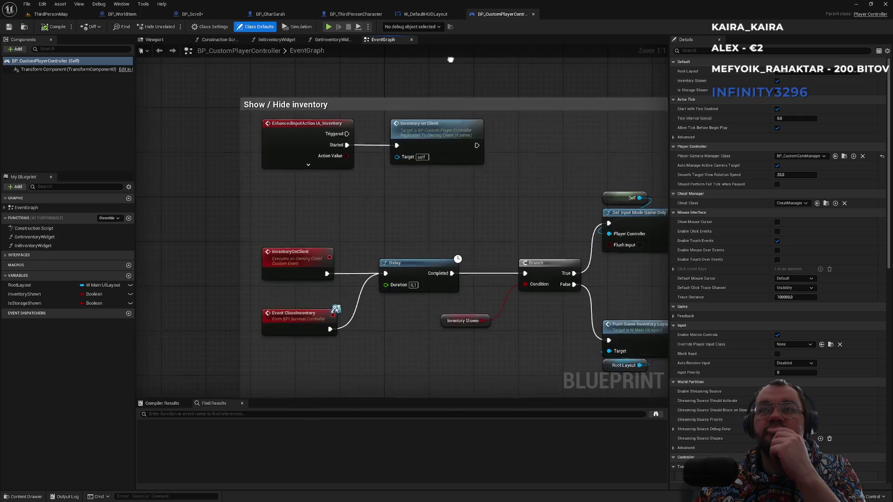
pyautogui.doubleClick(451, 139)
pyautogui.moveTo(497, 188); pyautogui.dragTo(379, 181)
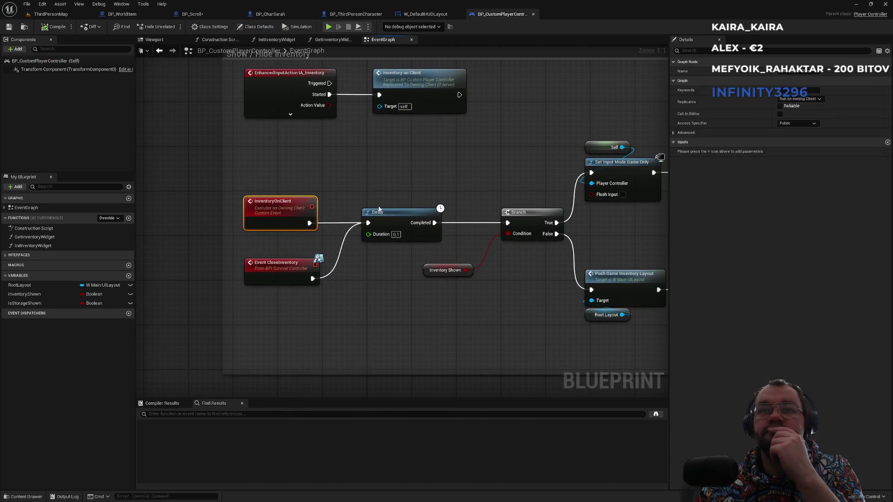
pyautogui.moveTo(450, 188); pyautogui.dragTo(350, 196)
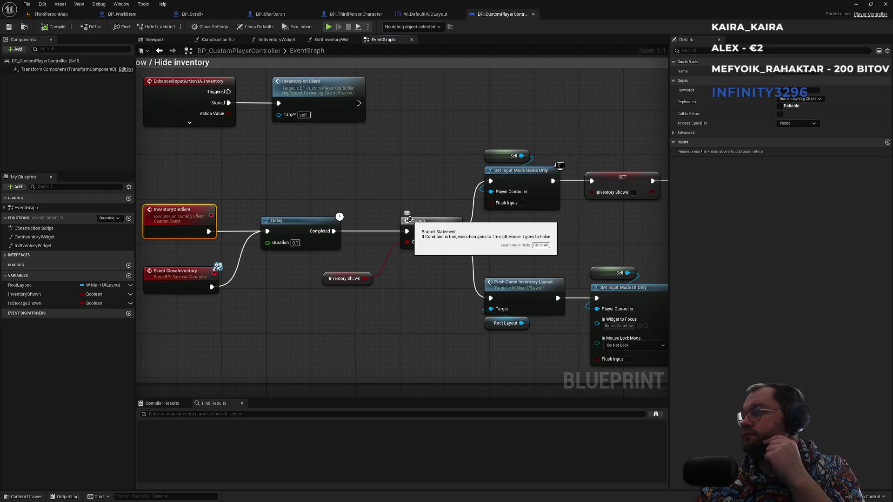
pyautogui.moveTo(619, 217)
pyautogui.mouseDown()
pyautogui.moveTo(521, 213)
pyautogui.moveTo(347, 142)
pyautogui.moveTo(307, 214)
pyautogui.mouseUp()
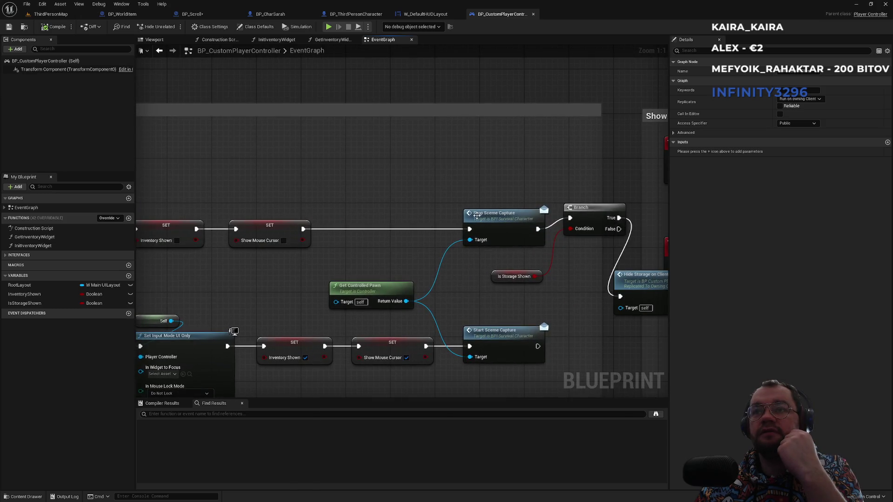
pyautogui.moveTo(482, 189); pyautogui.dragTo(238, 175)
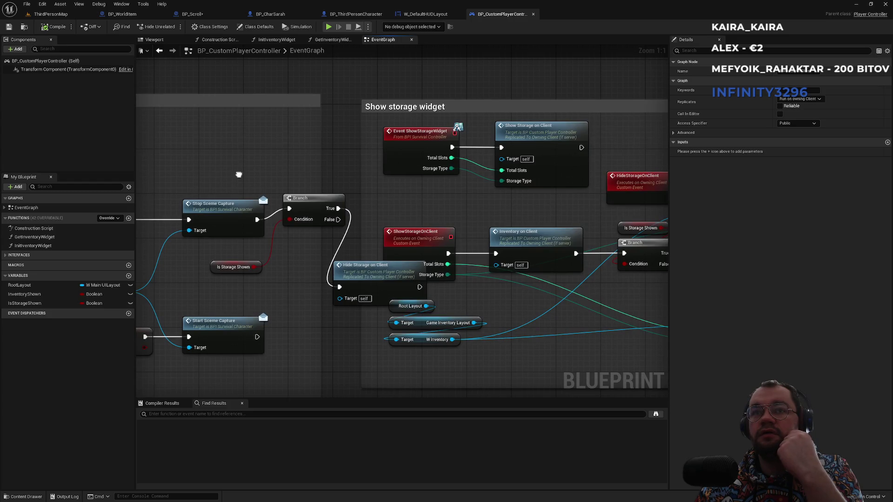
pyautogui.scroll(-2, 241, 196)
pyautogui.moveTo(327, 263)
pyautogui.mouseDown()
pyautogui.moveTo(331, 192)
pyautogui.moveTo(316, 254)
pyautogui.moveTo(322, 263)
pyautogui.moveTo(355, 151)
pyautogui.moveTo(328, 87)
pyautogui.mouseUp()
# - Move Hide Storage on Client beside the Branch and widen the Show storage widget comment box
pyautogui.moveTo(452, 140)
pyautogui.mouseDown()
pyautogui.moveTo(359, 163)
pyautogui.moveTo(530, 163)
pyautogui.mouseUp()
pyautogui.scroll(-3, 396, 134)
pyautogui.scroll(2, 411, 131)
pyautogui.moveTo(214, 119)
pyautogui.mouseDown()
pyautogui.moveTo(441, 164)
pyautogui.moveTo(464, 275)
pyautogui.moveTo(472, 265)
pyautogui.mouseUp()
pyautogui.click(394, 241)
pyautogui.moveTo(402, 240); pyautogui.dragTo(524, 243)
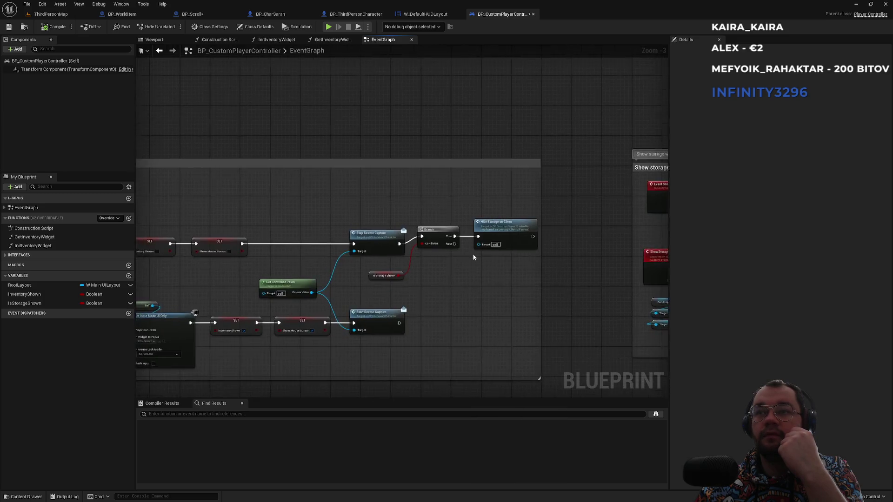
# - Check the Delay and Get Controlled Pawn nodes, then open Push Game Inventory Layout's definition
pyautogui.scroll(2, 442, 249)
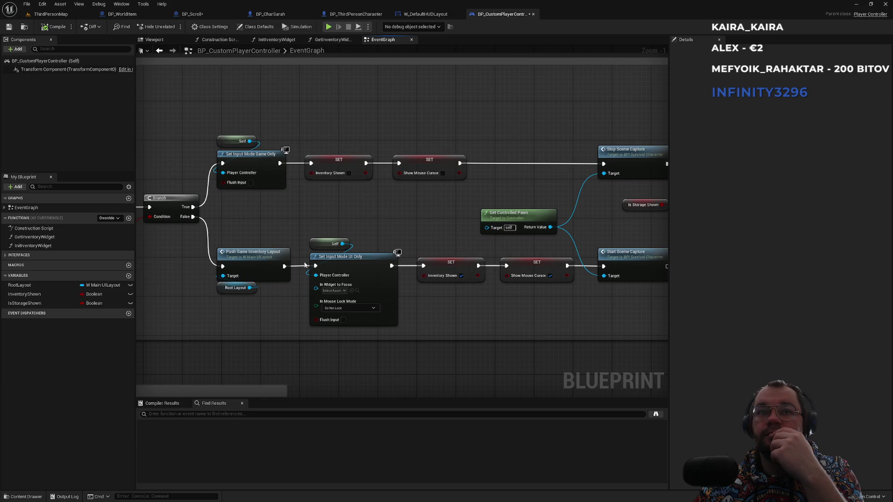
pyautogui.moveTo(237, 207); pyautogui.dragTo(411, 221)
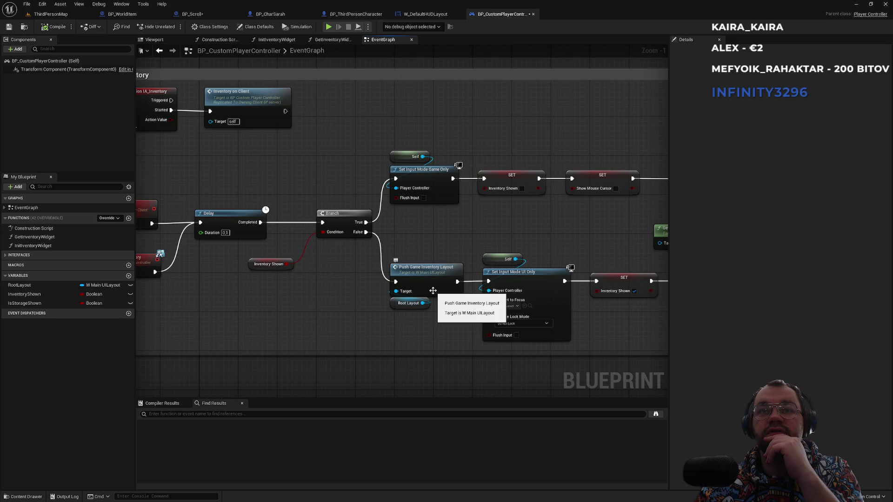
pyautogui.moveTo(593, 289); pyautogui.dragTo(508, 279)
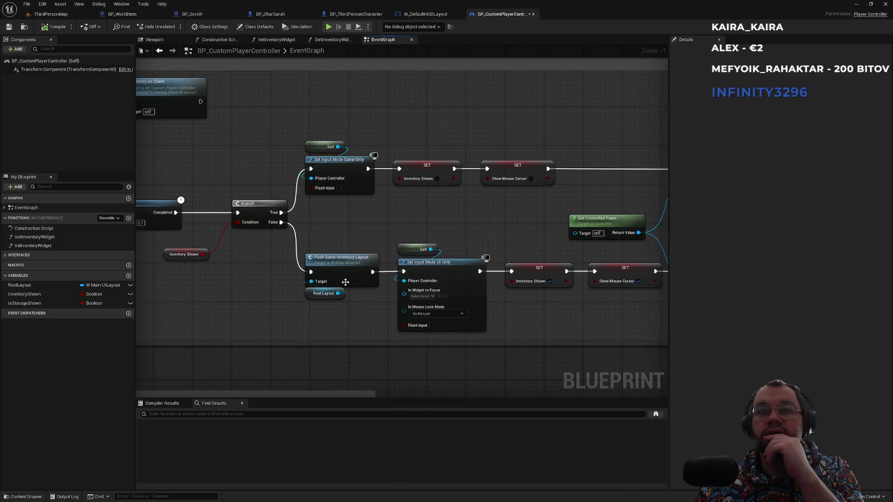
pyautogui.scroll(1, 346, 282)
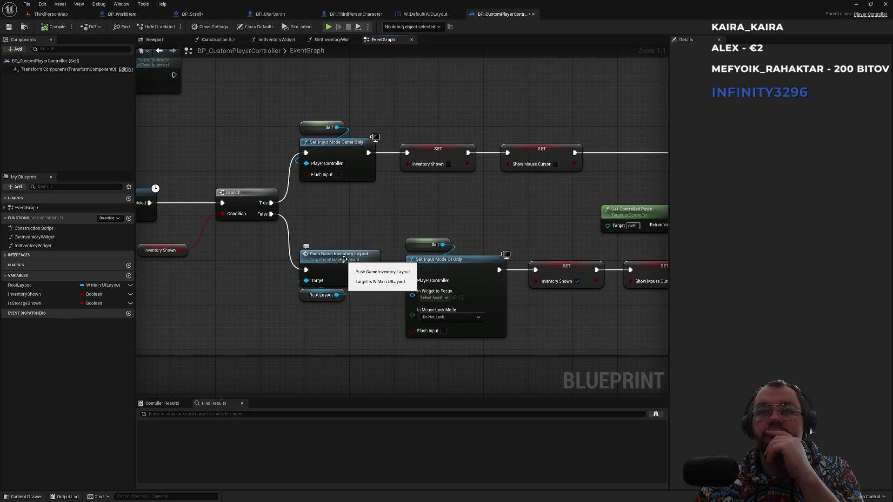
pyautogui.click(344, 260)
pyautogui.doubleClick(344, 259)
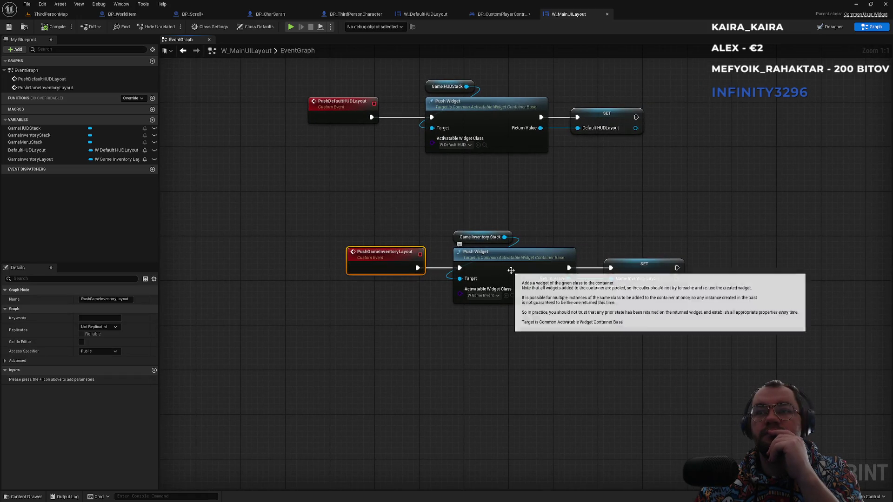
# - Inspect the Game Inventory Stack variable, then view W_MainUILayout's designer and select GameMenuStack
pyautogui.click(467, 242)
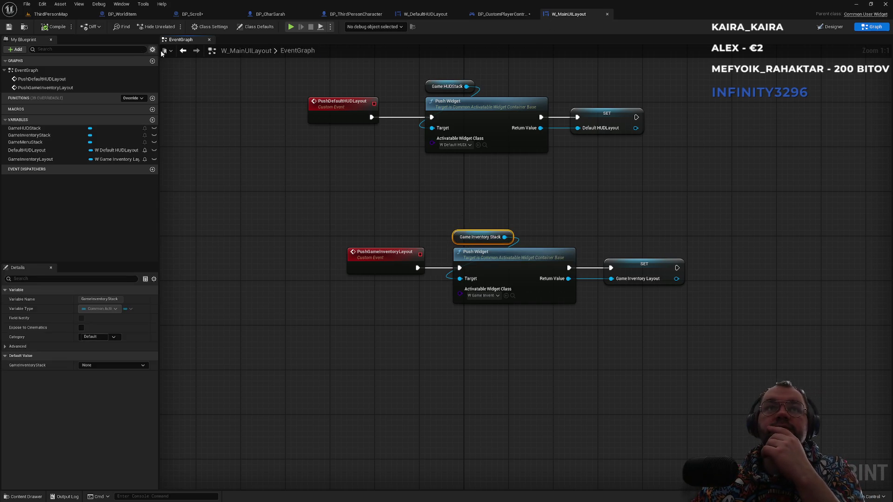
pyautogui.click(833, 28)
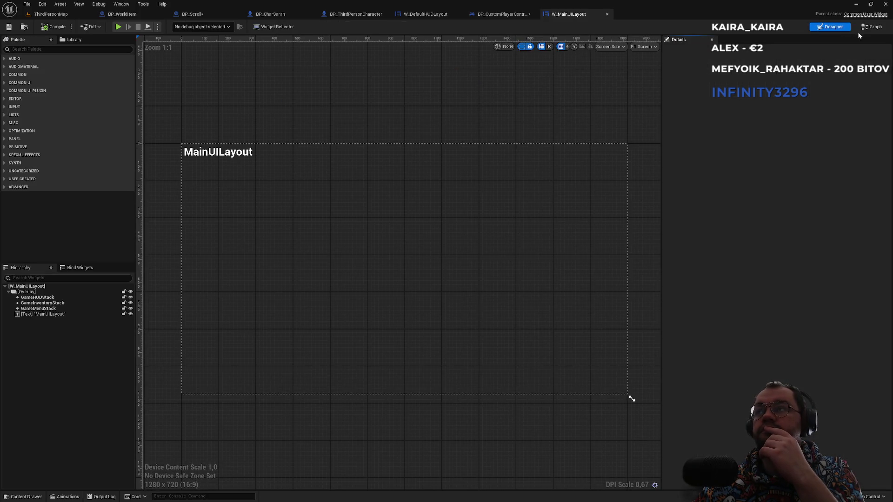
pyautogui.click(869, 28)
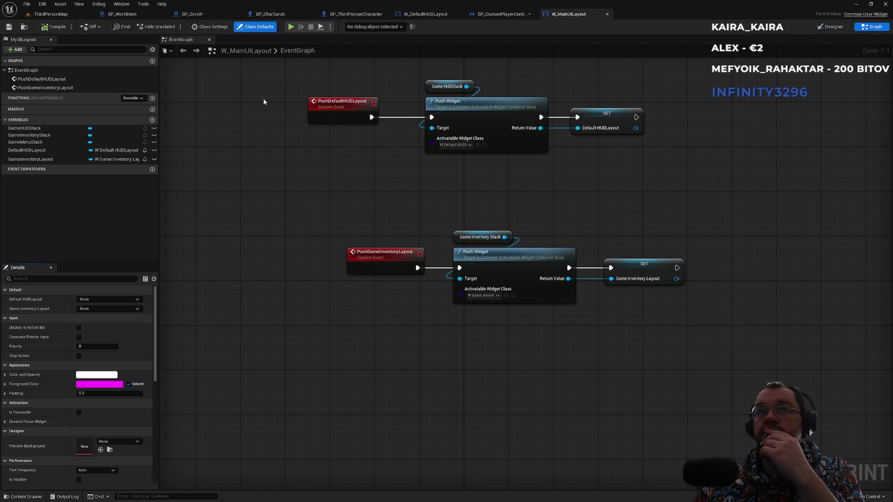
pyautogui.moveTo(301, 148); pyautogui.dragTo(324, 218)
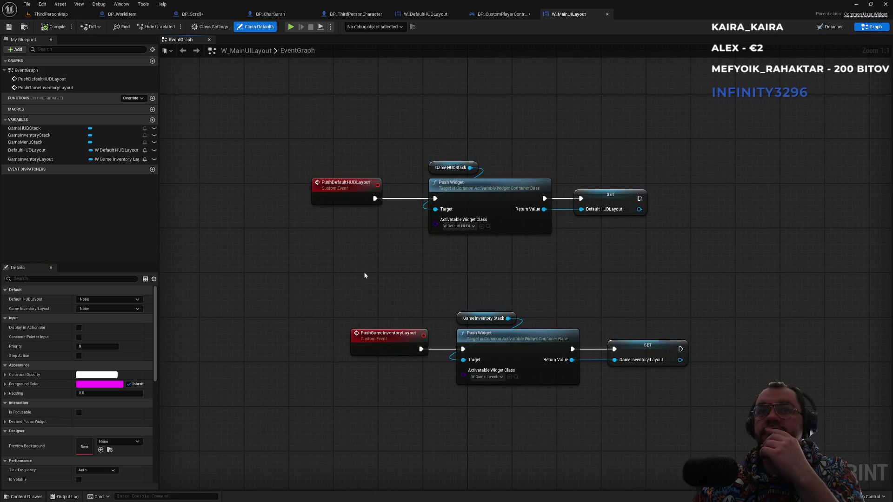
pyautogui.moveTo(373, 409); pyautogui.dragTo(390, 285)
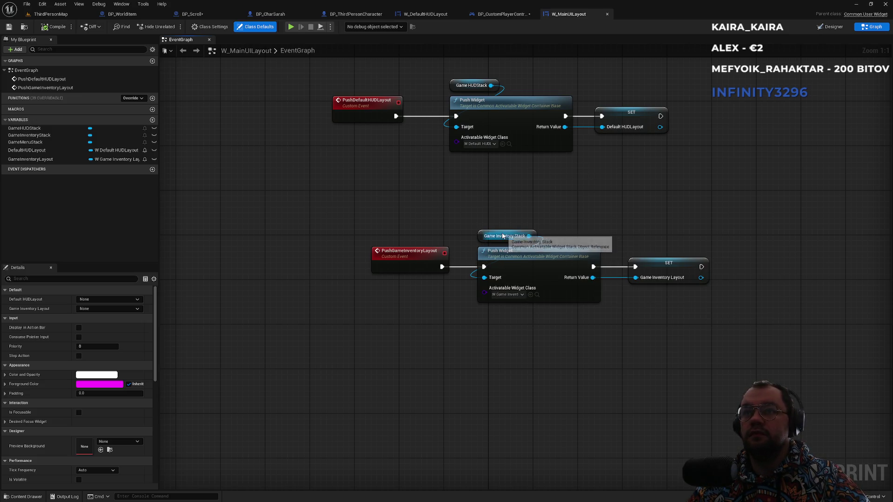
pyautogui.click(481, 237)
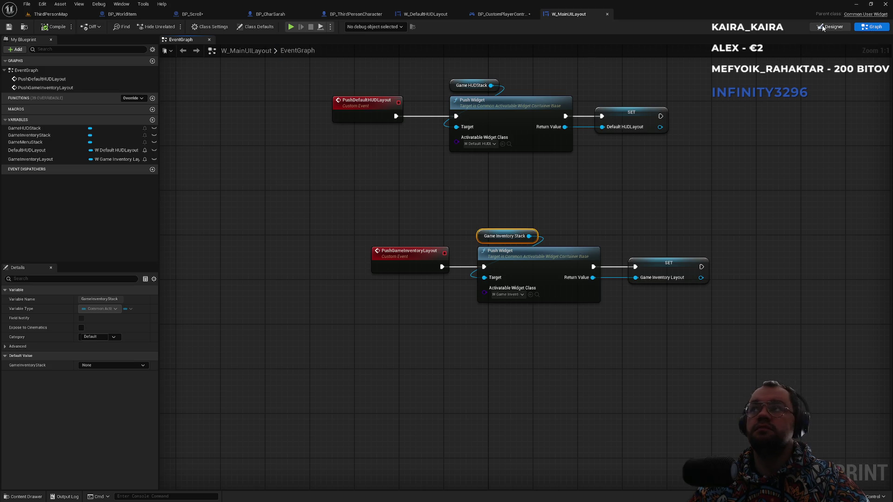
pyautogui.hotkey('shift', 'F12')
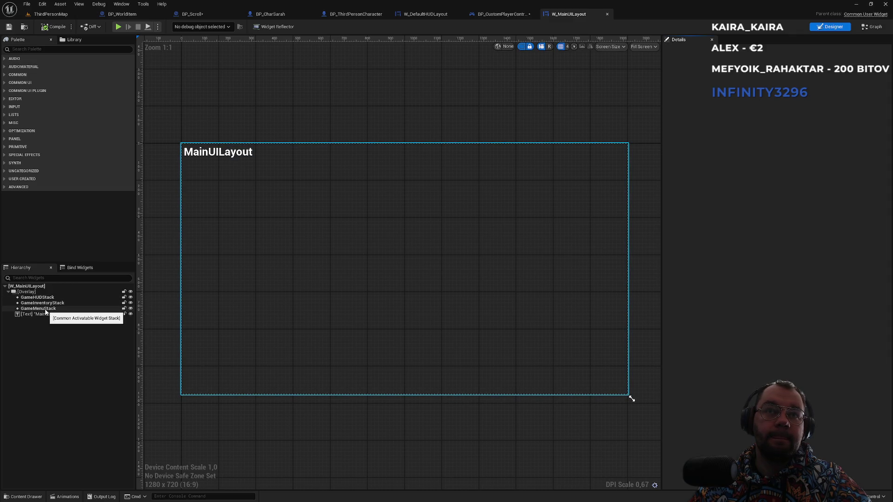
pyautogui.click(46, 309)
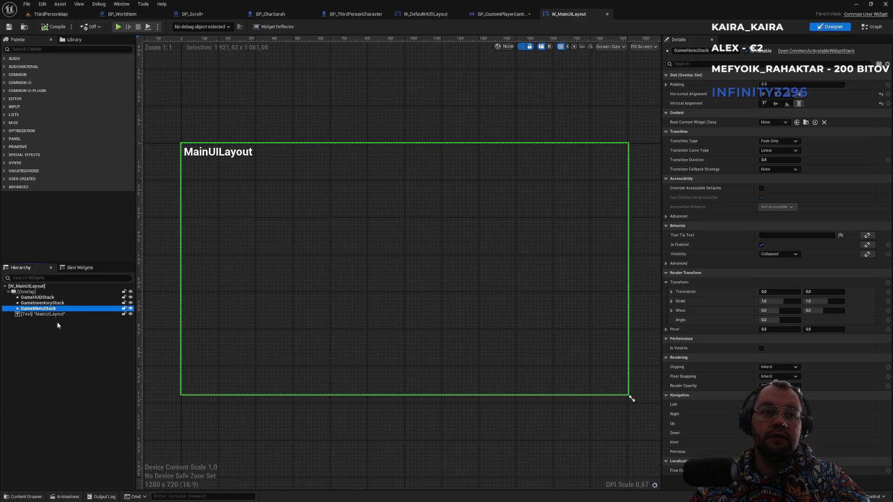
# - Duplicate GameMenuStack and rename the copy GameScrollStack
pyautogui.hotkey('ctrl', 'd')
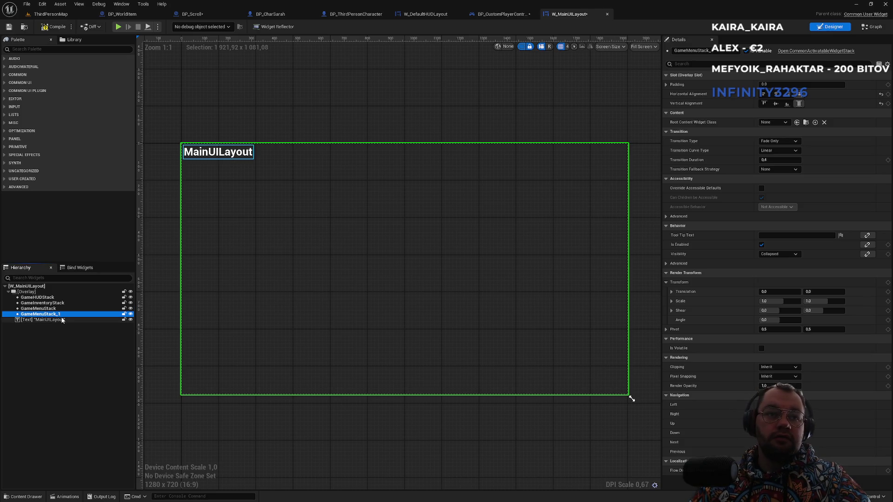
pyautogui.doubleClick(60, 315)
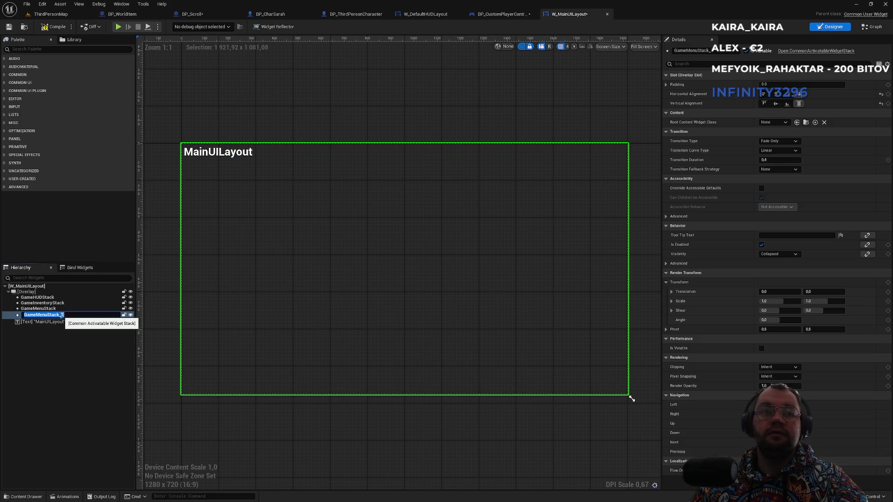
pyautogui.press('BackSpace')
pyautogui.write('GameScrollSta')
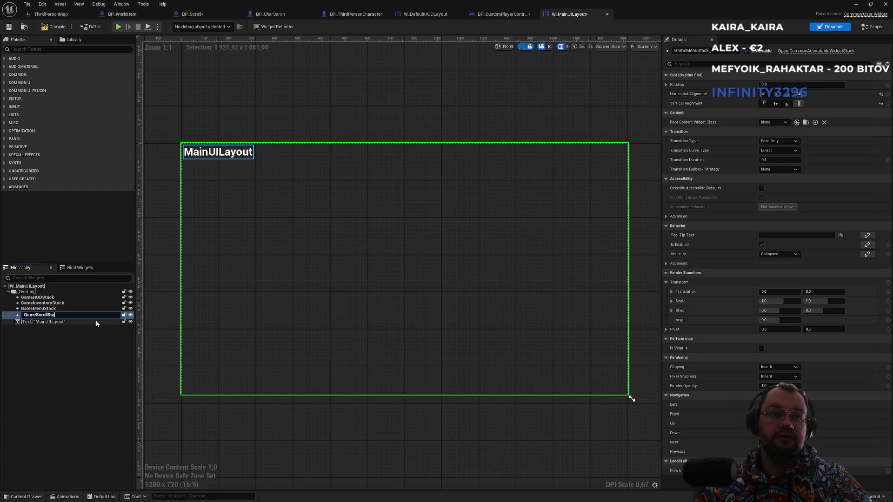
pyautogui.write('ck')
pyautogui.press('Return')
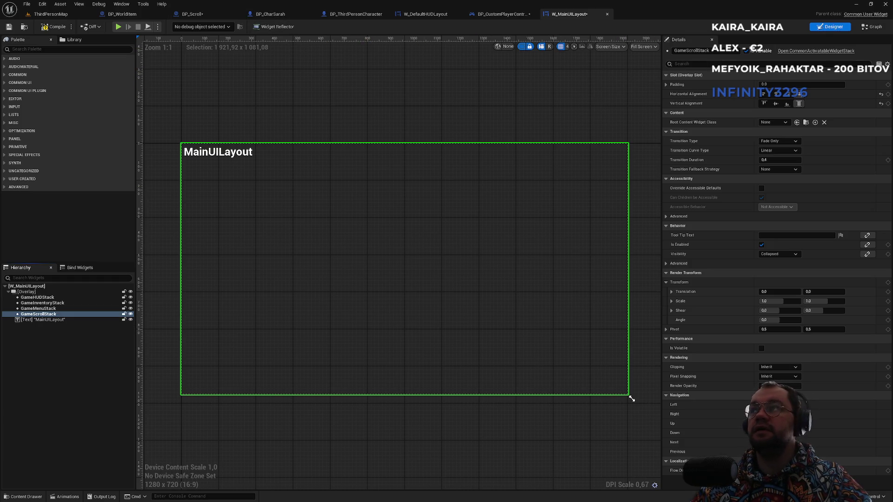
pyautogui.click(872, 27)
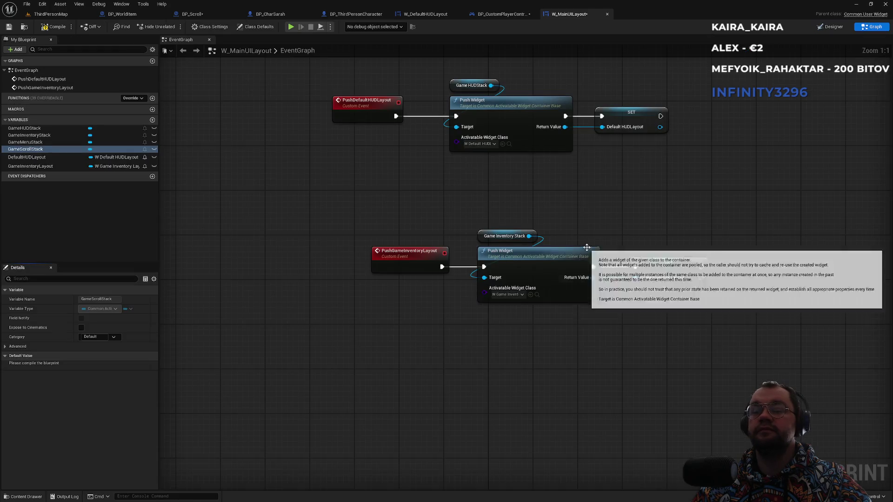
# - Shift the PushGameInventoryLayout node chain upward to make room
pyautogui.moveTo(363, 187)
pyautogui.mouseDown()
pyautogui.moveTo(527, 242)
pyautogui.moveTo(691, 227)
pyautogui.moveTo(641, 206)
pyautogui.moveTo(662, 193)
pyautogui.mouseUp()
pyautogui.click(567, 337)
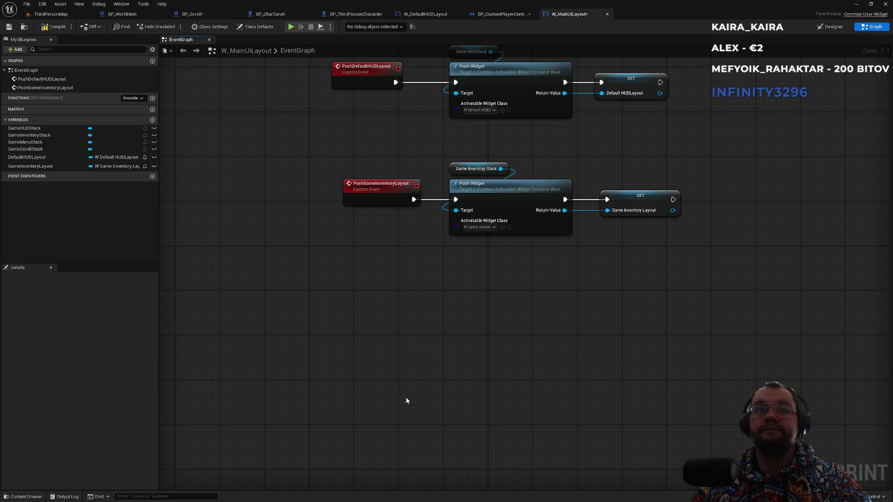
pyautogui.moveTo(422, 410); pyautogui.dragTo(466, 437)
# - Add a Custom Event named PushScrollLayout to the EventGraph
pyautogui.rightClick(395, 348)
pyautogui.write('custom')
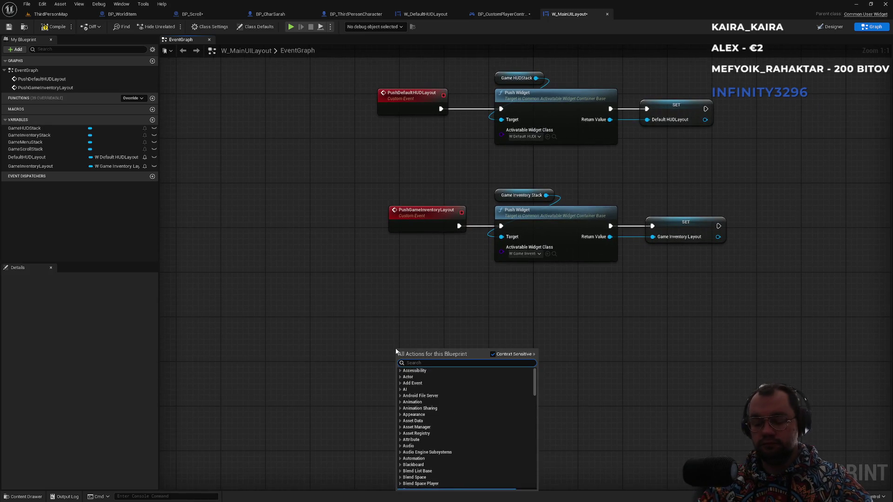
pyautogui.press('Return')
pyautogui.write('PushScrollLayout')
pyautogui.press('Return')
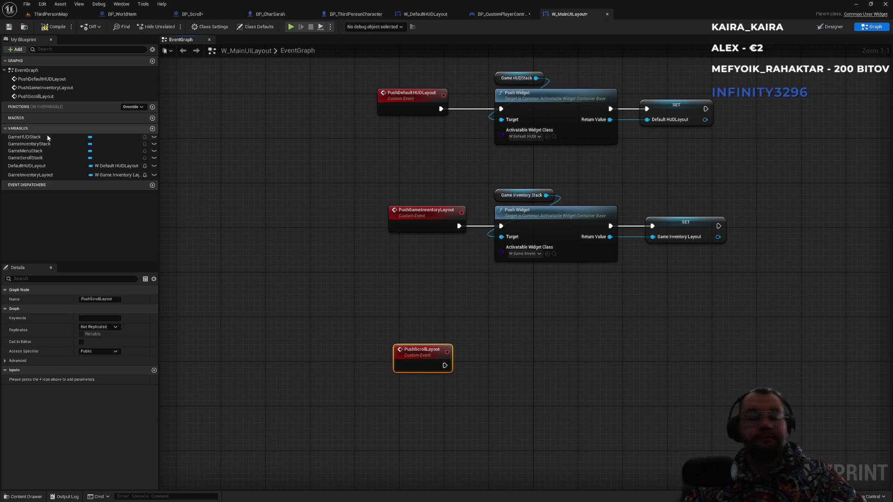
pyautogui.click(493, 323)
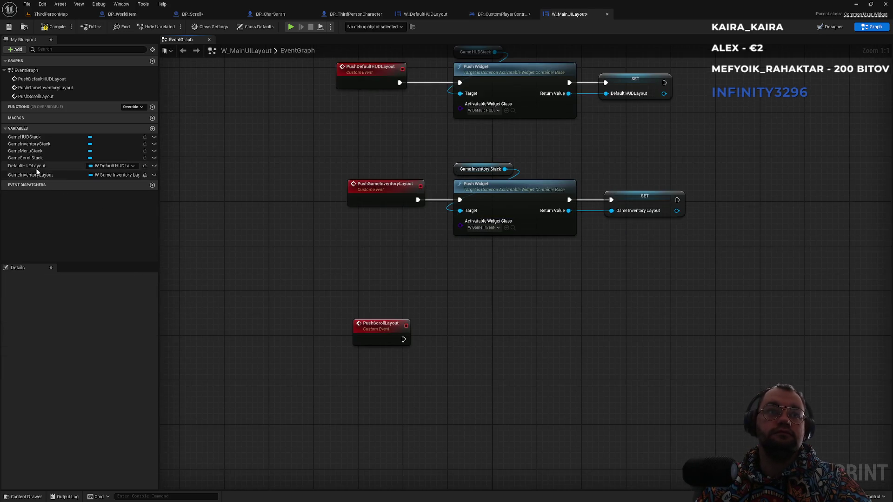
# - Add Game Scroll Stack with a Push Widget node and wire PushScrollLayout into it
pyautogui.click(28, 158)
pyautogui.moveTo(28, 158)
pyautogui.mouseDown()
pyautogui.moveTo(460, 286)
pyautogui.moveTo(480, 328)
pyautogui.mouseUp()
pyautogui.write('push widget')
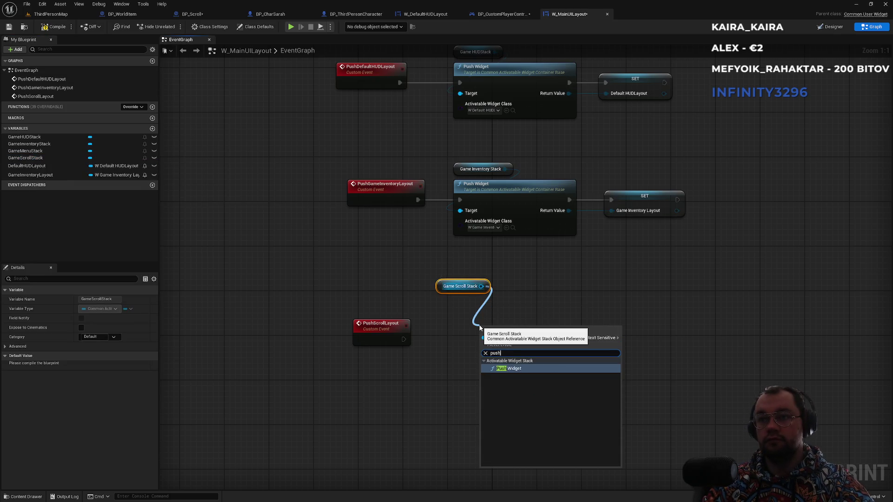
pyautogui.press('Return')
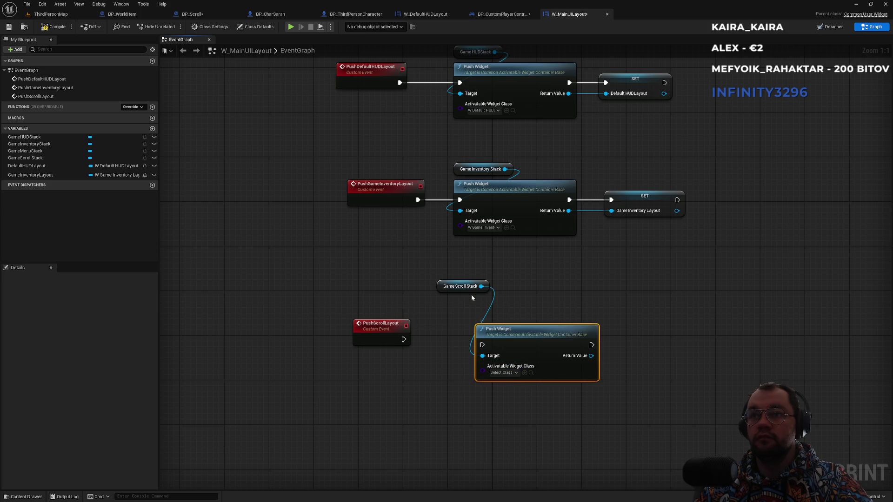
pyautogui.moveTo(505, 344); pyautogui.dragTo(477, 338)
pyautogui.moveTo(403, 340)
pyautogui.mouseDown()
pyautogui.moveTo(462, 347)
pyautogui.moveTo(455, 339)
pyautogui.mouseUp()
pyautogui.moveTo(549, 355); pyautogui.dragTo(533, 365)
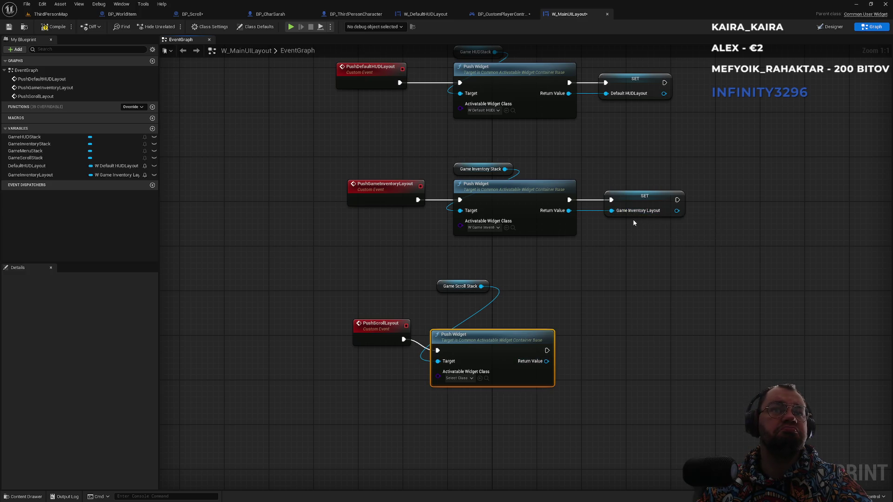
# - Promote Push Widget's Return Value to a new GameScrollLayout variable and tidy the nodes
pyautogui.moveTo(547, 361); pyautogui.dragTo(611, 343)
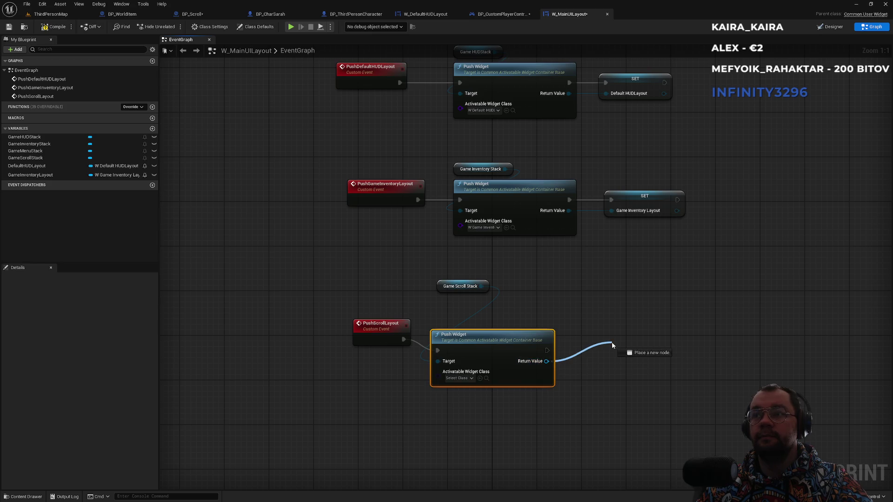
pyautogui.click(641, 386)
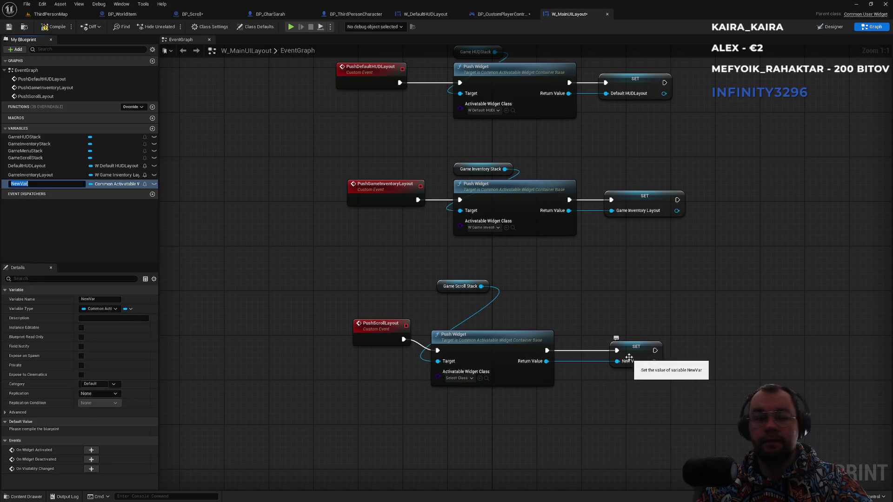
pyautogui.write('GameScrollLay')
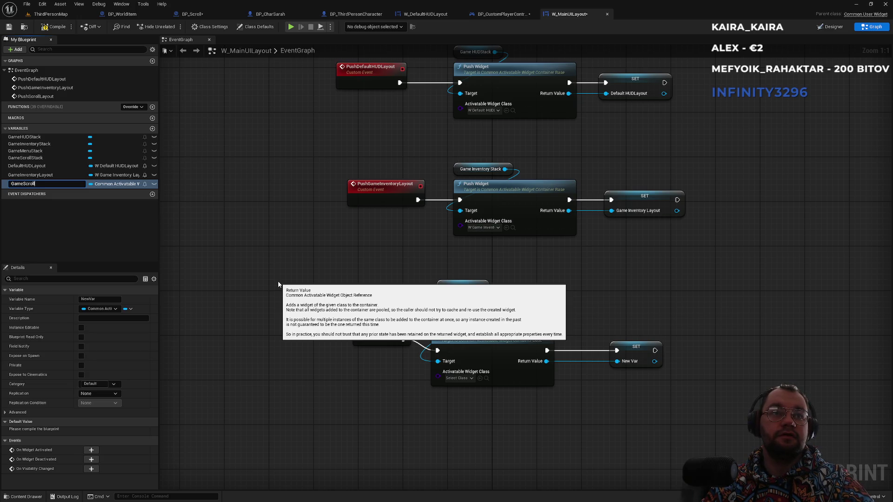
pyautogui.write('out')
pyautogui.press('Return')
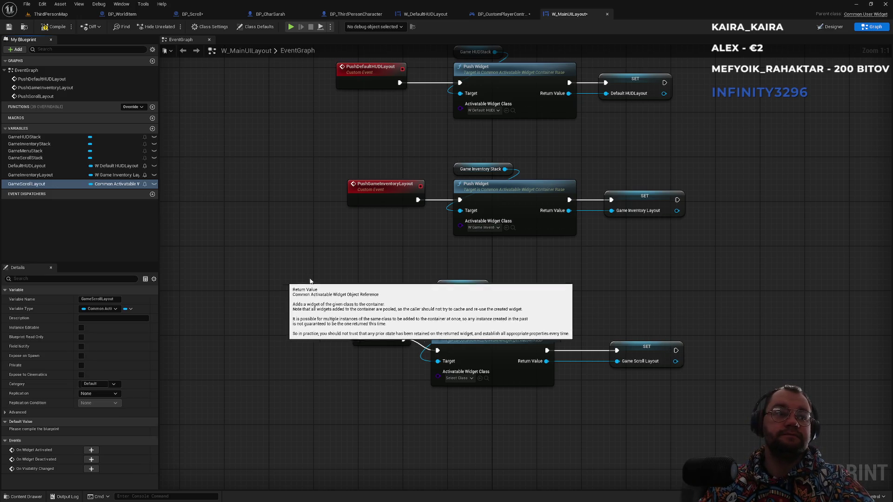
pyautogui.moveTo(641, 354)
pyautogui.mouseDown()
pyautogui.moveTo(516, 346)
pyautogui.moveTo(516, 335)
pyautogui.mouseUp()
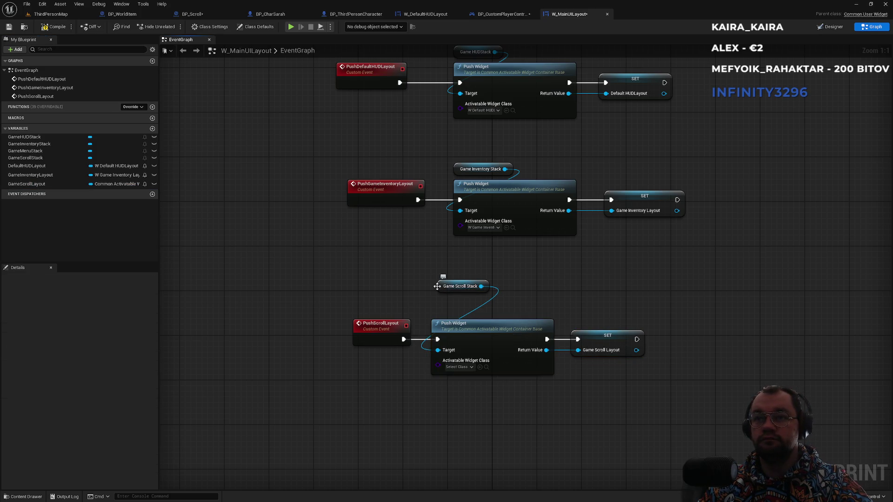
pyautogui.moveTo(440, 289); pyautogui.dragTo(434, 312)
pyautogui.click(462, 281)
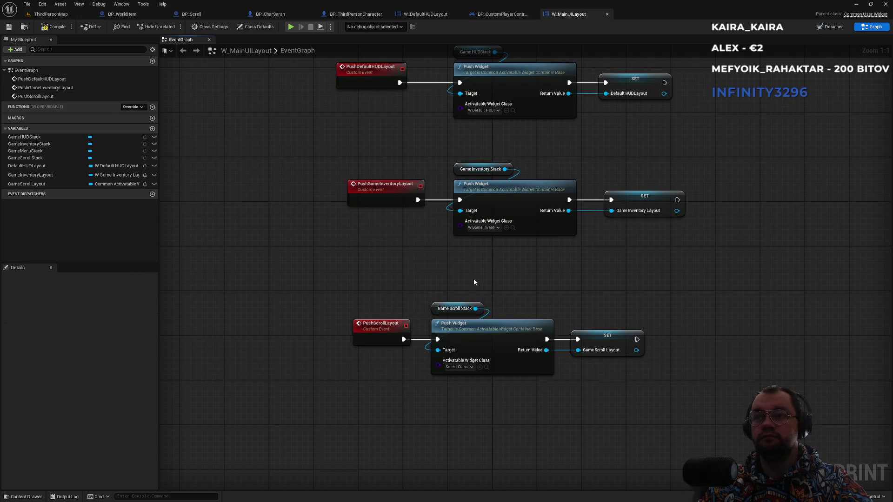
pyautogui.click(482, 14)
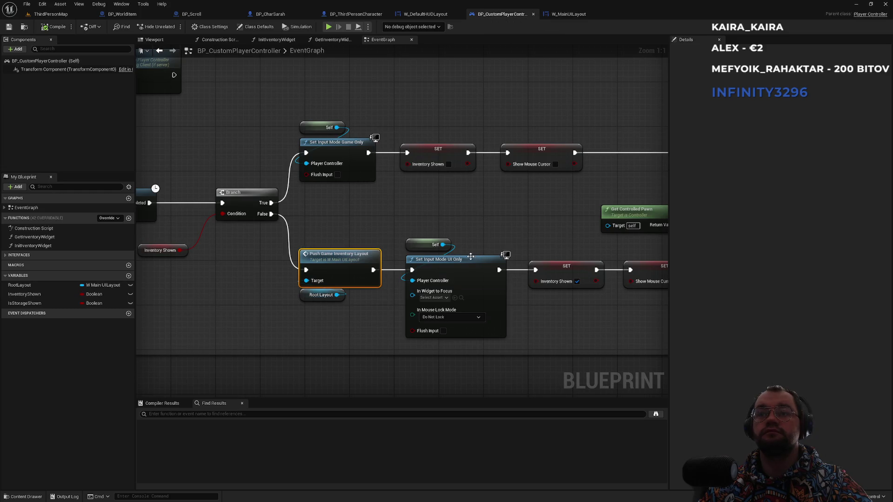
# - Look over the player controller's Show / Hide inventory logic, then return to the ThirdPersonMap level editor
pyautogui.scroll(-4, 471, 256)
pyautogui.scroll(2, 443, 227)
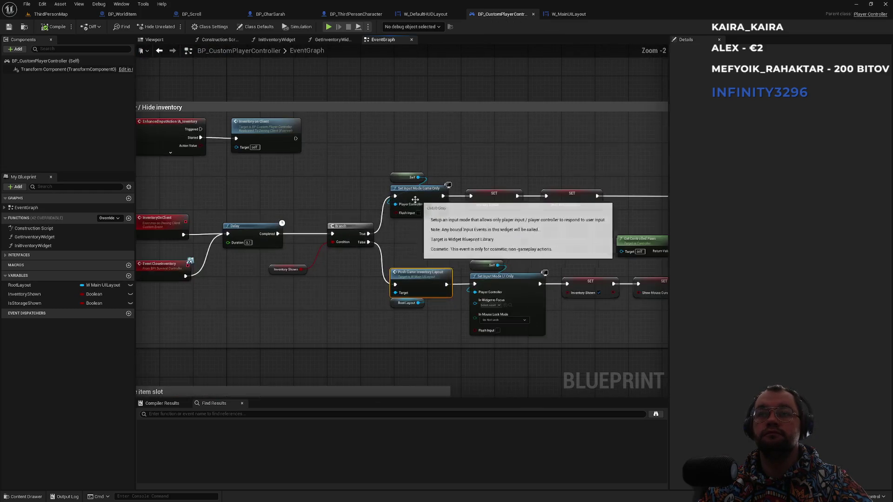
pyautogui.moveTo(289, 145); pyautogui.dragTo(413, 196)
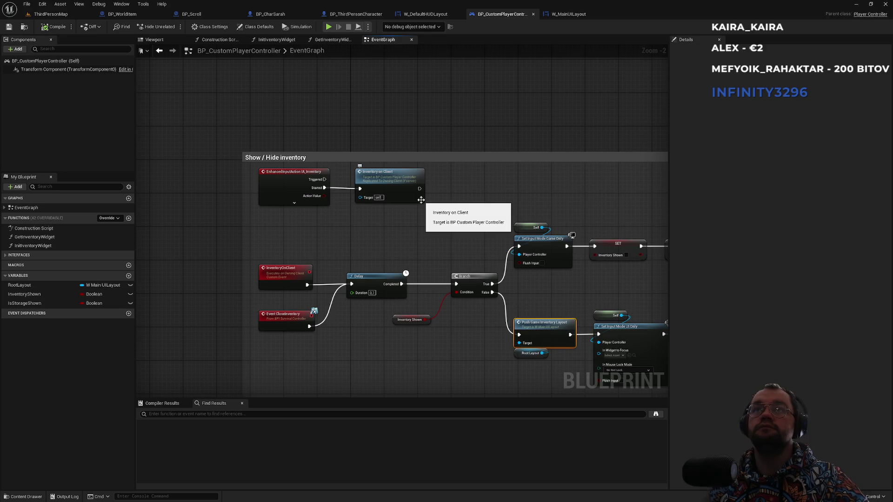
pyautogui.click(424, 13)
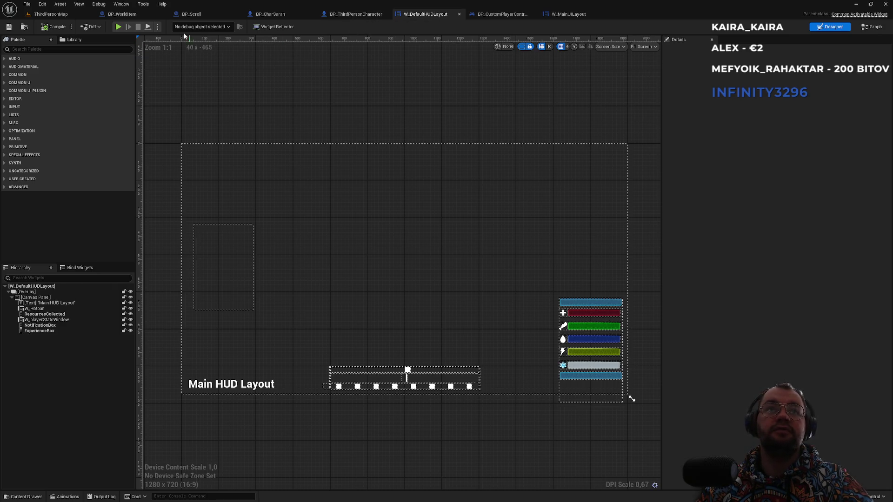
pyautogui.click(25, 28)
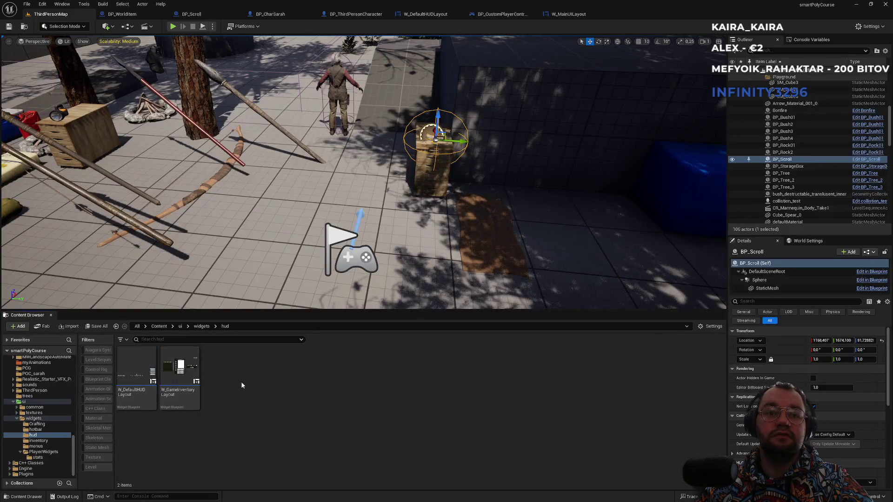
# - Create a User Widget blueprint named W_DefaultScrollLayout in the hud folder and open it
pyautogui.click(137, 382)
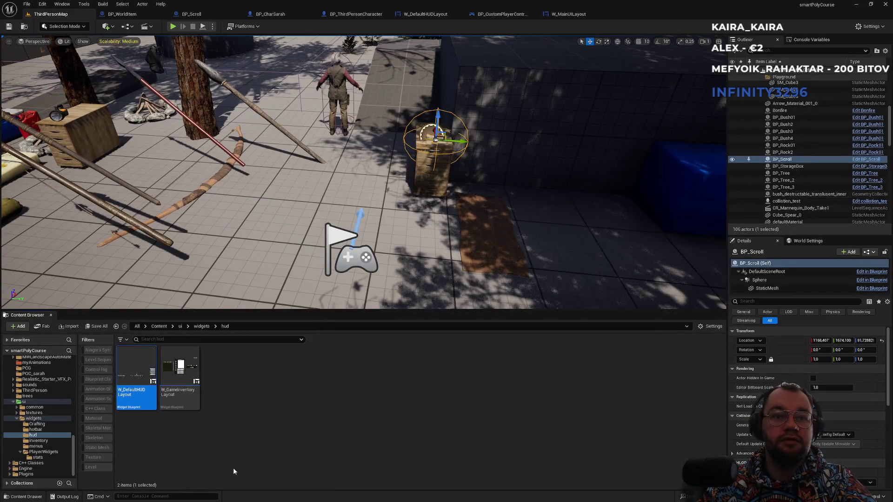
pyautogui.click(246, 431)
pyautogui.rightClick(229, 444)
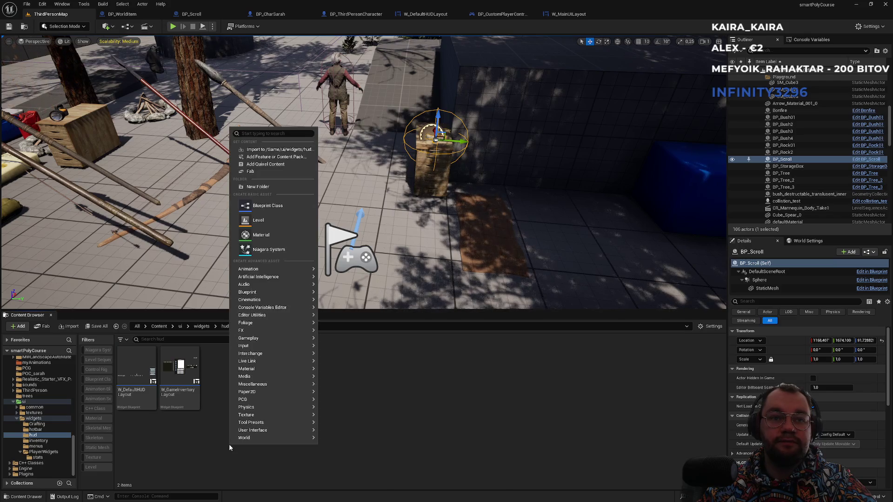
pyautogui.moveTo(297, 416)
pyautogui.write('widge')
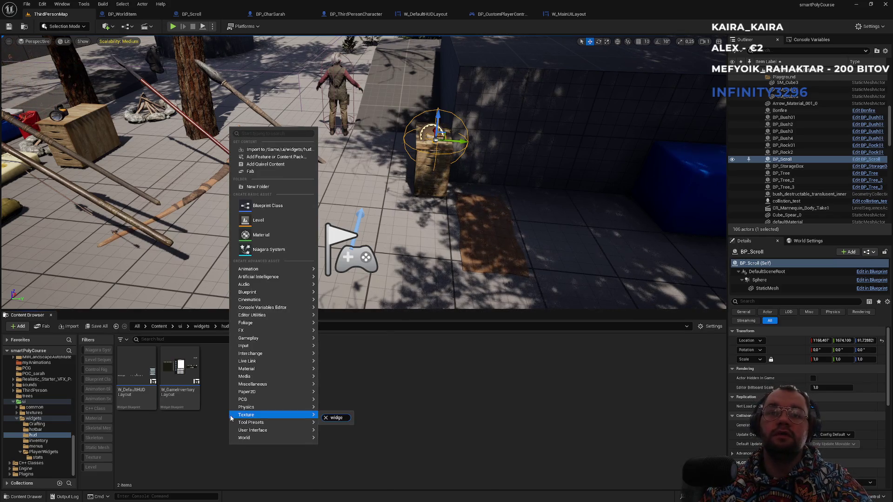
pyautogui.click(252, 134)
pyautogui.write('w')
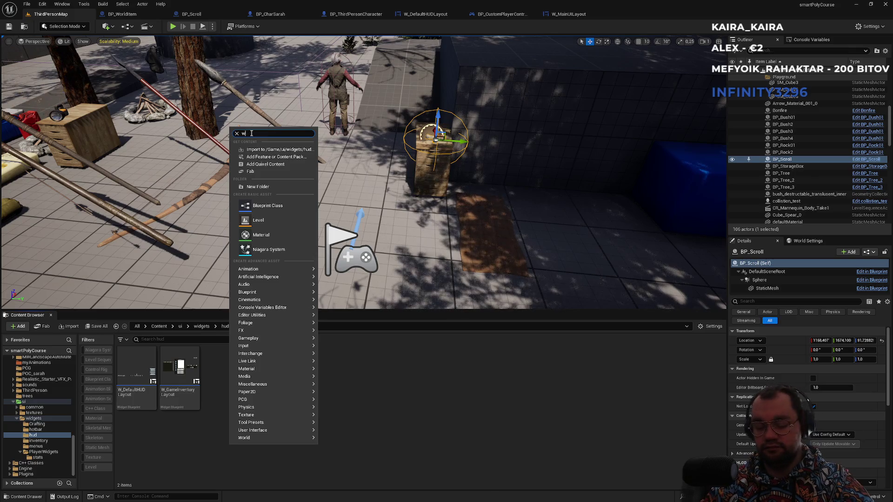
pyautogui.write('idget')
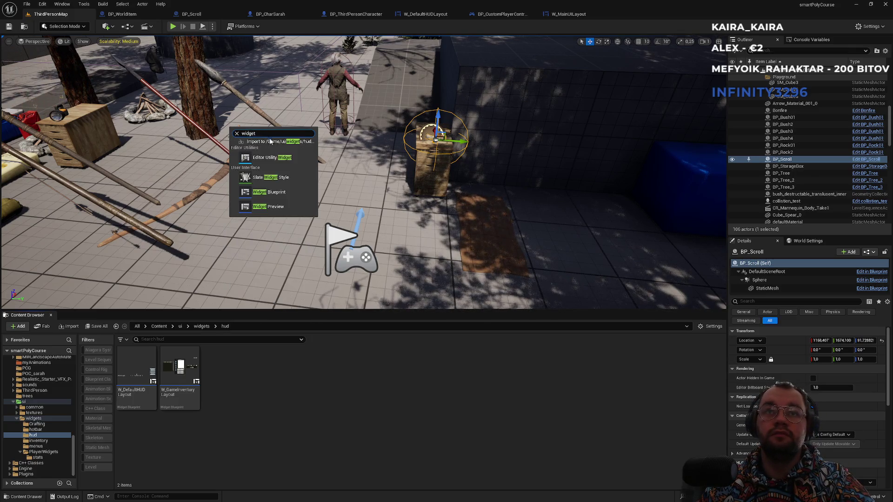
pyautogui.click(285, 198)
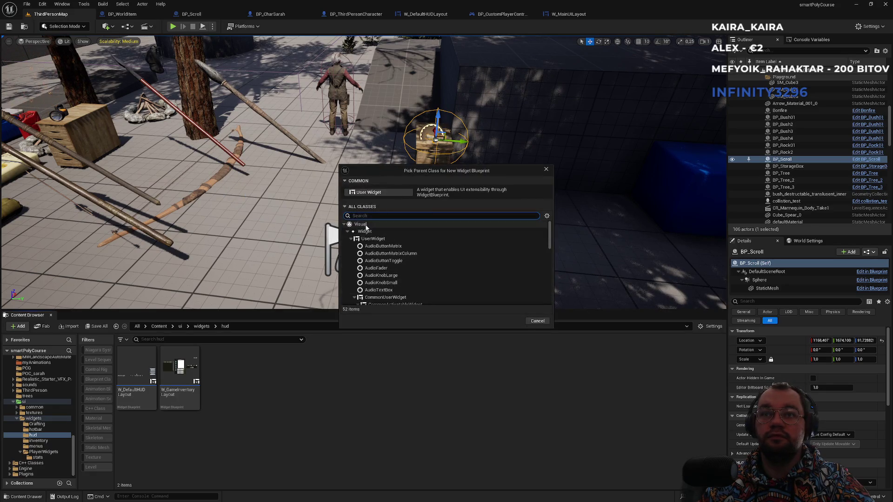
pyautogui.click(362, 191)
pyautogui.write('W_Defau')
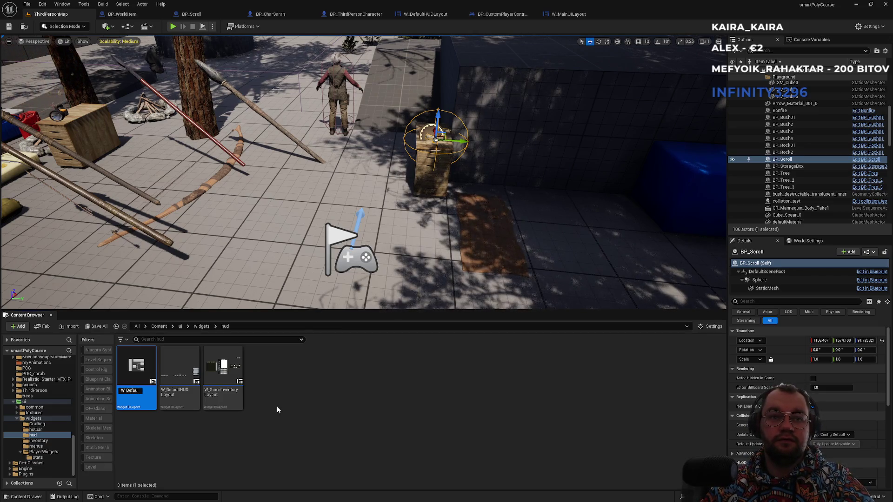
pyautogui.write('ltScrollLayout')
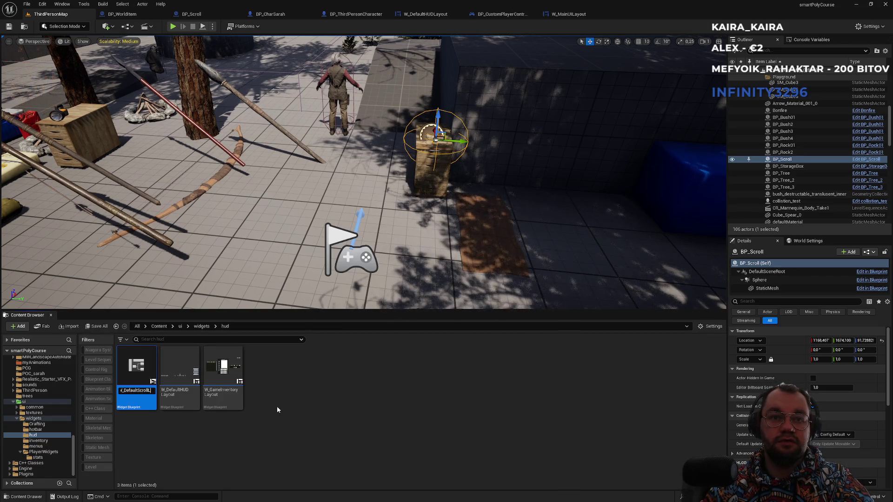
pyautogui.press('Return')
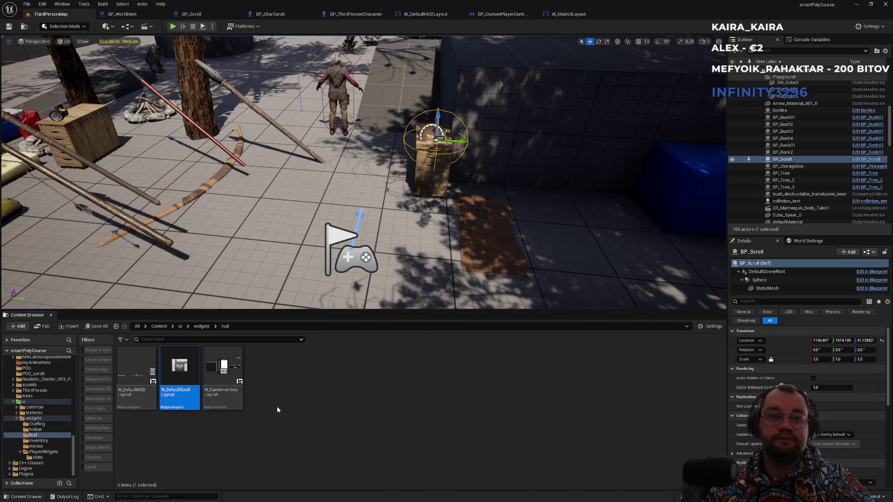
pyautogui.press('Return')
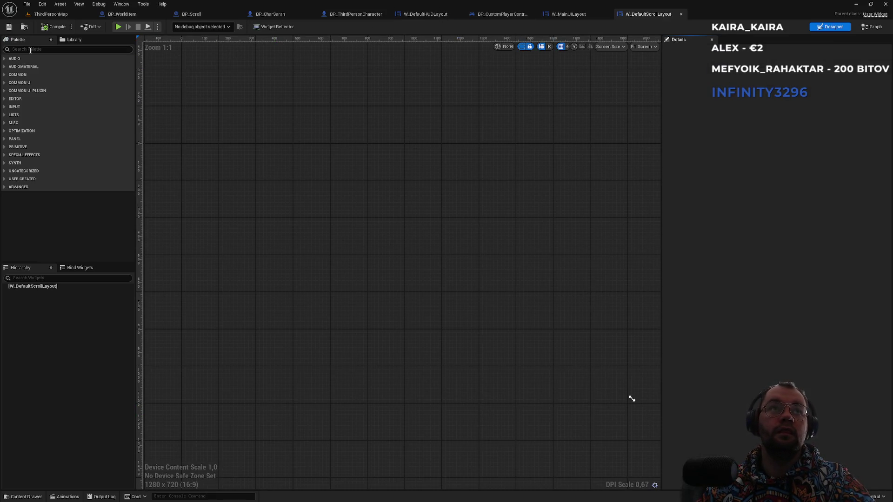
# - Open W_DefaultHUDLayout alongside and inspect its Overlay and Canvas Panel for reference
pyautogui.click(50, 14)
pyautogui.doubleClick(123, 393)
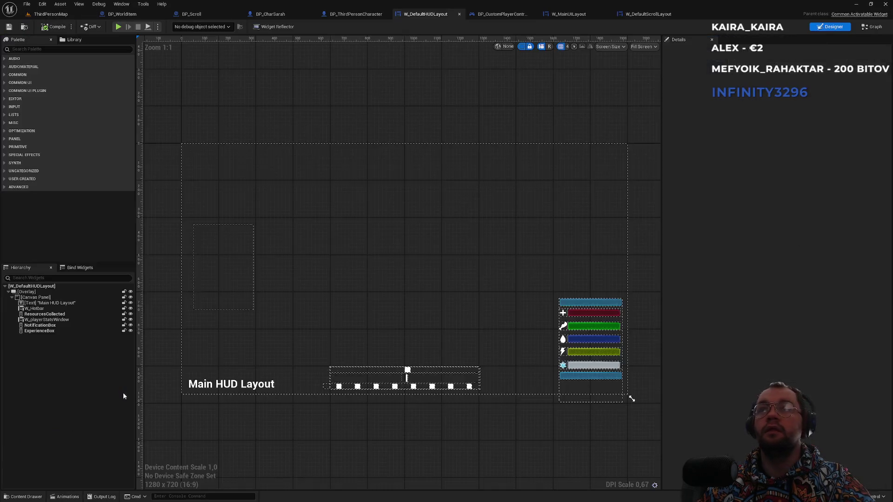
pyautogui.moveTo(649, 14); pyautogui.dragTo(487, 18)
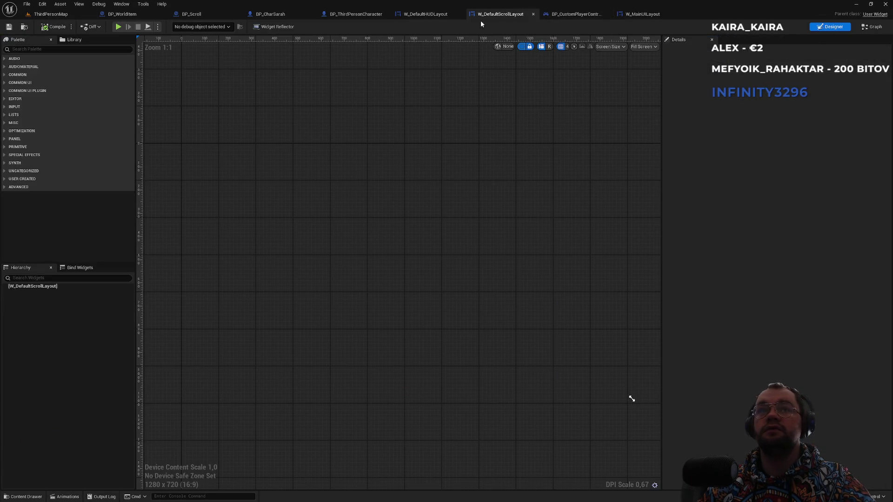
pyautogui.click(448, 16)
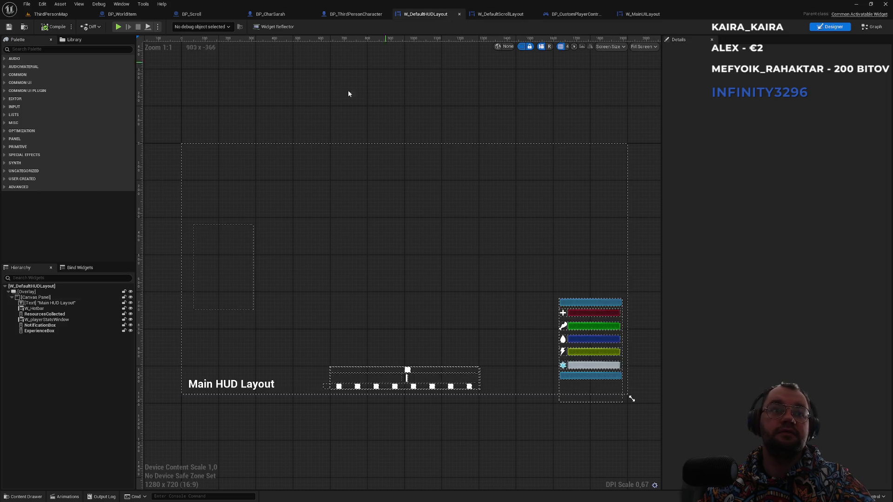
pyautogui.click(45, 292)
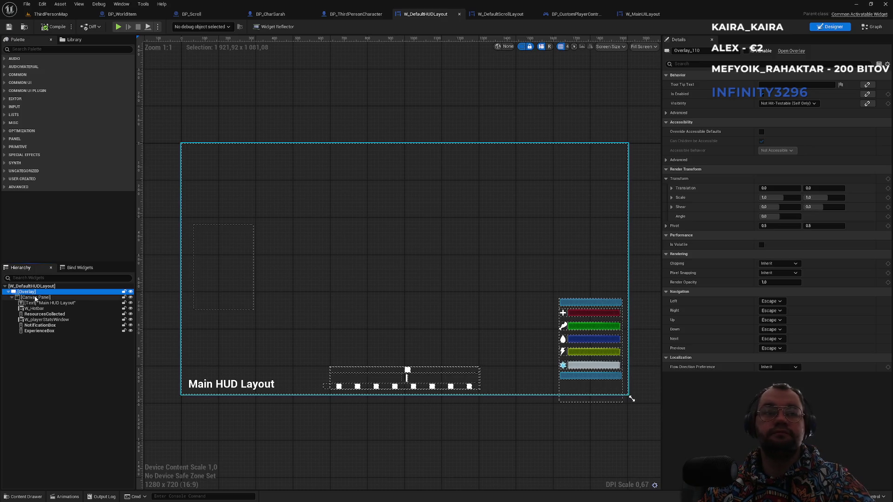
pyautogui.click(42, 297)
# - Add a Canvas Panel as W_DefaultScrollLayout's root widget
pyautogui.hotkey('ctrl', 'Tab')
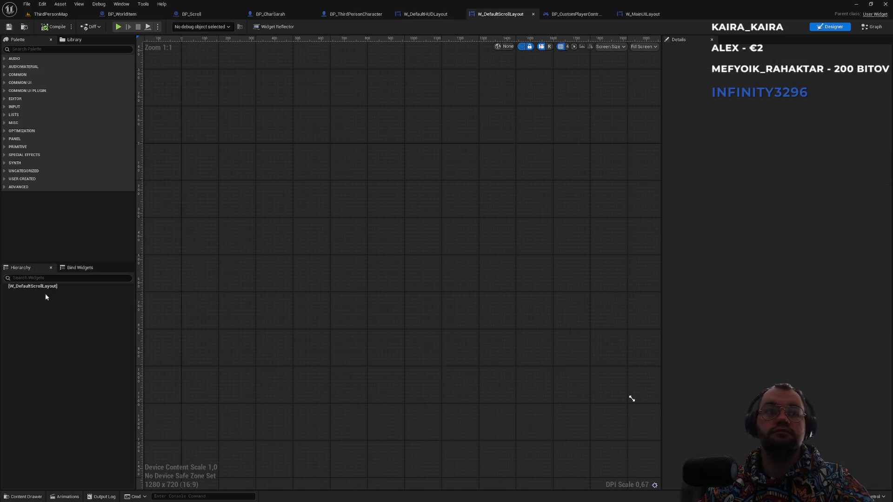
pyautogui.write('canvas')
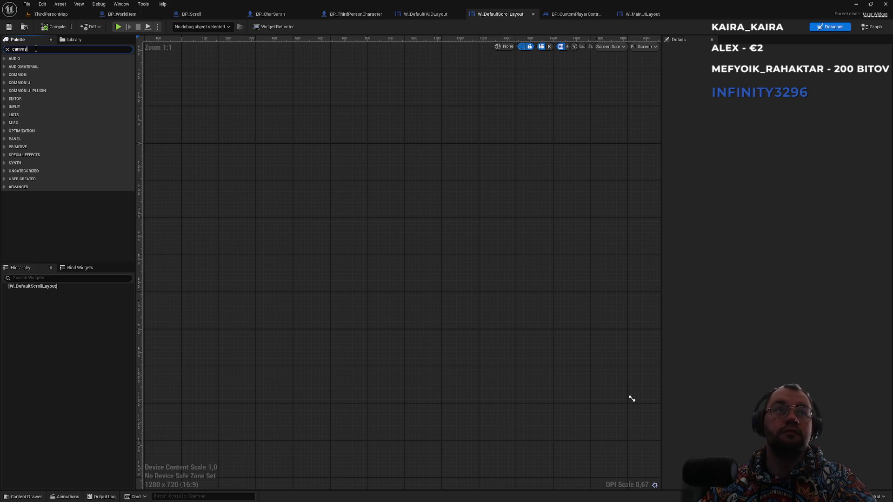
pyautogui.moveTo(34, 158)
pyautogui.mouseDown()
pyautogui.moveTo(46, 286)
pyautogui.moveTo(35, 288)
pyautogui.mouseUp()
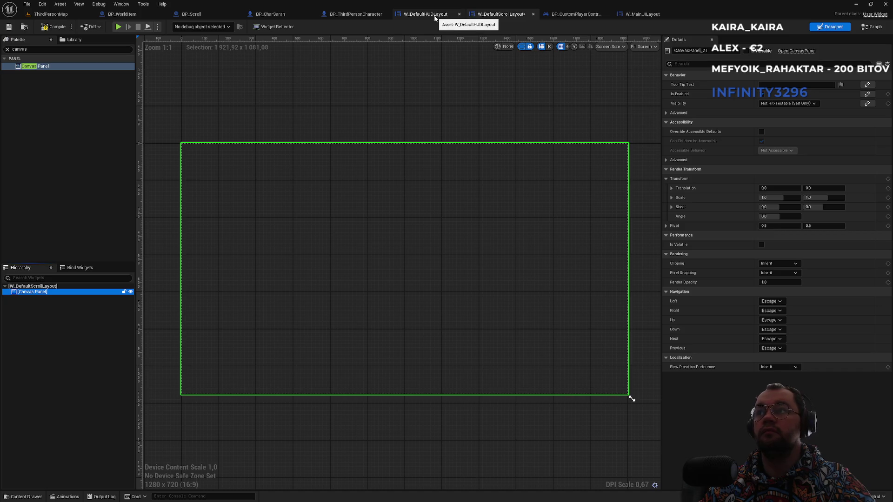
# - Review the HUD layout's text, hotbar, ResourcesCollected and stats widgets, then clear the Palette search
pyautogui.click(435, 17)
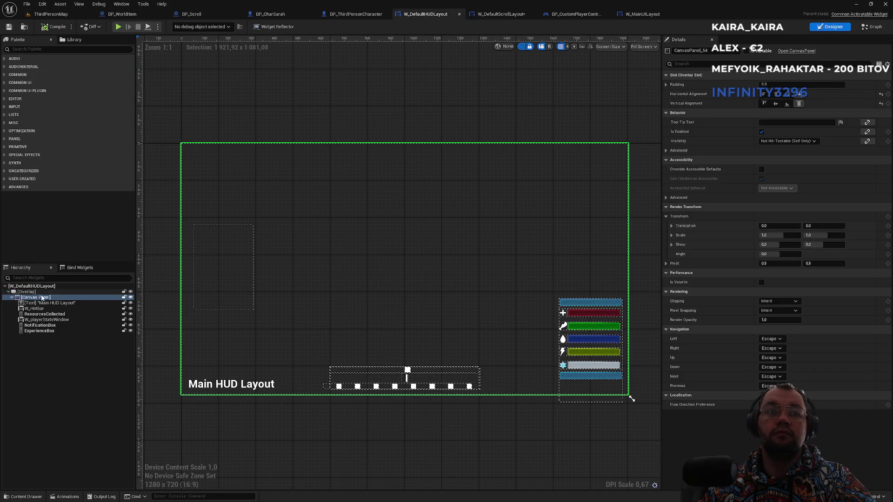
pyautogui.click(58, 303)
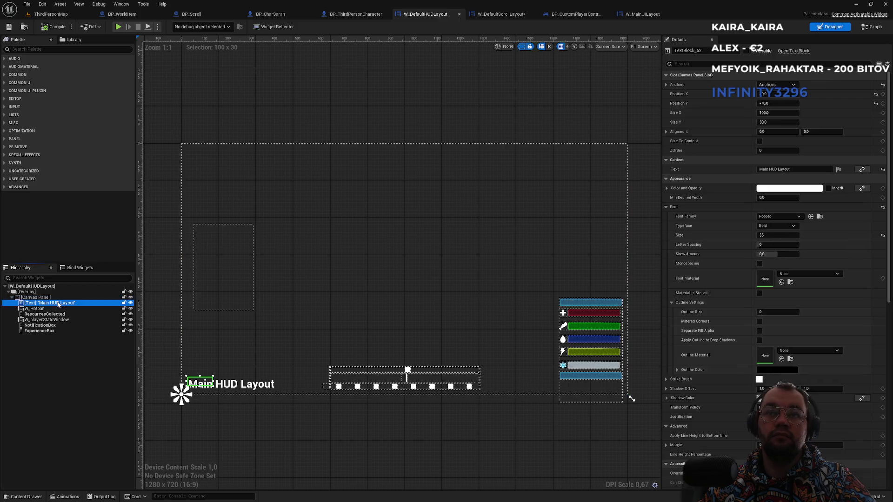
pyautogui.click(51, 309)
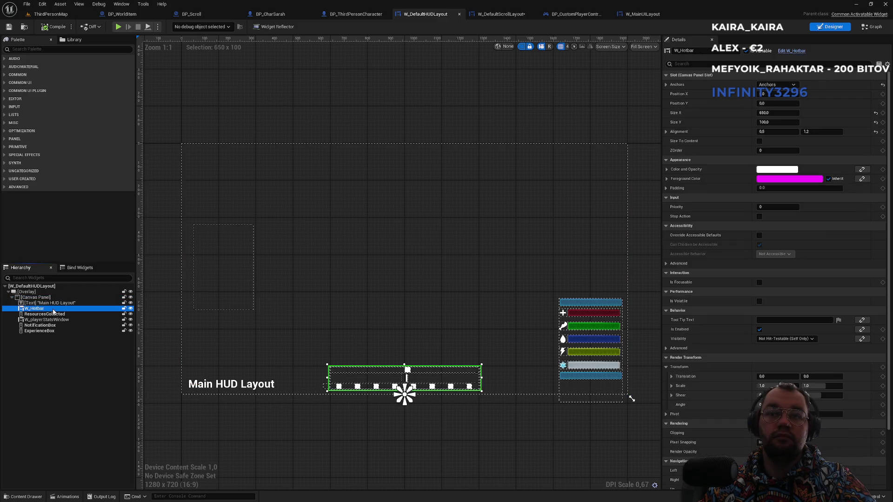
pyautogui.click(52, 314)
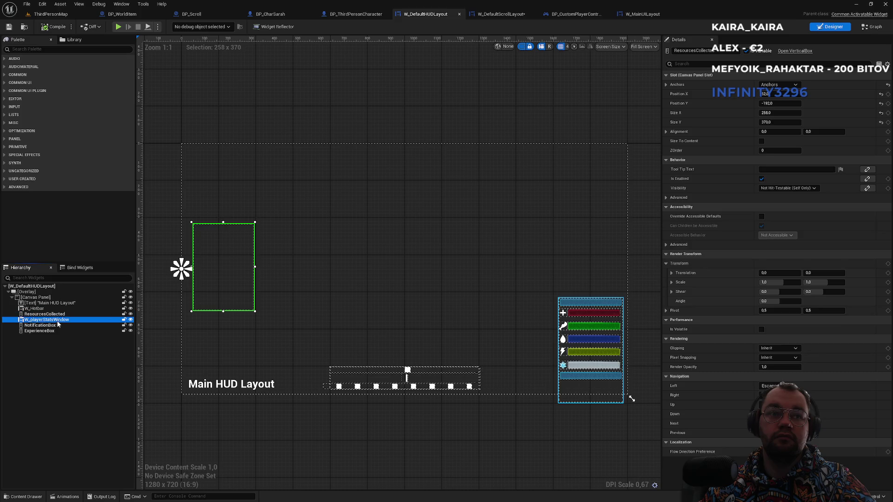
pyautogui.click(53, 320)
pyautogui.click(500, 14)
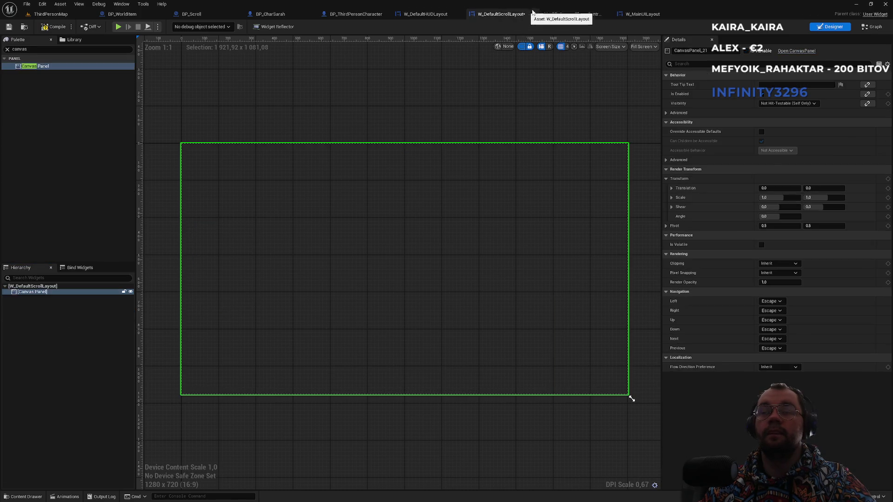
pyautogui.click(38, 51)
pyautogui.click(8, 49)
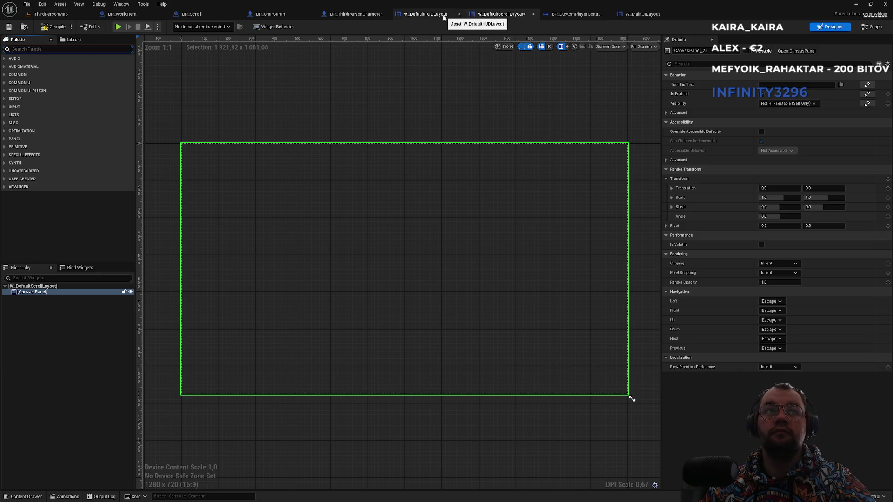
# - Add a Size Box to the Canvas Panel, centre-anchored at position 0,0 with 0.5/0.5 alignment
pyautogui.write('size')
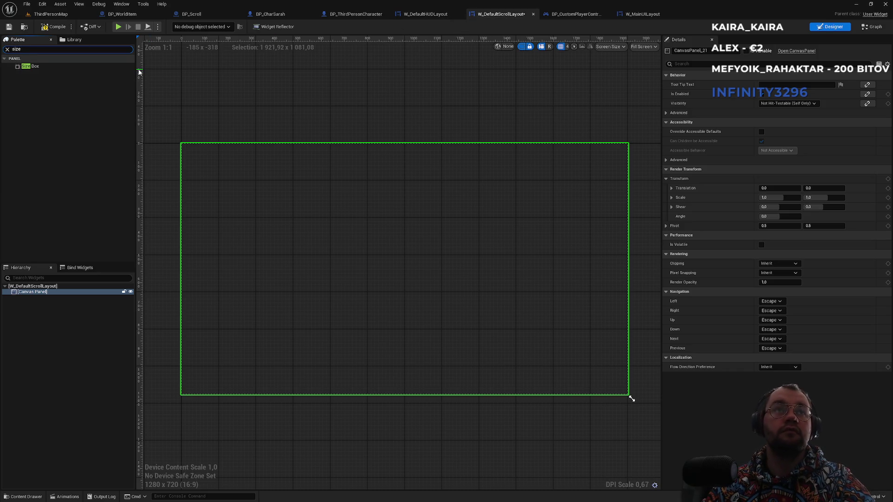
pyautogui.moveTo(33, 65)
pyautogui.mouseDown()
pyautogui.moveTo(65, 298)
pyautogui.moveTo(43, 296)
pyautogui.mouseUp()
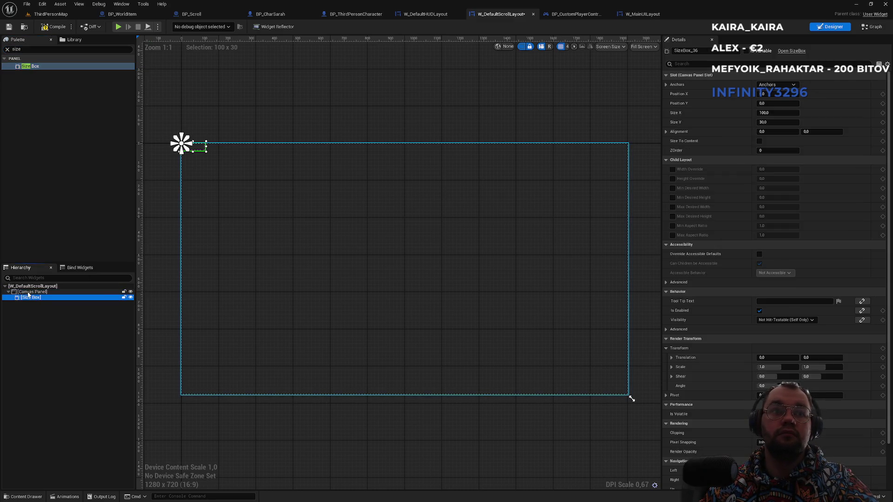
pyautogui.click(777, 85)
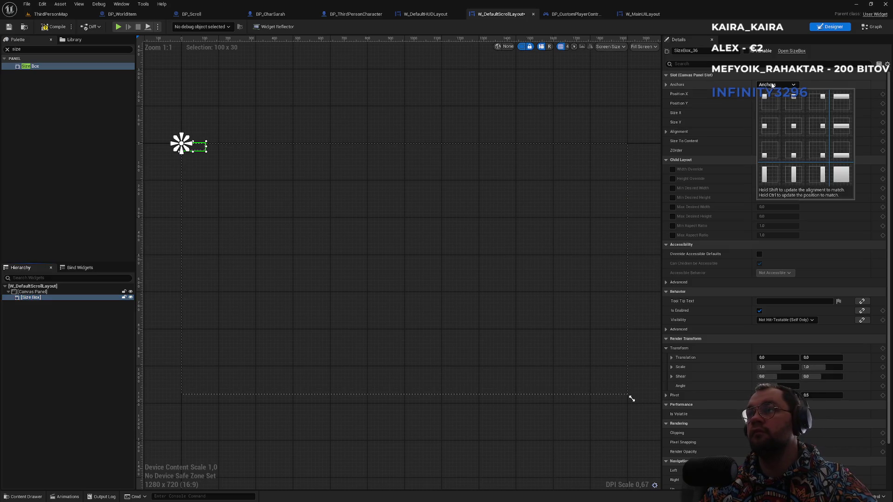
pyautogui.keyDown('ctrl'); pyautogui.click(787, 125); pyautogui.keyUp('ctrl')
pyautogui.click(876, 94)
pyautogui.click(876, 103)
pyautogui.click(784, 132)
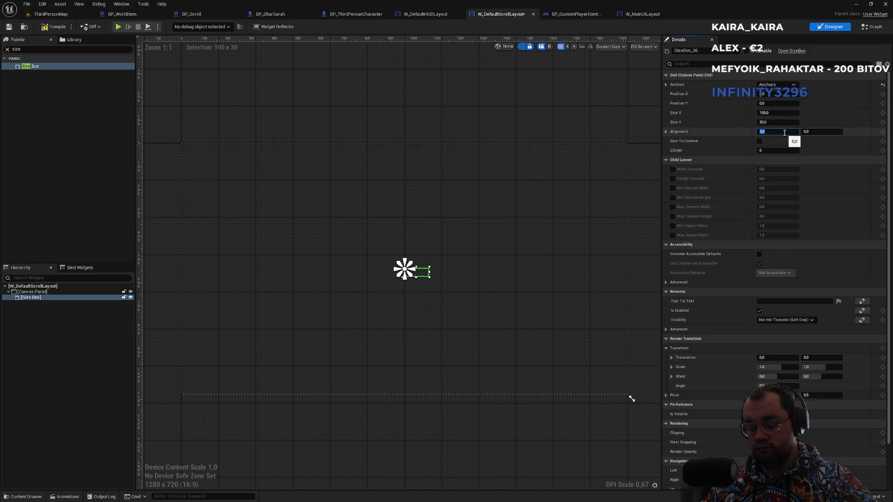
pyautogui.write('0.5')
pyautogui.press('Tab')
pyautogui.press('Return')
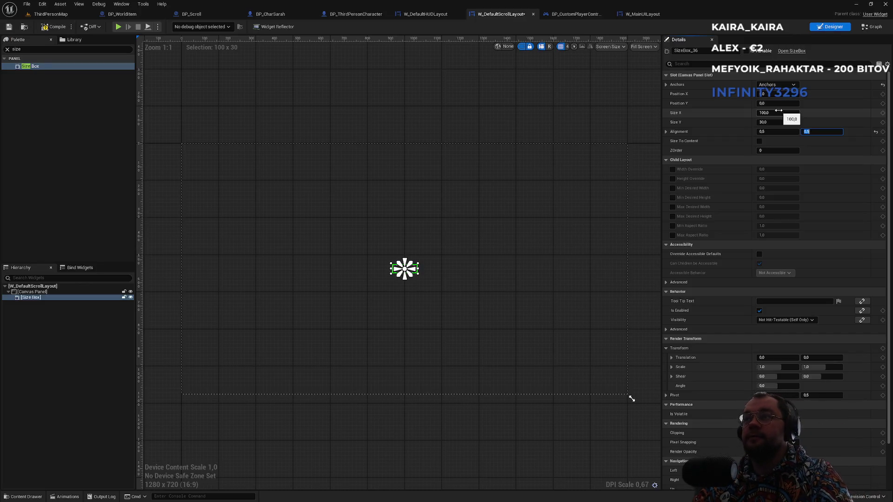
# - Size the Size Box to 500 wide by 800 high
pyautogui.click(779, 112)
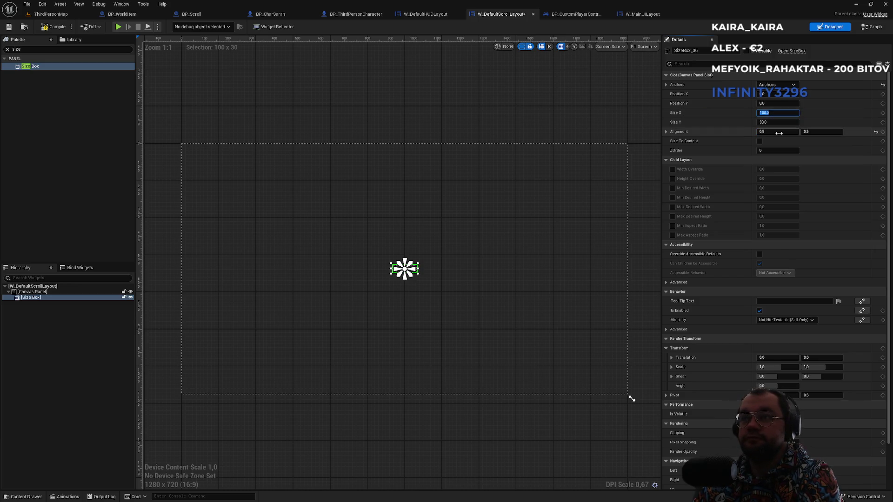
pyautogui.write('500')
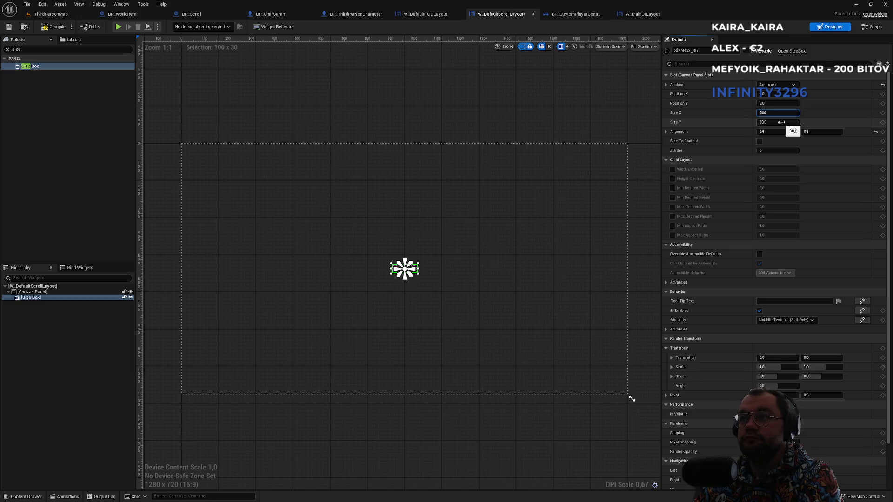
pyautogui.press('Return')
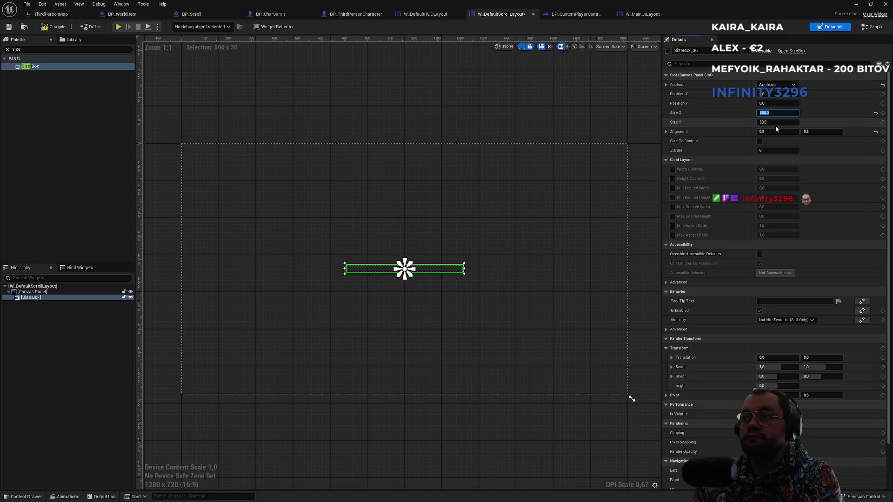
pyautogui.click(779, 123)
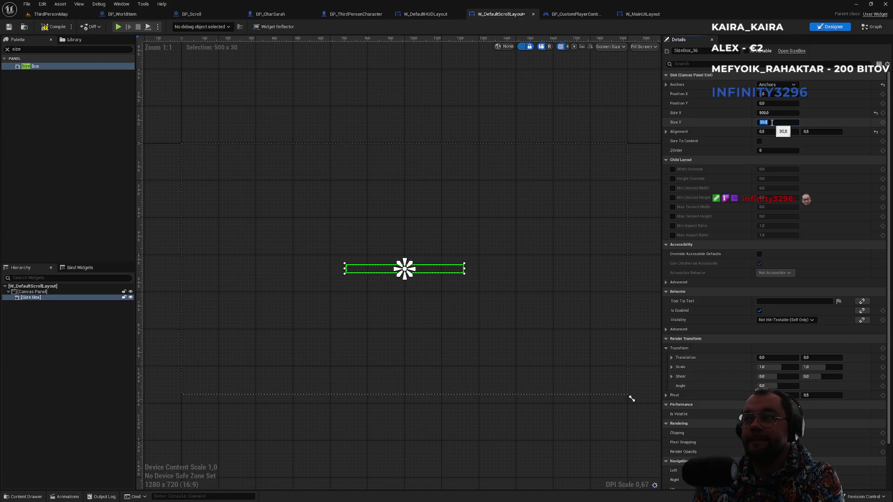
pyautogui.write('800')
pyautogui.press('Return')
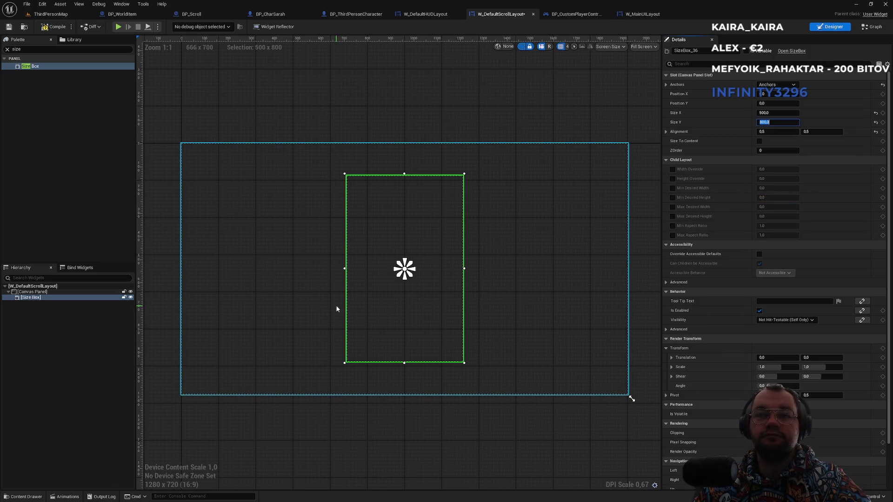
pyautogui.click(124, 368)
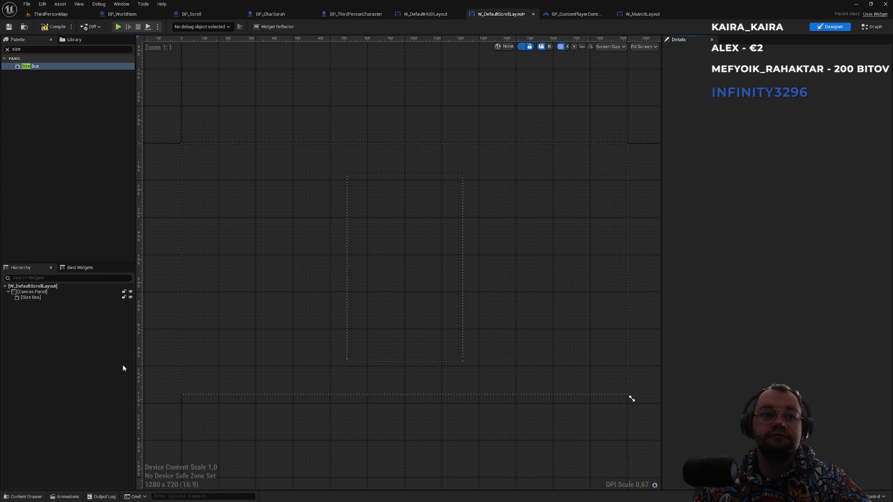
pyautogui.click(7, 49)
# - Place a Horizontal Box from the Panel category inside the Size Box
pyautogui.click(5, 139)
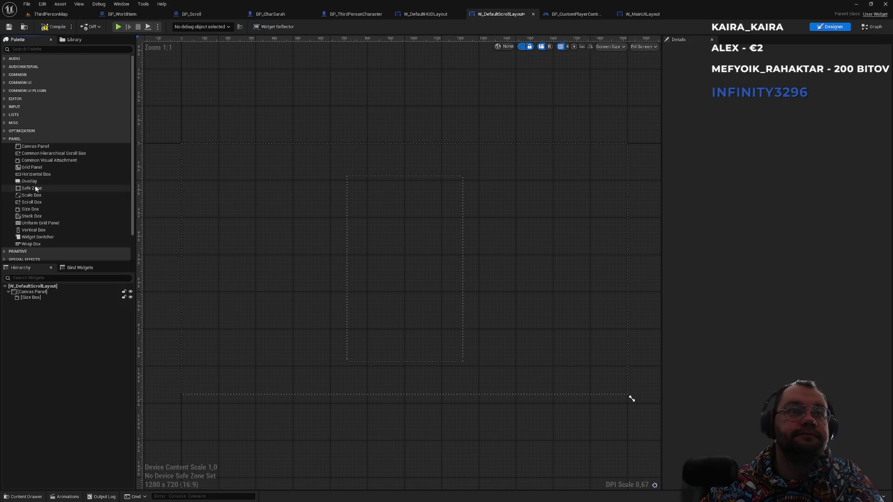
pyautogui.click(38, 175)
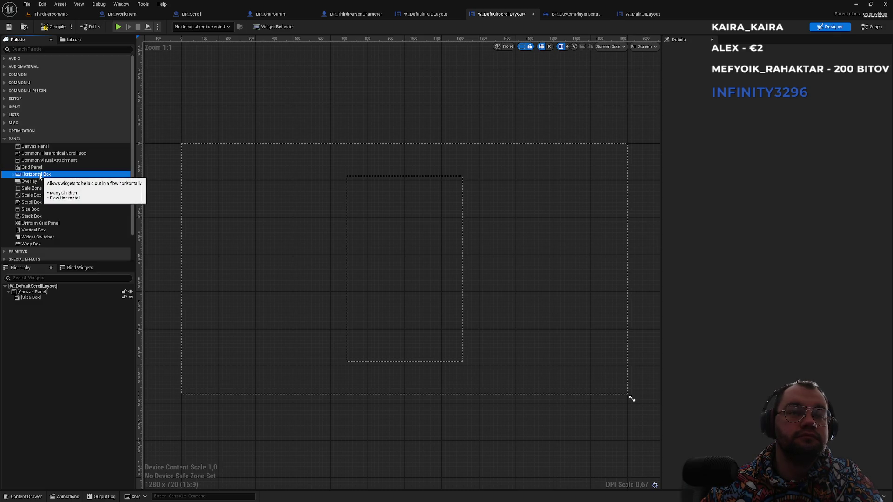
pyautogui.moveTo(40, 177)
pyautogui.mouseDown()
pyautogui.moveTo(48, 252)
pyautogui.moveTo(31, 298)
pyautogui.mouseUp()
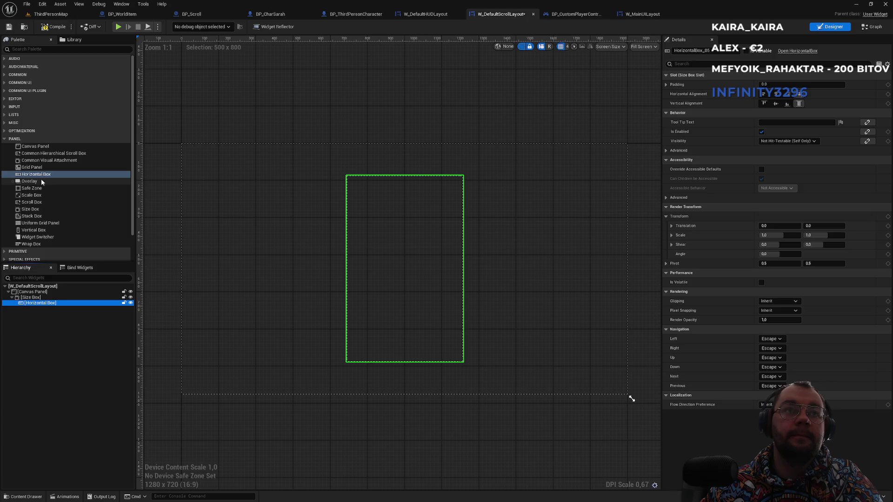
# - Add an Overlay inside the Horizontal Box with Fill alignments and Fill size
pyautogui.moveTo(38, 182); pyautogui.dragTo(33, 300)
pyautogui.moveTo(29, 181); pyautogui.dragTo(36, 306)
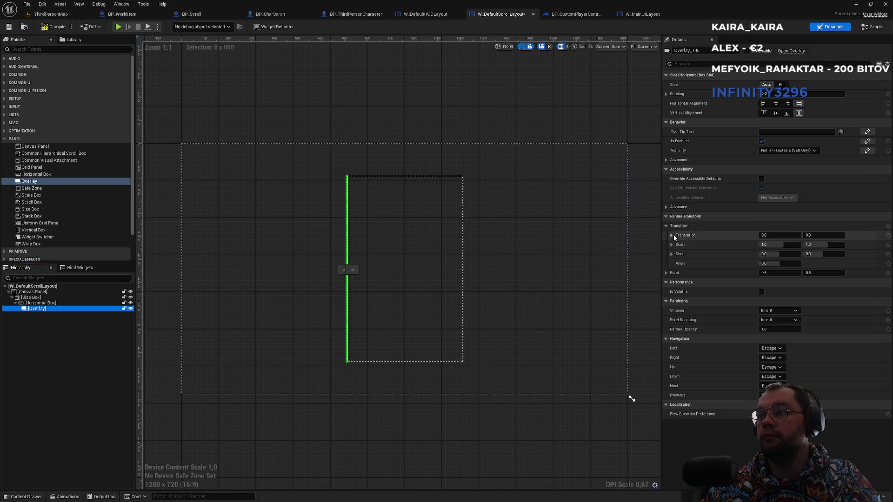
pyautogui.click(776, 103)
pyautogui.click(776, 113)
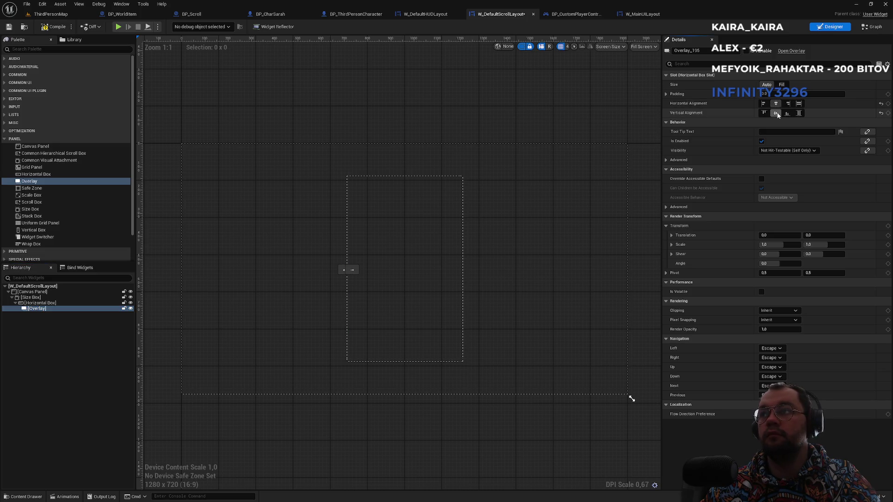
pyautogui.click(799, 104)
pyautogui.click(798, 113)
pyautogui.click(783, 86)
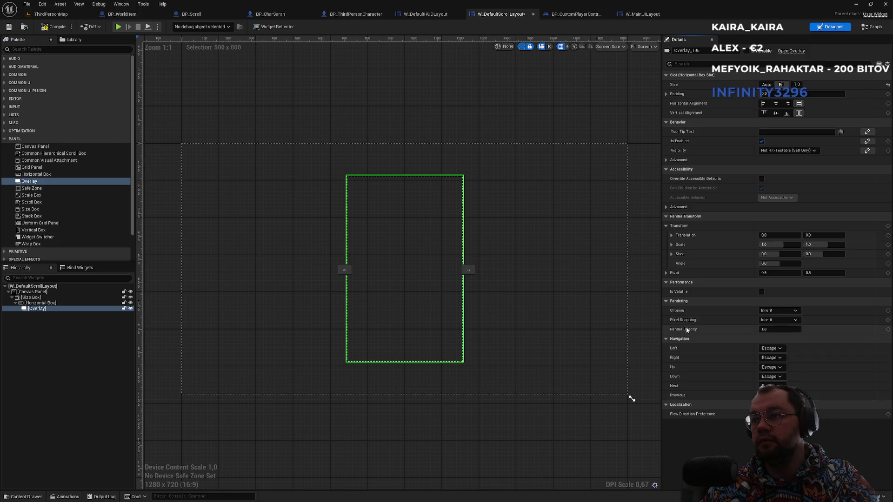
pyautogui.click(666, 274)
pyautogui.click(667, 273)
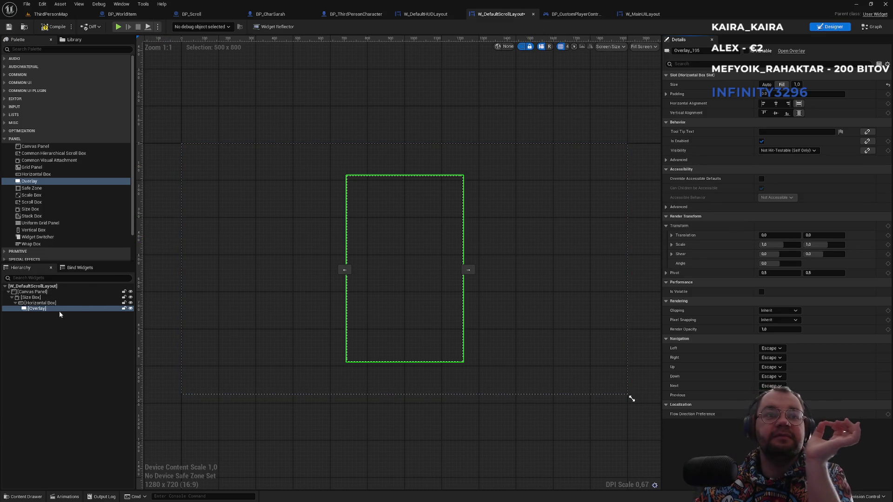
# - Glance at the HUD layout's hotbar, then open W_ServerSlot from the menus folder
pyautogui.click(428, 18)
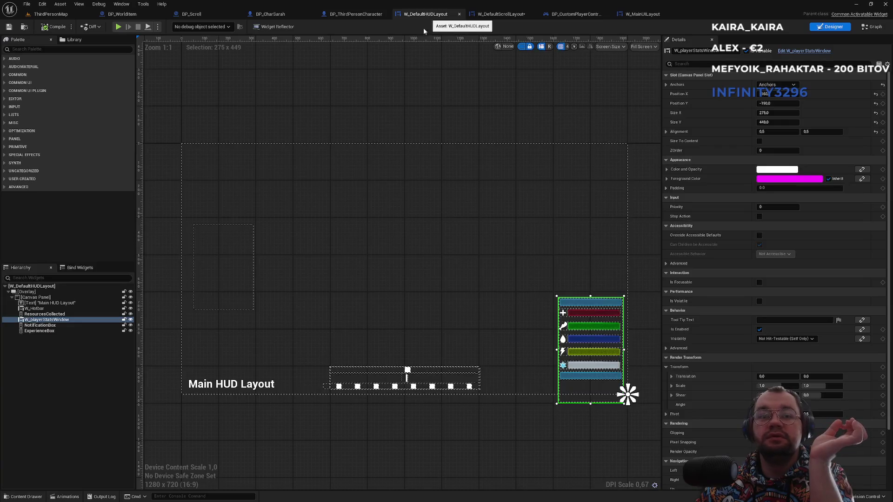
pyautogui.click(340, 390)
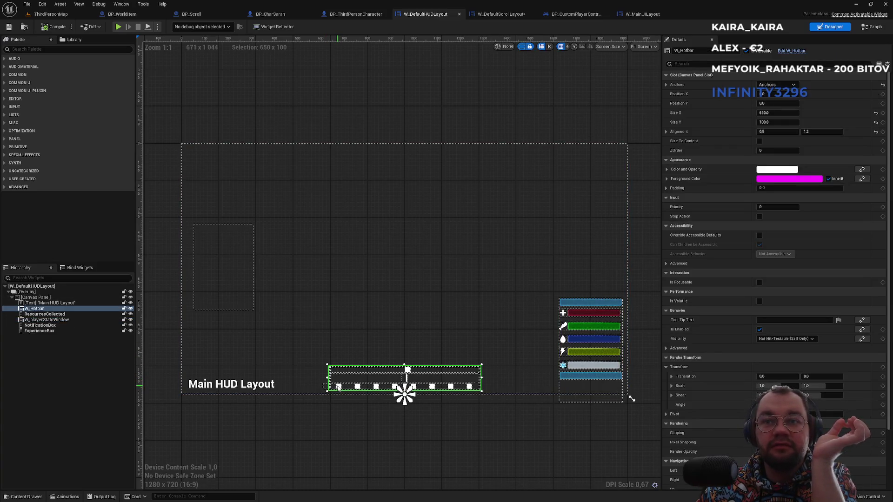
pyautogui.click(79, 14)
pyautogui.click(201, 326)
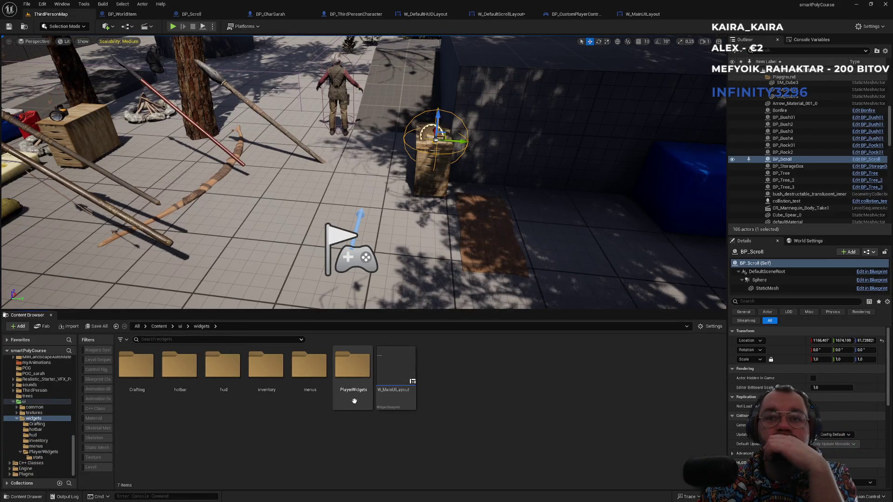
pyautogui.doubleClick(292, 401)
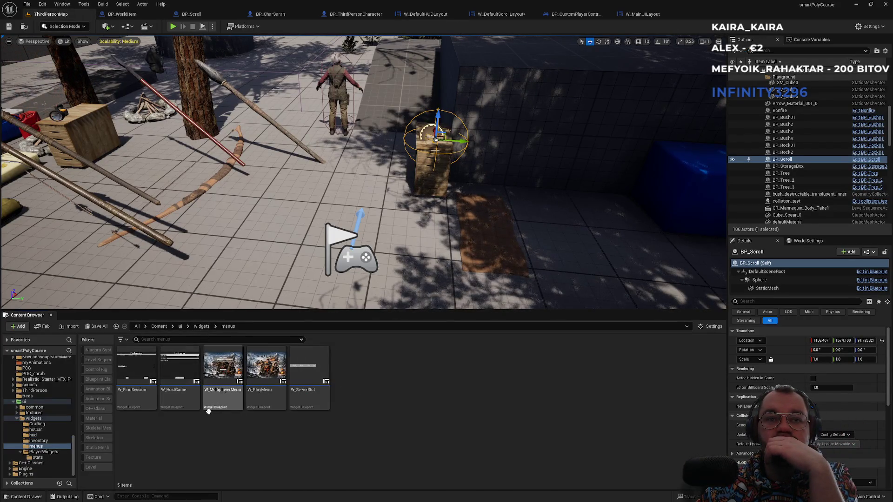
pyautogui.doubleClick(292, 400)
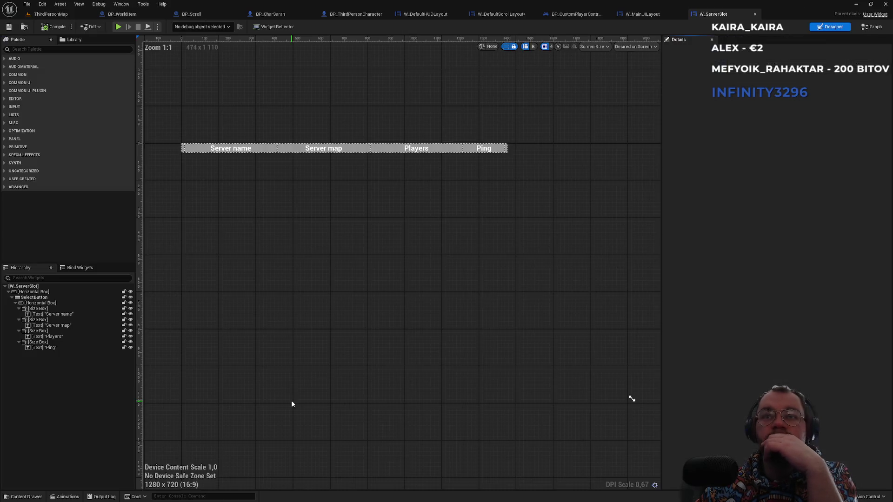
# - Inspect W_ServerSlot's Server map and Server name Size Boxes and the SelectButton style
pyautogui.click(290, 148)
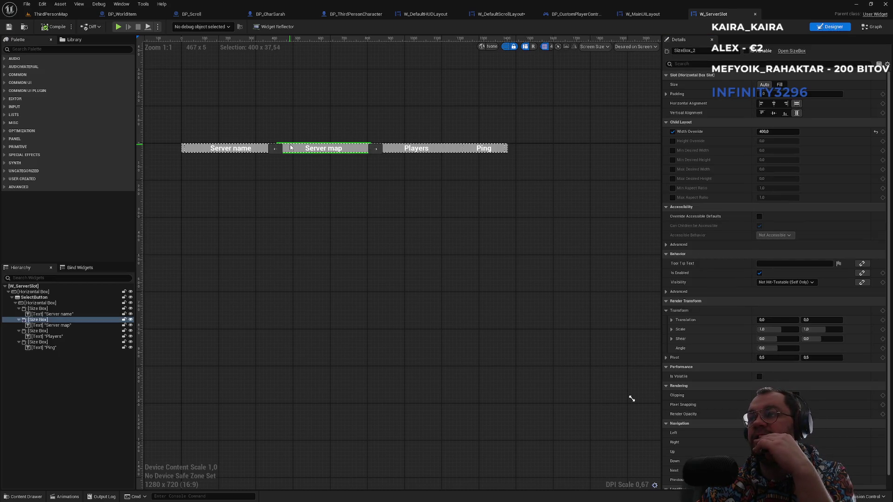
pyautogui.scroll(-1, 697, 416)
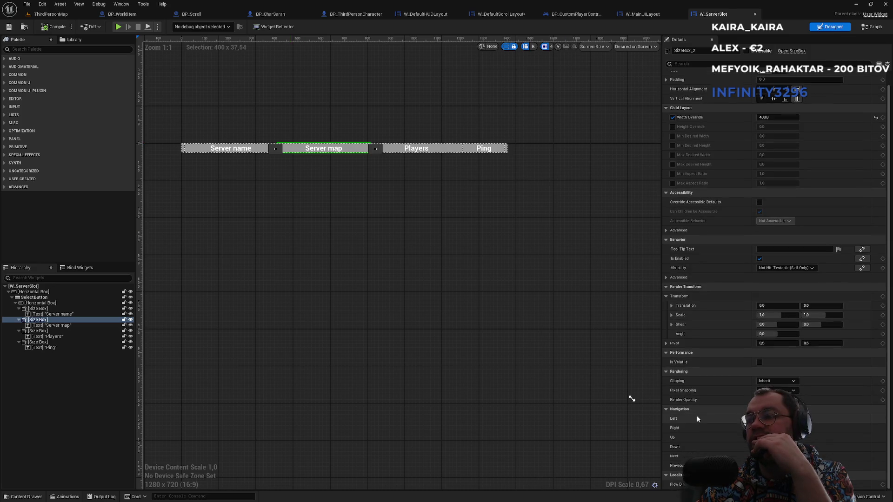
pyautogui.scroll(1, 697, 417)
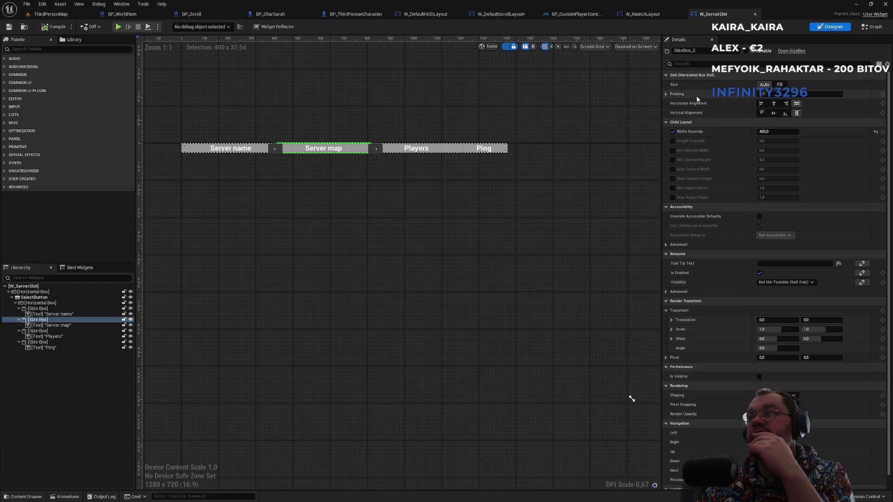
pyautogui.scroll(2, 265, 181)
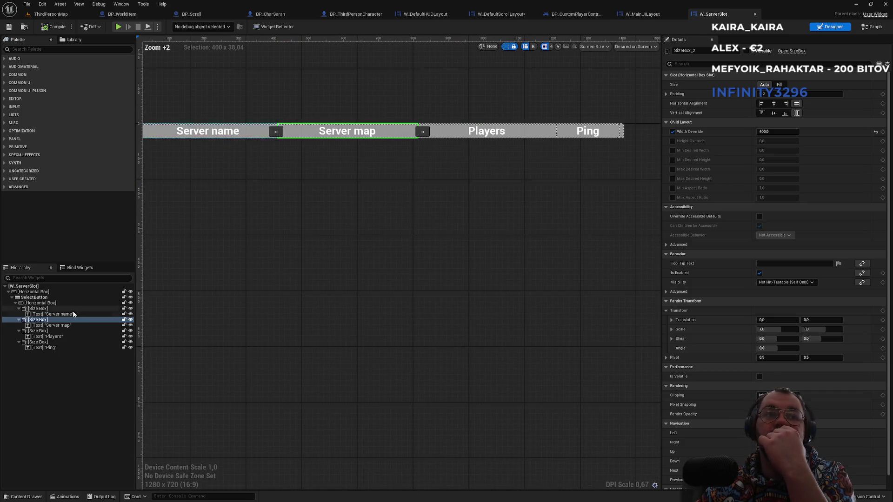
pyautogui.click(46, 309)
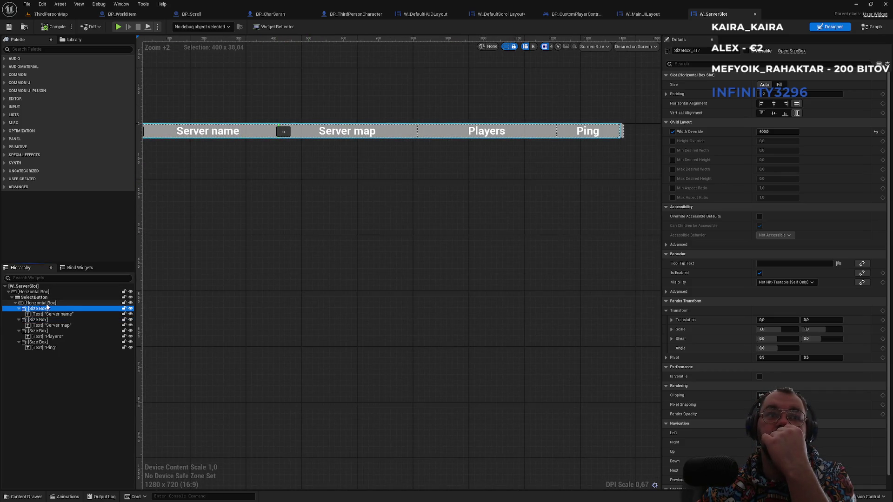
pyautogui.press('Up')
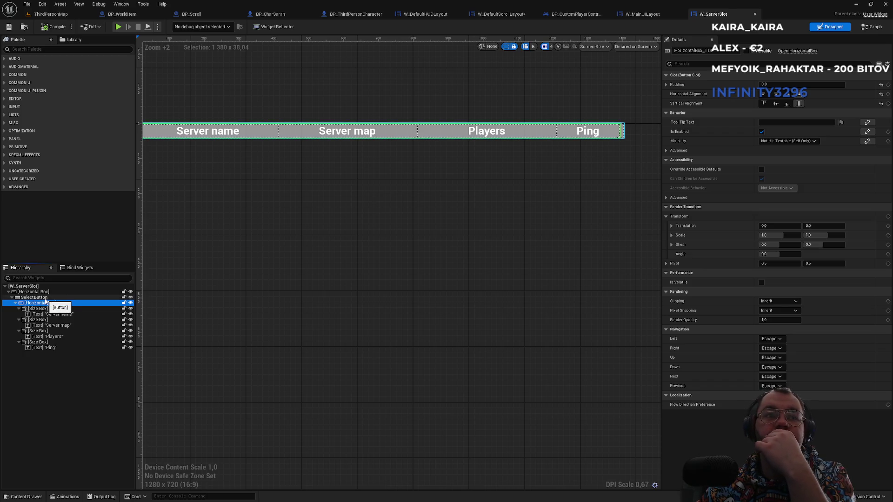
pyautogui.click(45, 299)
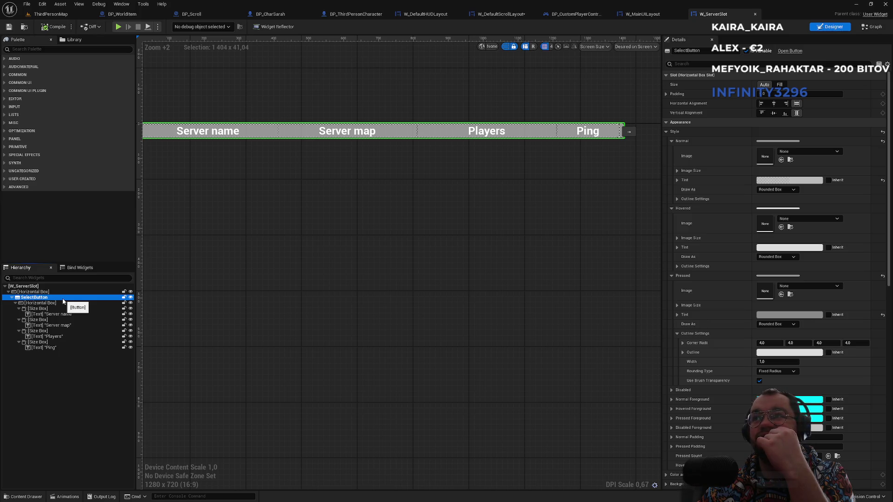
# - Browse the EDITOR, COMMON UI, COMMON and Panel palette categories, ending on W_MainUILayout's graph
pyautogui.click(661, 14)
pyautogui.click(701, 15)
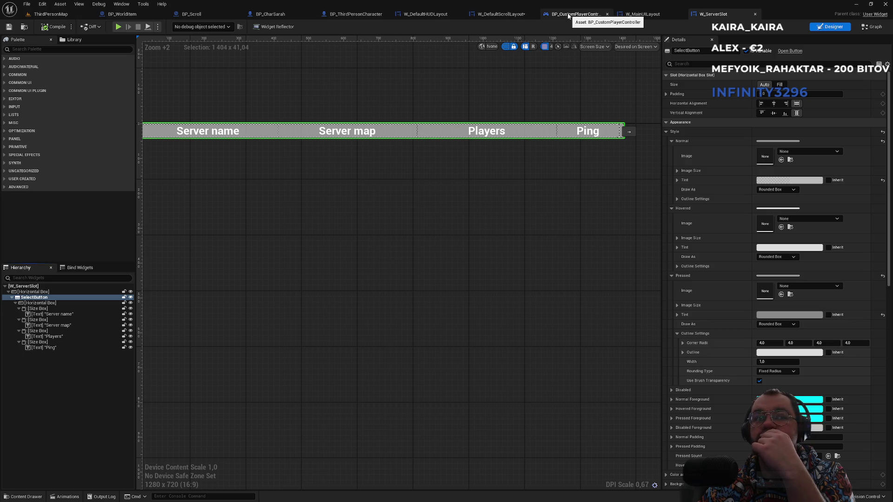
pyautogui.click(4, 99)
pyautogui.click(4, 99)
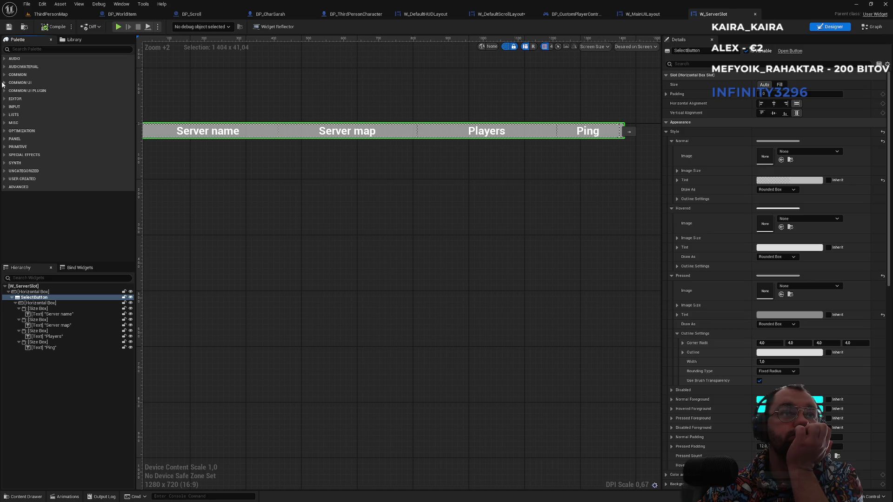
pyautogui.click(4, 83)
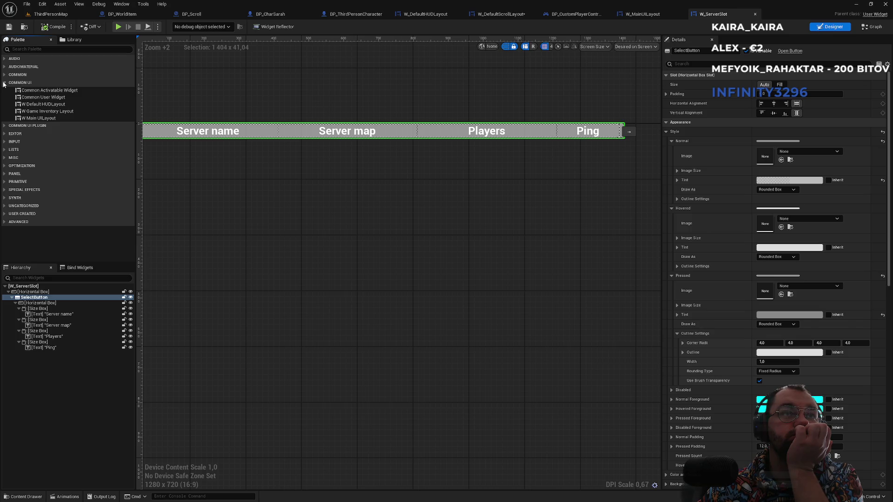
pyautogui.click(4, 83)
pyautogui.click(5, 76)
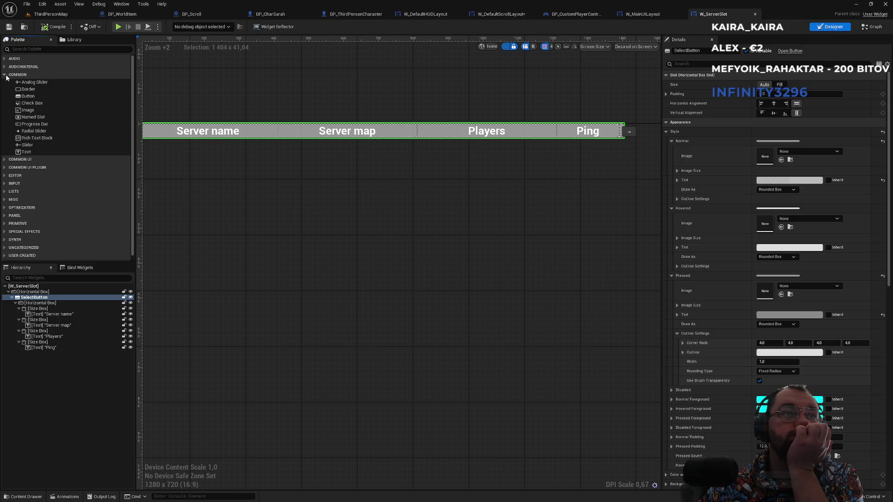
pyautogui.click(4, 75)
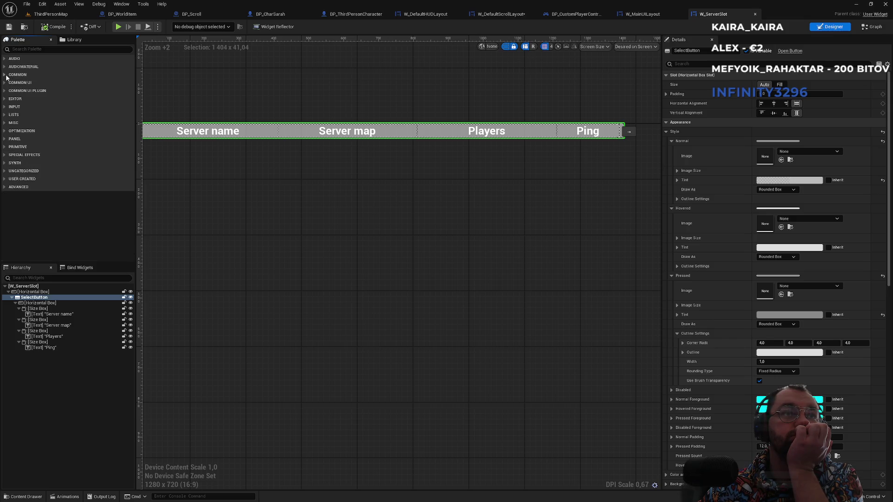
pyautogui.click(5, 139)
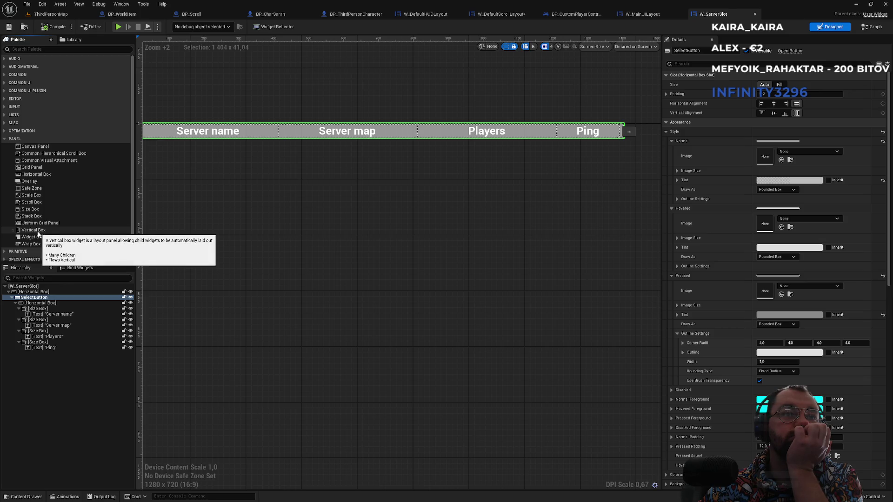
pyautogui.click(645, 16)
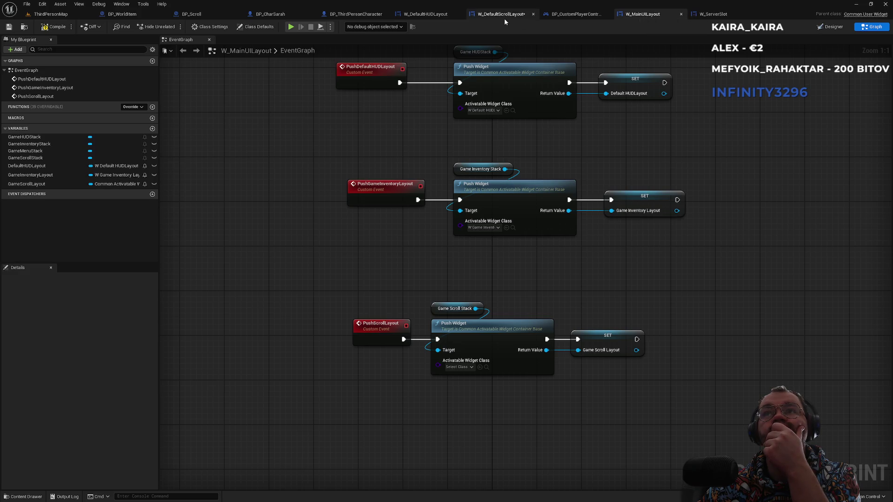
# - Delete the Overlay in W_DefaultScrollLayout and look up the Horizontal Box's colour properties
pyautogui.click(482, 17)
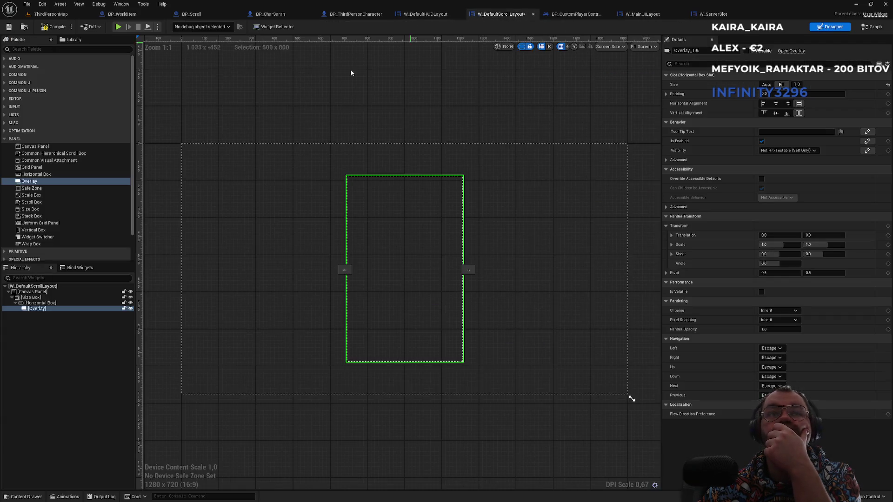
pyautogui.click(45, 309)
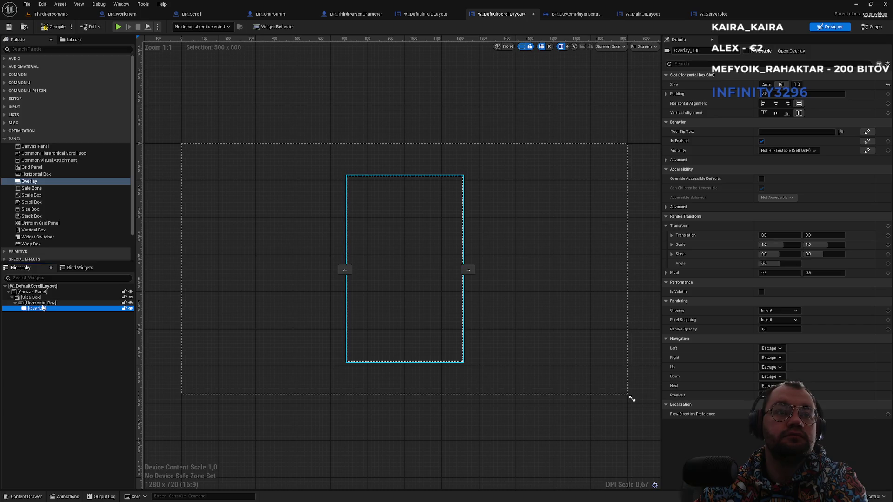
pyautogui.press('Delete')
pyautogui.click(41, 303)
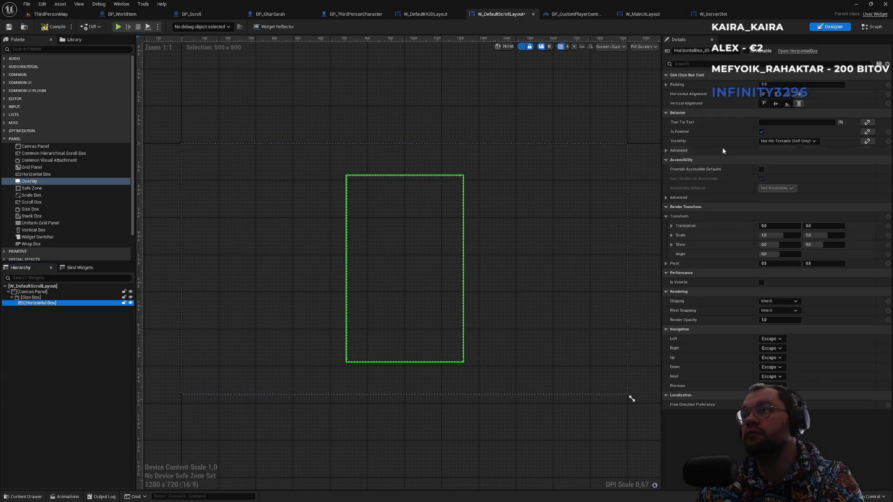
pyautogui.click(693, 63)
pyautogui.write('cold')
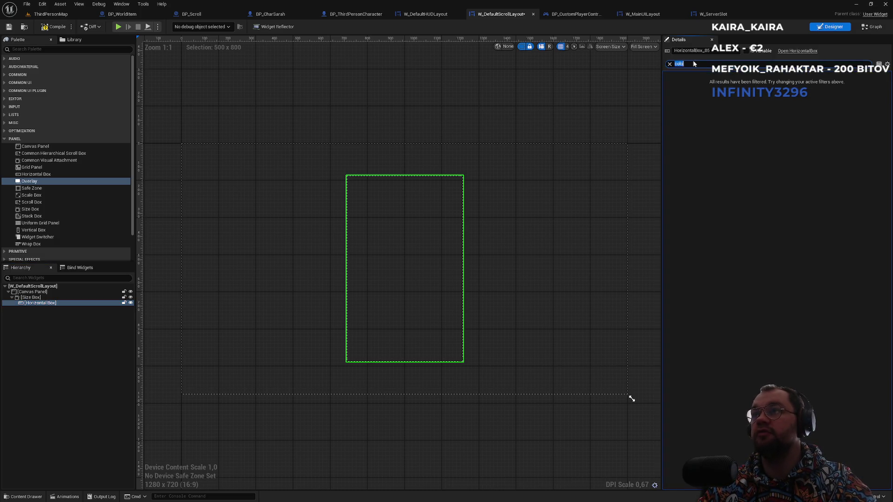
pyautogui.press('BackSpace')
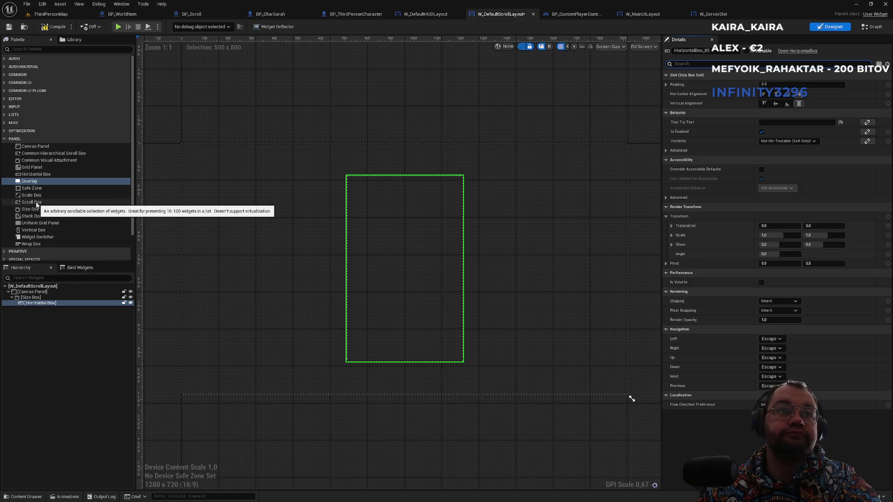
# - Place a Scroll Box inside the Horizontal Box and check its background tint settings
pyautogui.click(35, 203)
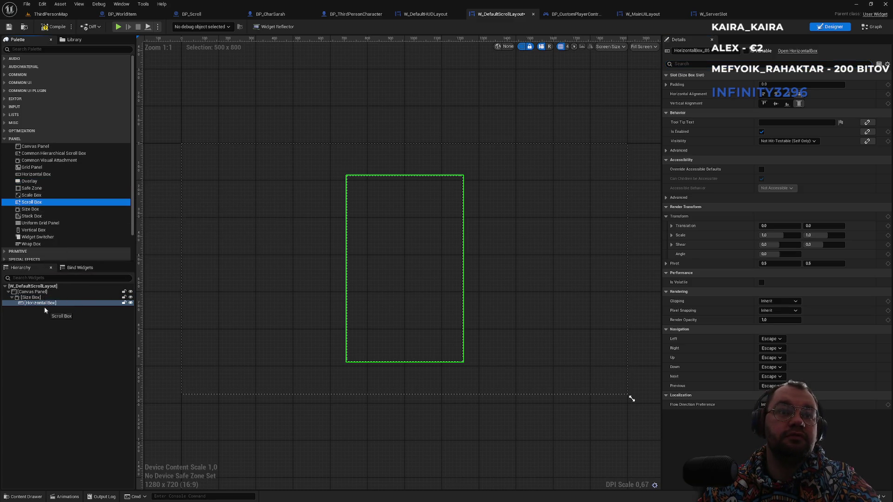
pyautogui.moveTo(43, 307); pyautogui.dragTo(41, 309)
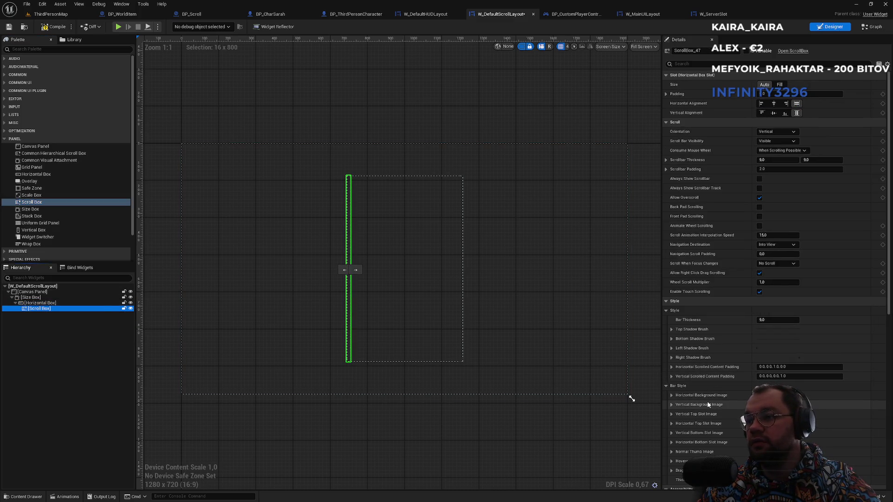
pyautogui.click(673, 396)
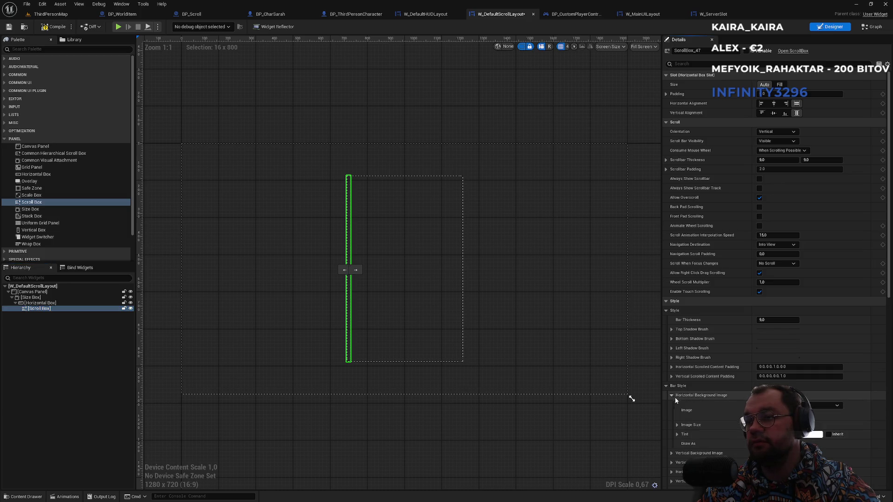
pyautogui.click(705, 63)
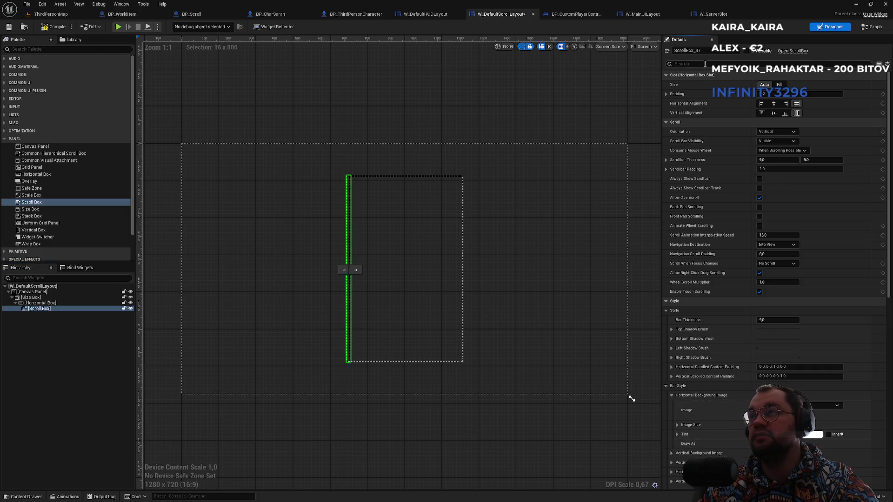
pyautogui.write('tint')
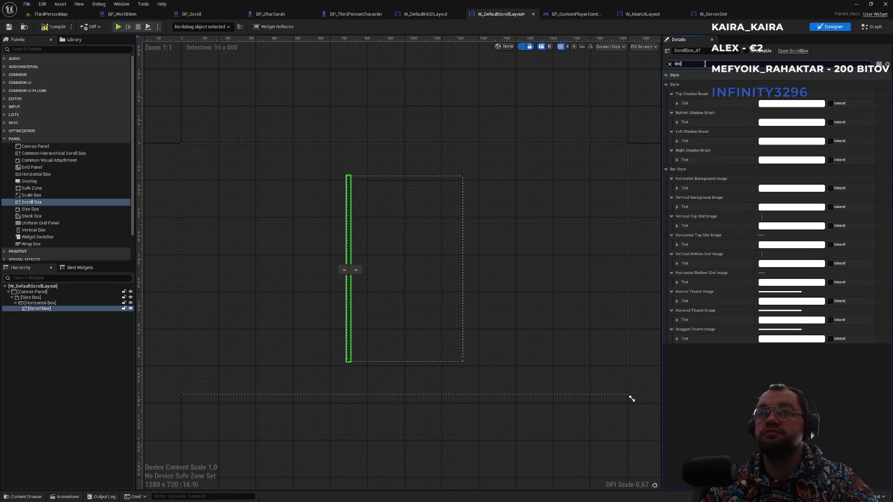
pyautogui.press('BackSpace')
pyautogui.click(779, 84)
pyautogui.scroll(2, 451, 206)
pyautogui.scroll(-1, 747, 129)
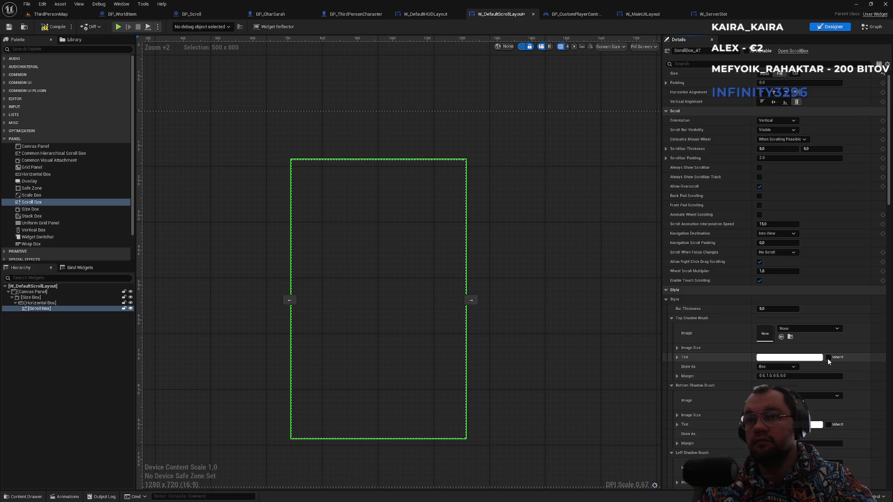
pyautogui.click(786, 358)
pyautogui.click(774, 320)
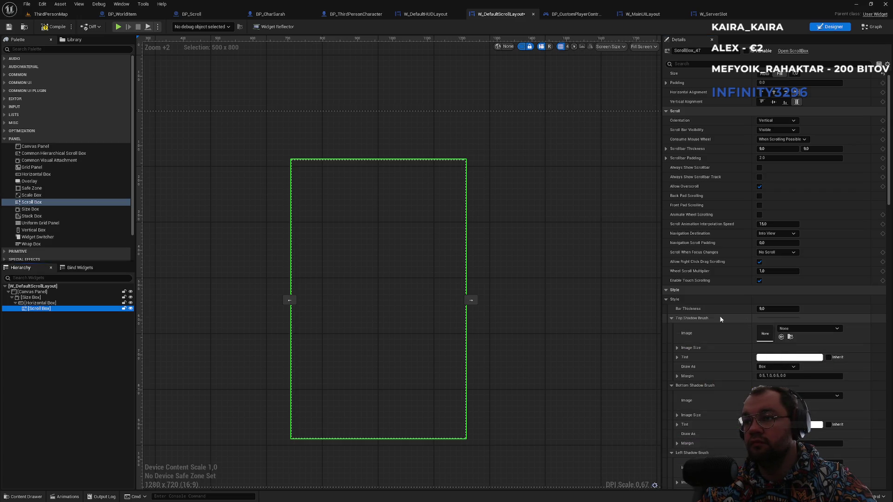
pyautogui.scroll(-5, 692, 344)
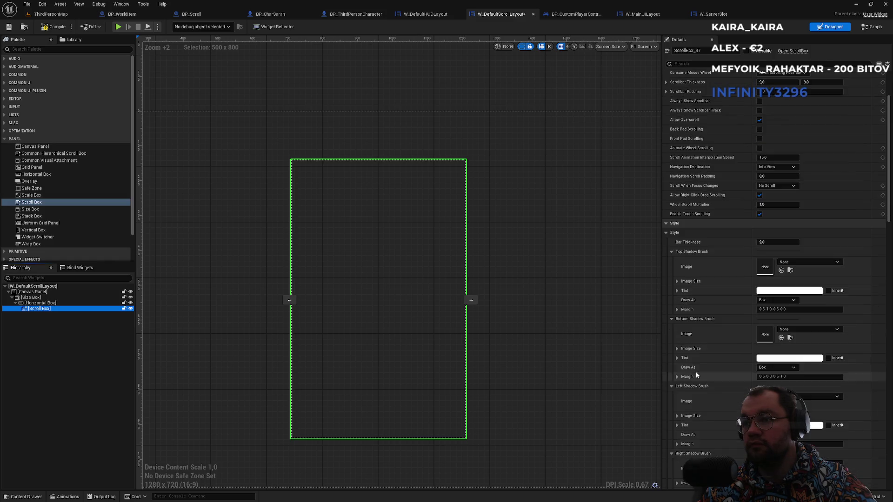
pyautogui.scroll(-3, 697, 370)
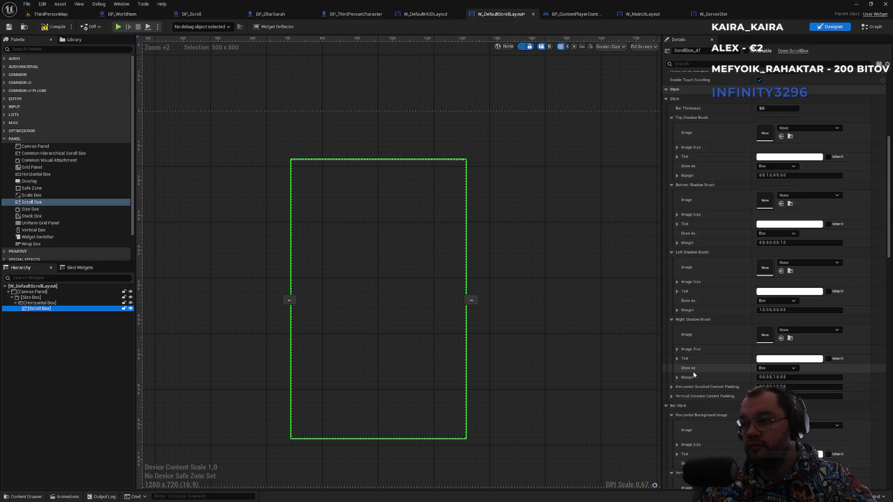
pyautogui.scroll(-1, 693, 369)
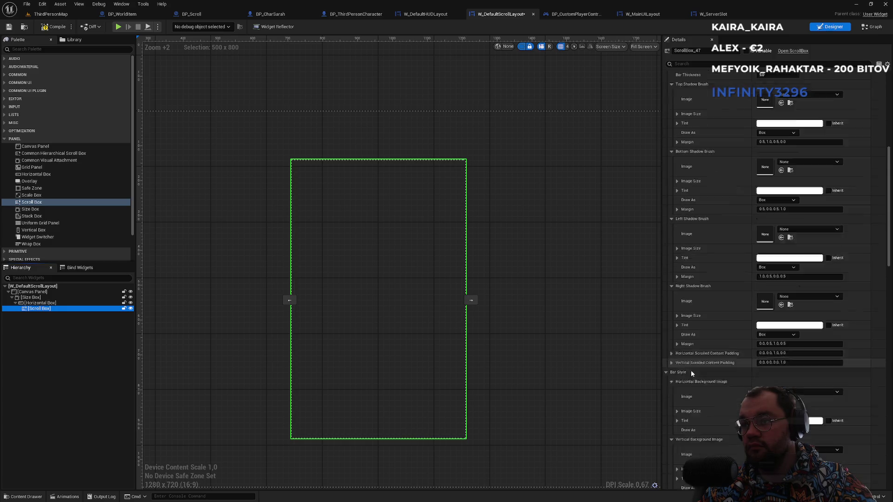
pyautogui.scroll(3, 726, 326)
pyautogui.scroll(2, 725, 260)
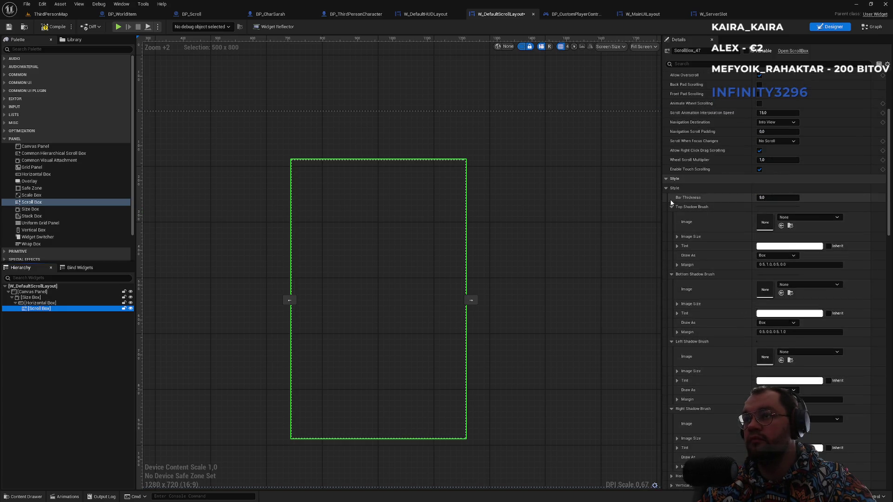
pyautogui.click(667, 188)
pyautogui.click(666, 197)
pyautogui.click(667, 207)
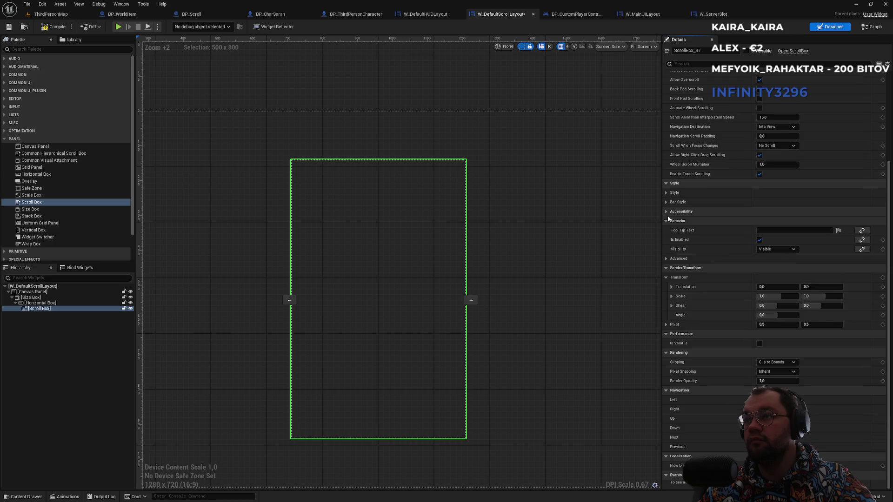
pyautogui.scroll(2, 677, 200)
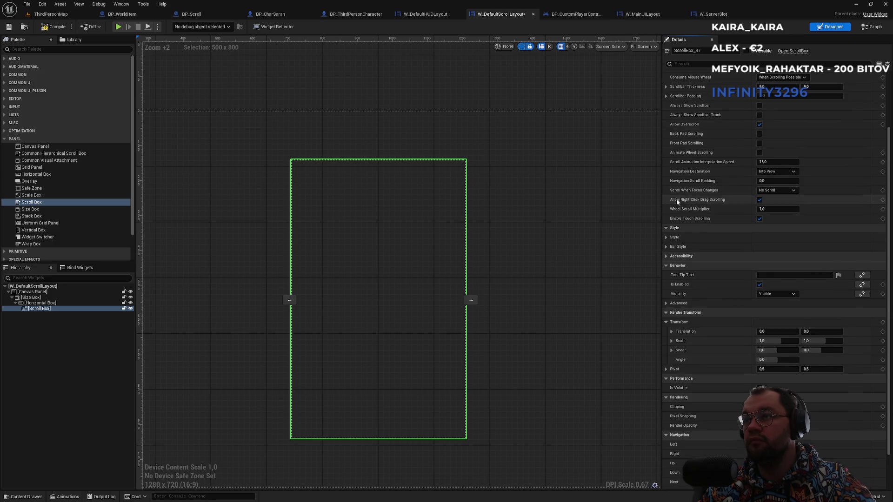
pyautogui.click(666, 237)
pyautogui.click(671, 256)
pyautogui.click(672, 266)
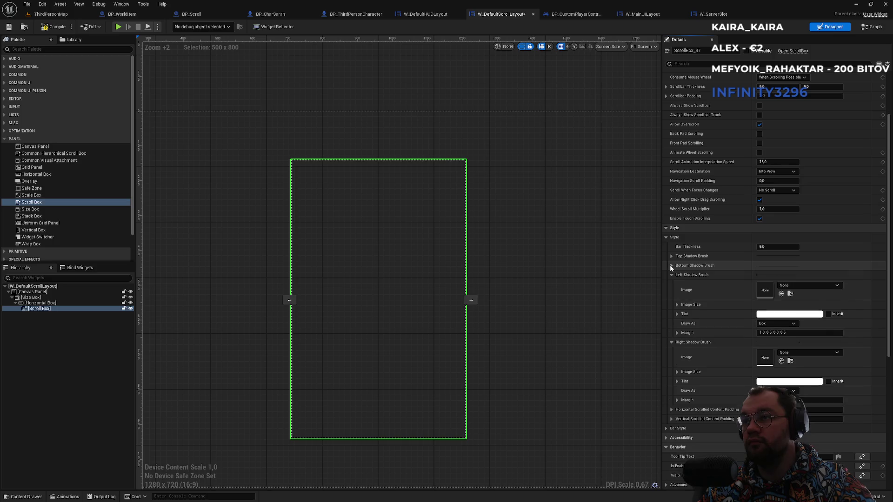
pyautogui.click(670, 275)
pyautogui.click(671, 284)
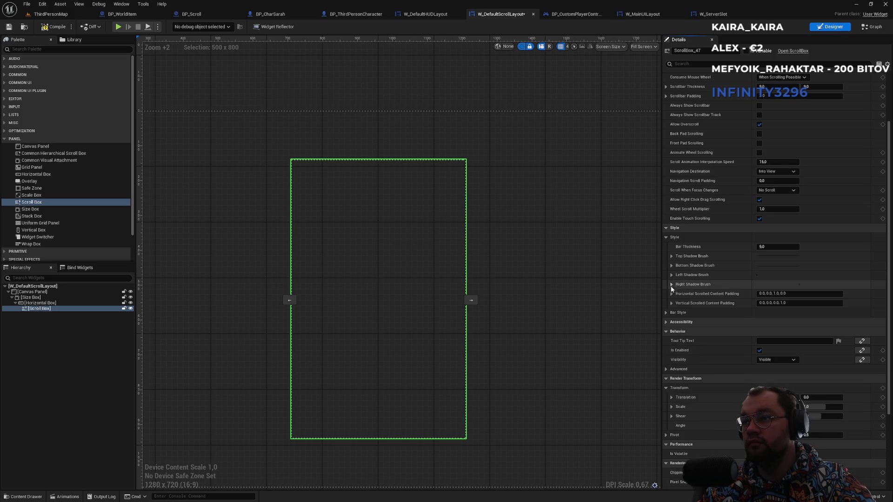
pyautogui.click(667, 313)
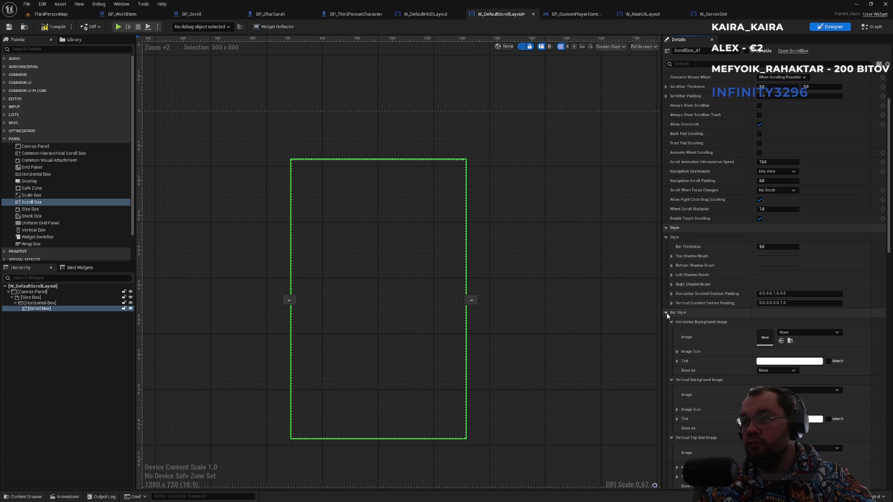
pyautogui.click(673, 322)
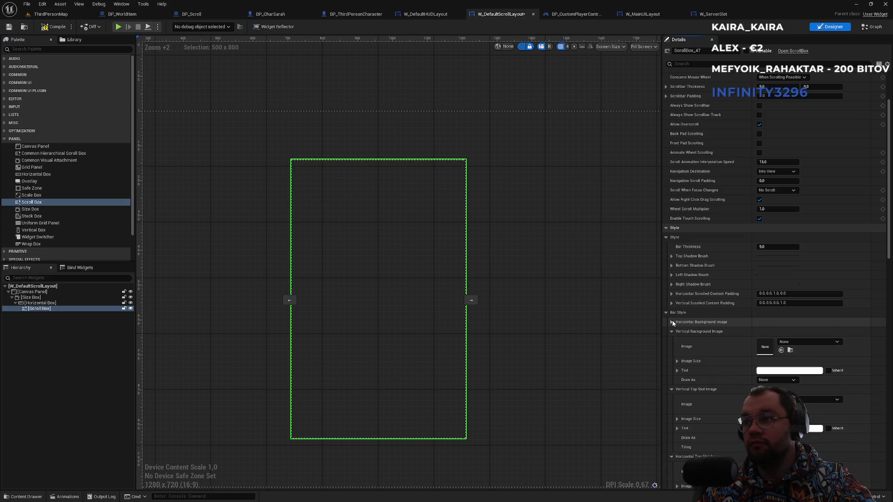
pyautogui.click(670, 331)
pyautogui.click(672, 341)
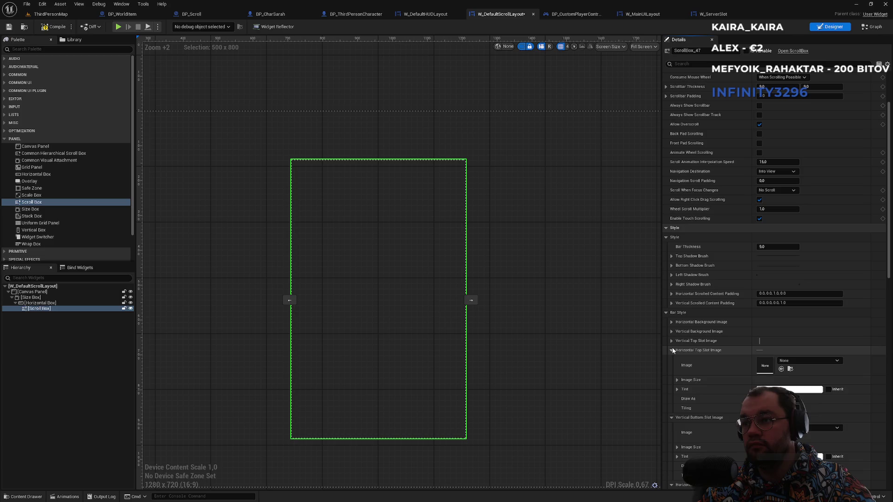
pyautogui.click(671, 350)
pyautogui.click(672, 360)
pyautogui.click(672, 369)
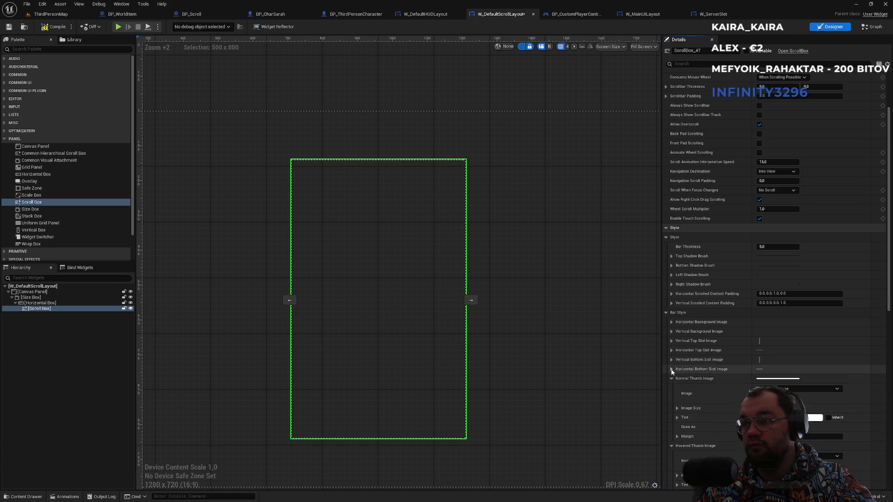
pyautogui.click(672, 378)
pyautogui.click(671, 388)
pyautogui.click(671, 395)
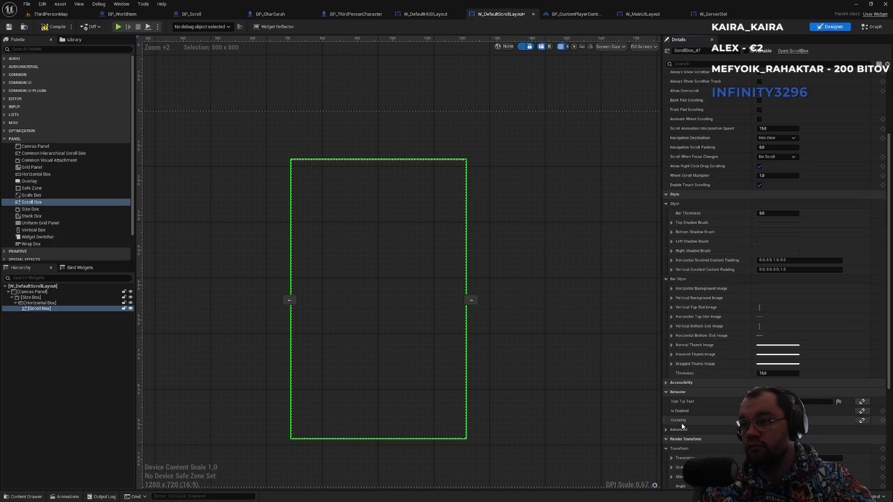
pyautogui.scroll(-5, 693, 441)
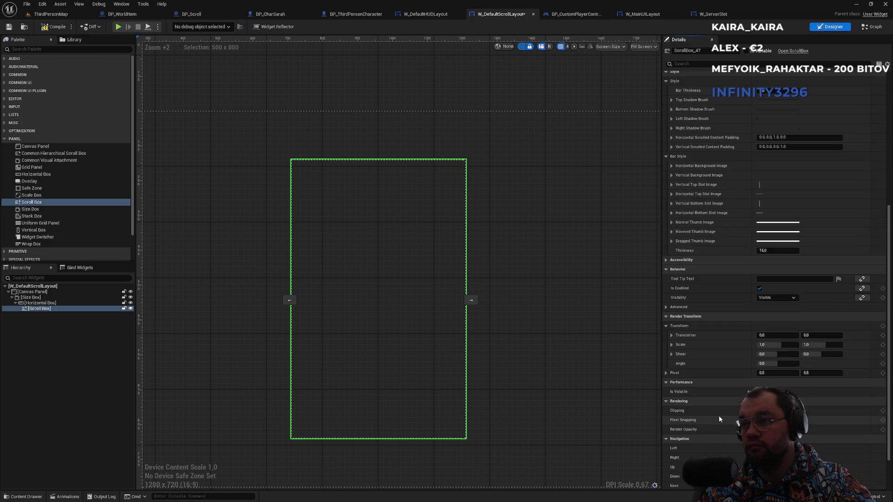
pyautogui.scroll(-2, 719, 418)
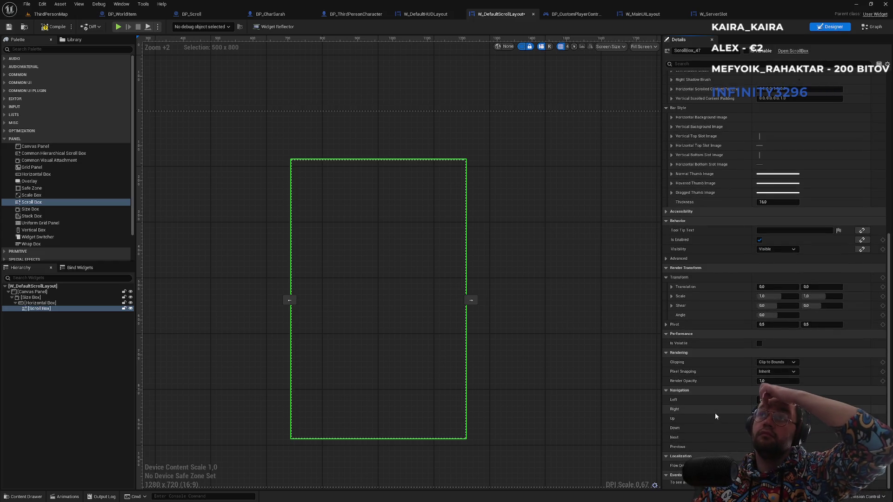
pyautogui.scroll(-2, 453, 181)
pyautogui.scroll(2, 410, 206)
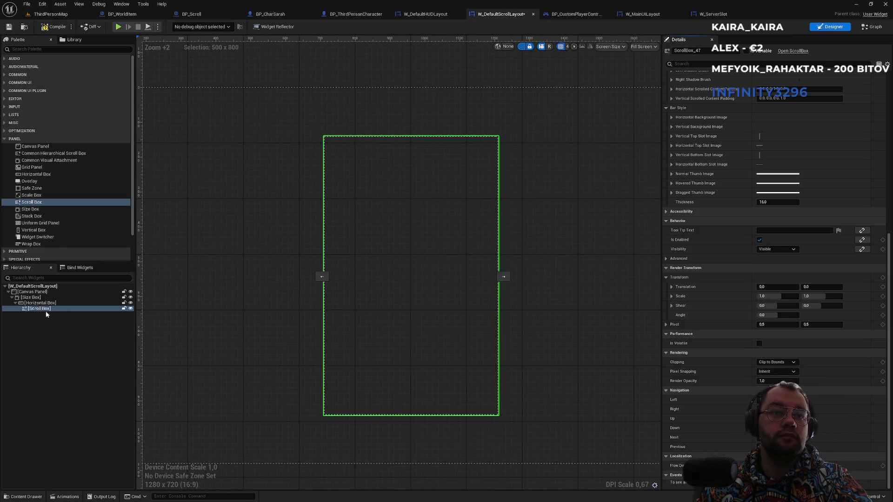
# - Add a Text widget inside the Scroll Box reading 'Scroll default'
pyautogui.click(26, 73)
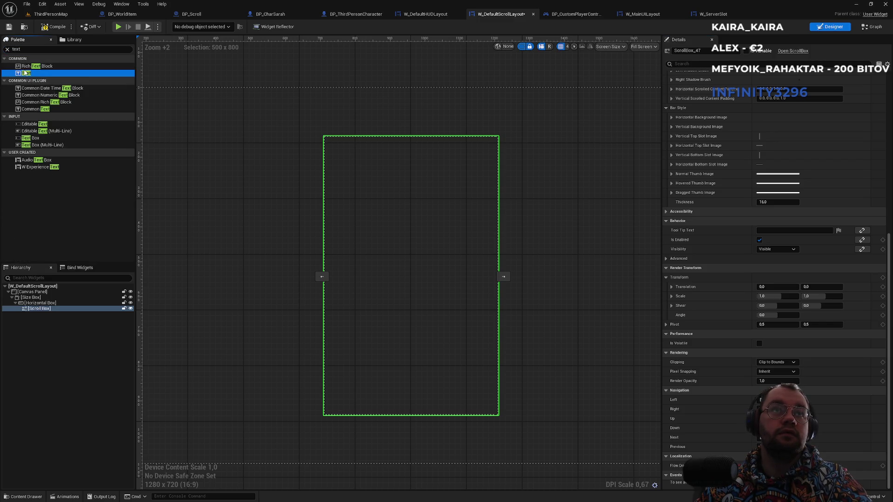
pyautogui.moveTo(38, 311); pyautogui.dragTo(40, 312)
pyautogui.click(44, 314)
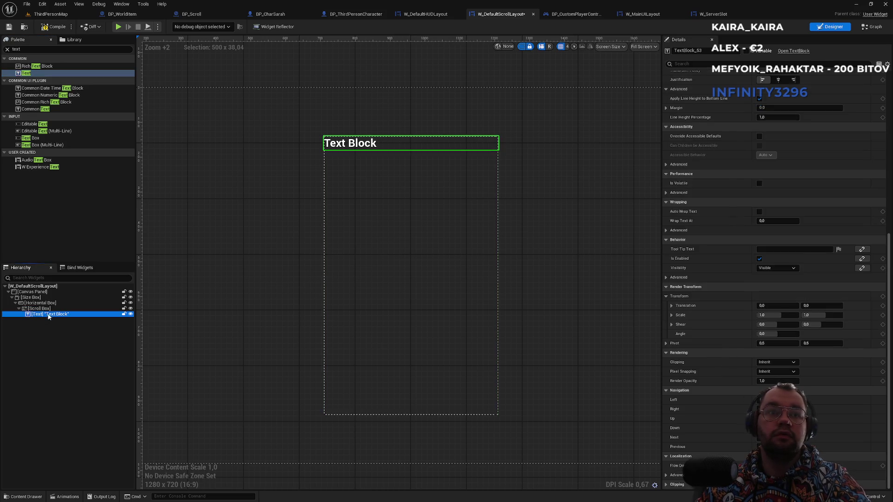
pyautogui.scroll(2, 768, 159)
pyautogui.scroll(10, 768, 159)
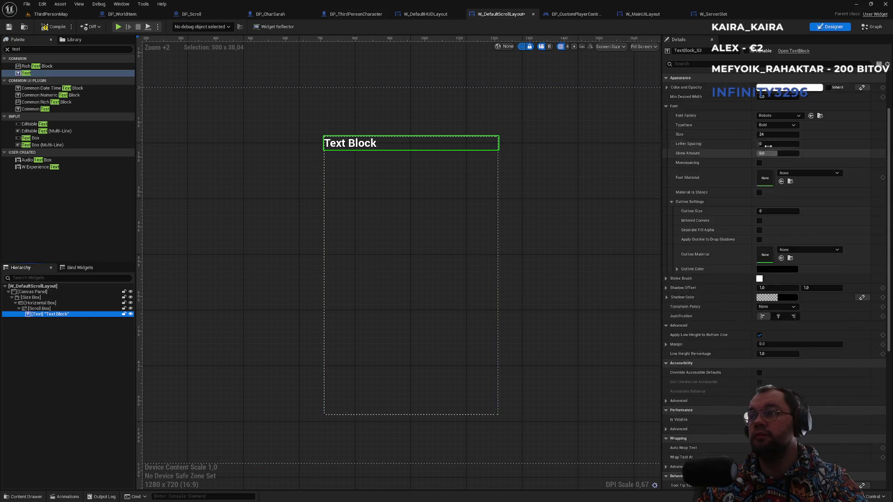
pyautogui.click(772, 131)
pyautogui.doubleClick(779, 131)
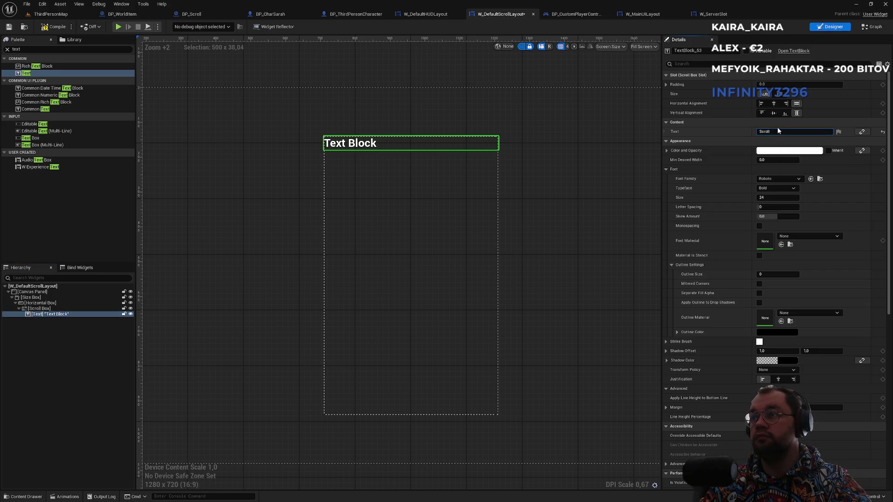
pyautogui.write(' default')
pyautogui.press('Return')
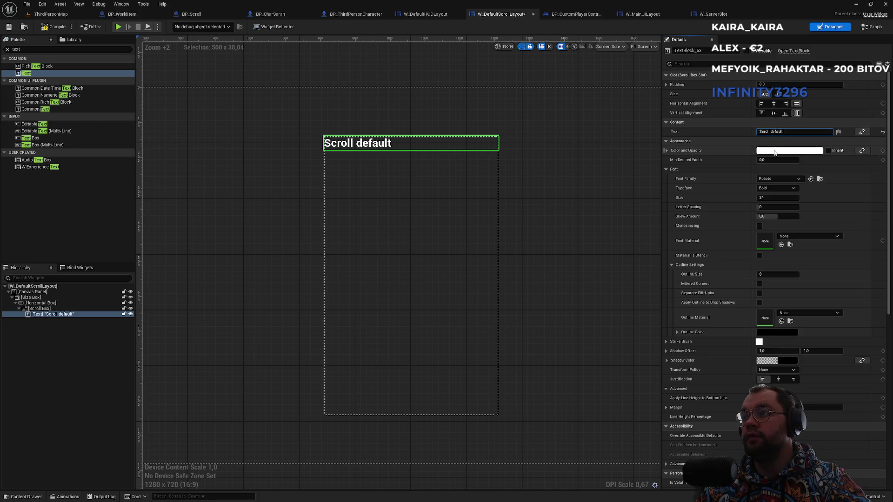
# - Center the text horizontally with Fill vertical alignment
pyautogui.scroll(-5, 762, 213)
pyautogui.scroll(2, 765, 270)
pyautogui.scroll(3, 790, 327)
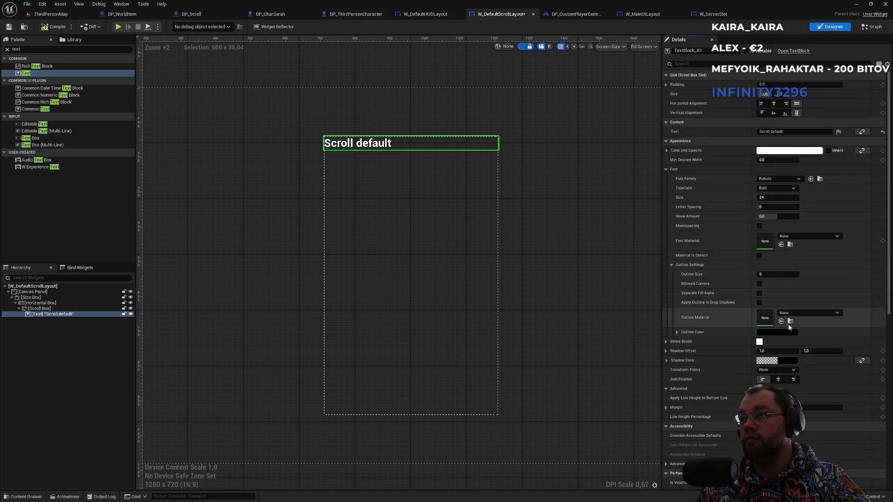
pyautogui.click(776, 105)
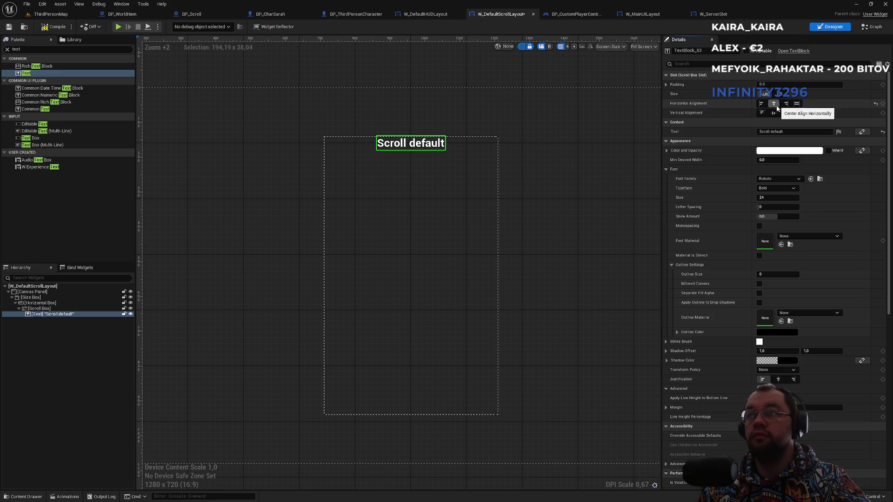
pyautogui.click(796, 114)
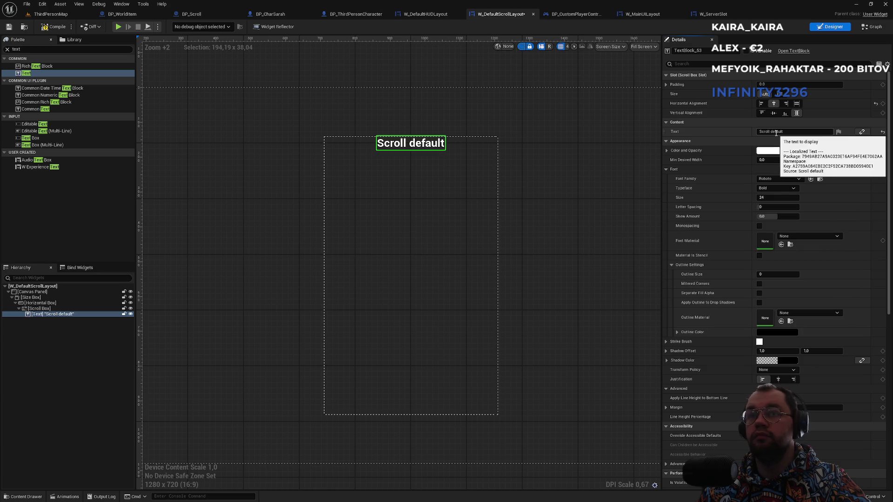
# - Pad the text 5/10/5/10 and save the scroll layout widget
pyautogui.click(777, 84)
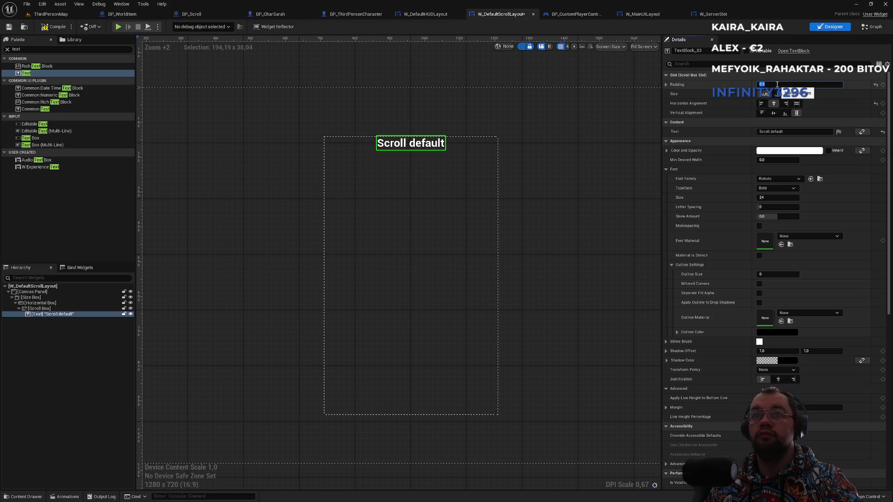
pyautogui.write('8')
pyautogui.press('Return')
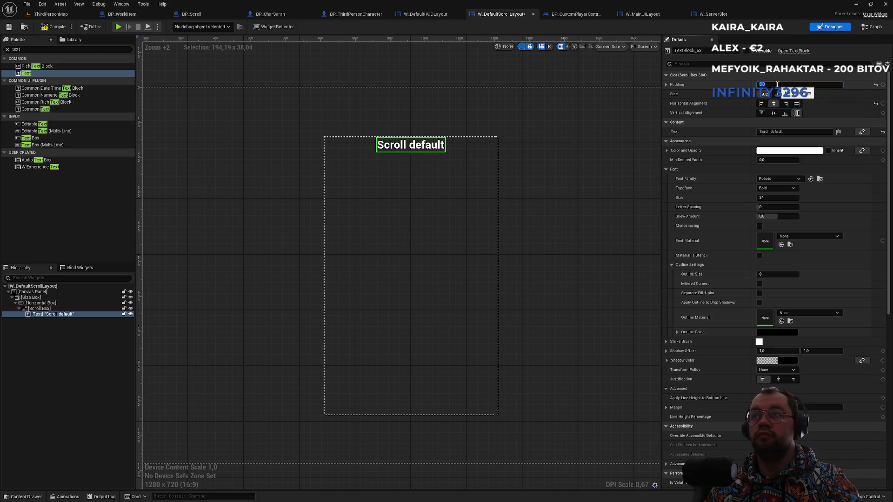
pyautogui.write('10')
pyautogui.press('Return')
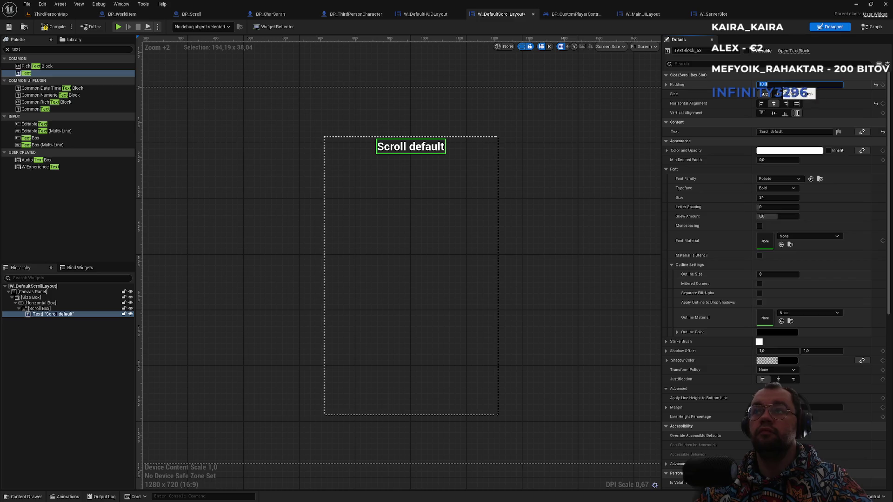
pyautogui.click(673, 85)
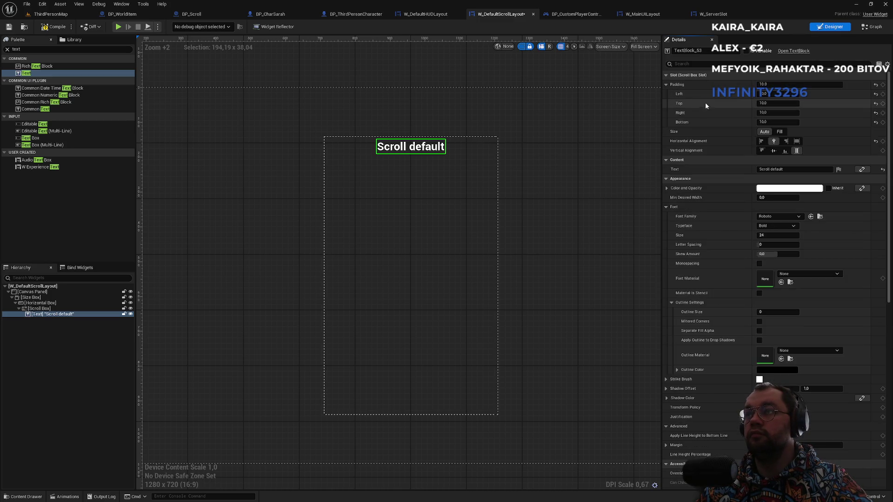
pyautogui.click(773, 94)
pyautogui.write('5')
pyautogui.press('Return')
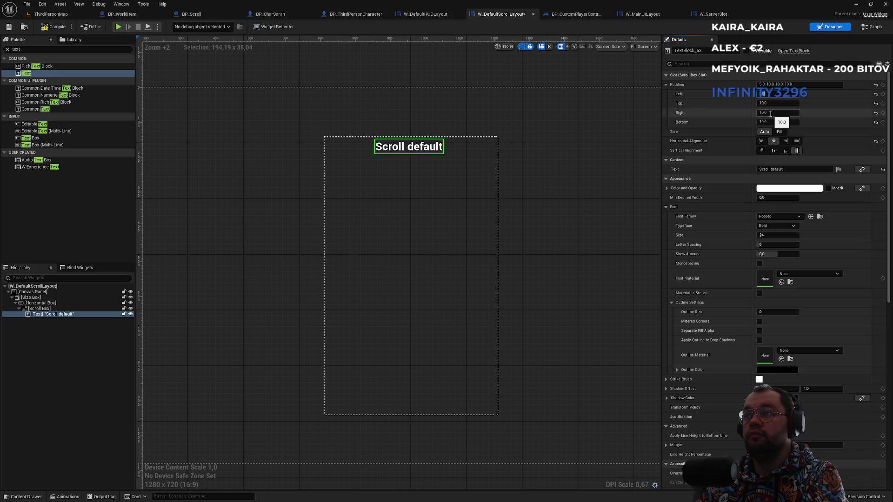
pyautogui.write('5')
pyautogui.press('Return')
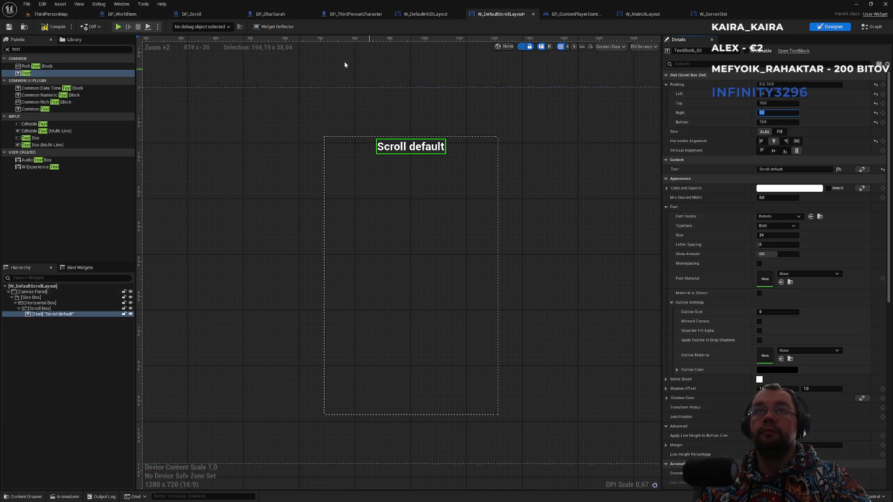
pyautogui.hotkey('ctrl', 's')
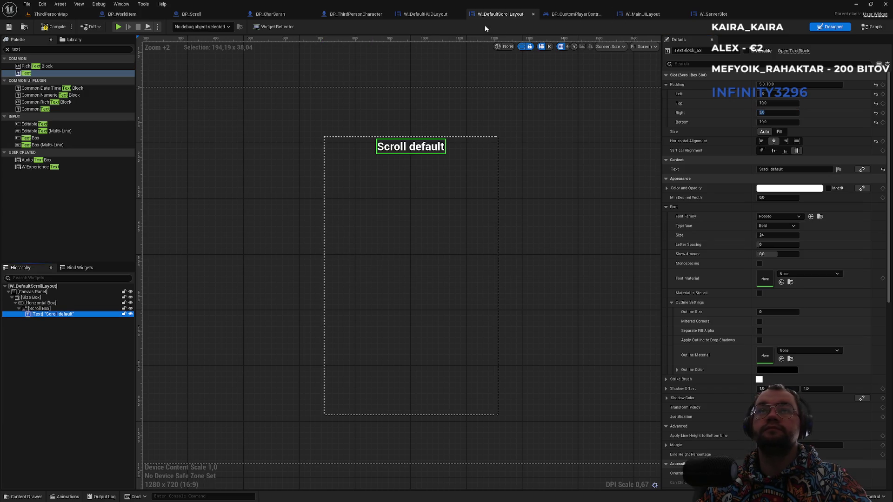
pyautogui.click(423, 14)
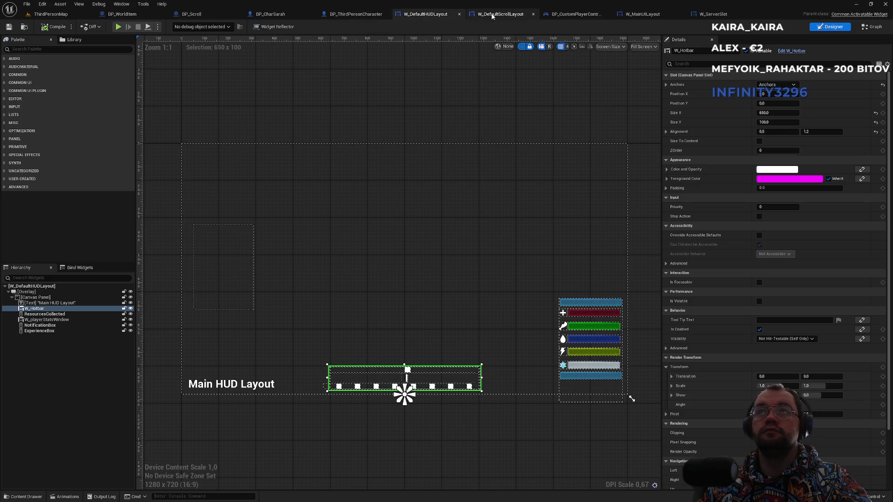
# - Inspect the custom player controller's Root Layout variable and construction script
pyautogui.click(575, 14)
pyautogui.scroll(2, 323, 267)
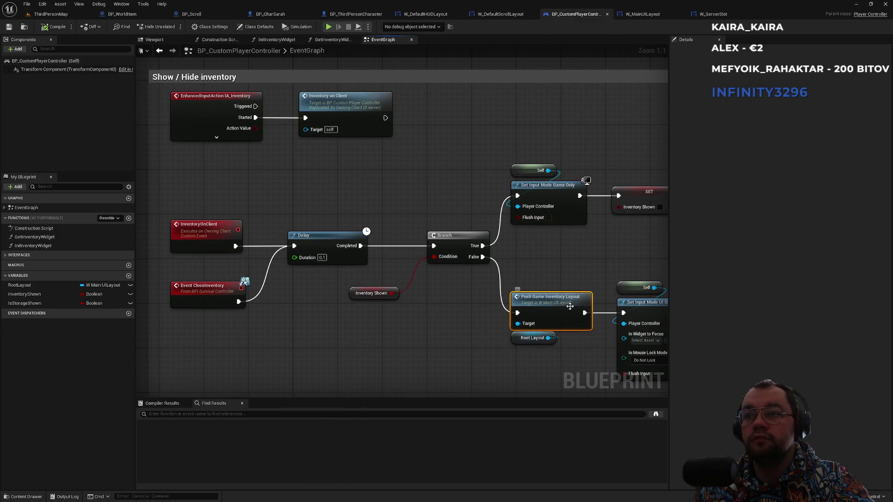
pyautogui.click(515, 343)
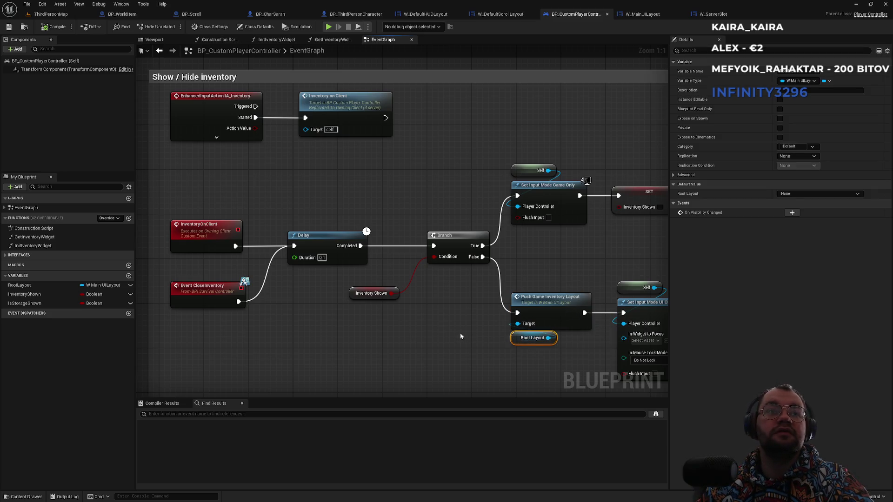
pyautogui.click(212, 40)
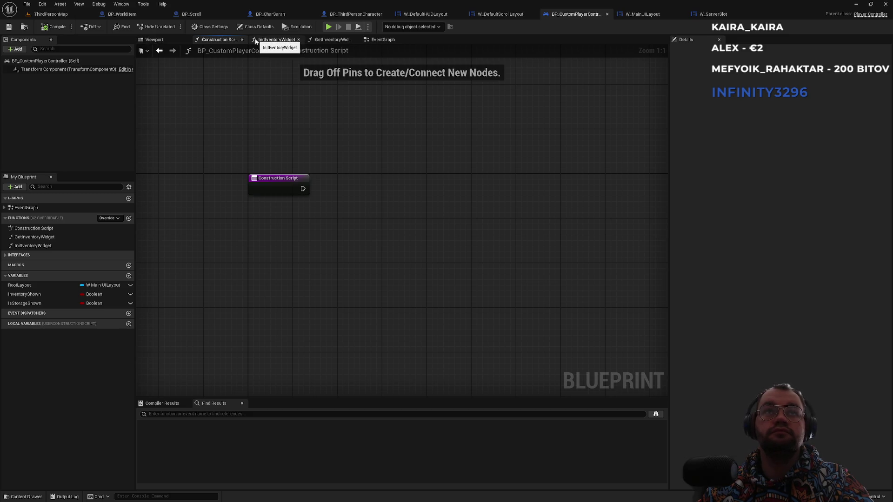
pyautogui.doubleClick(26, 208)
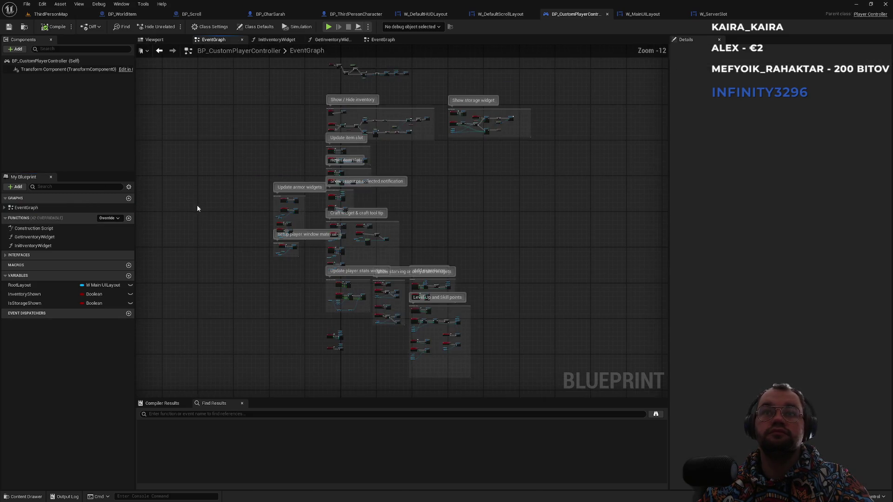
# - Review the controller graph's Show/Hide inventory and widget creation nodes before moving to BP_Scroll
pyautogui.scroll(6, 300, 188)
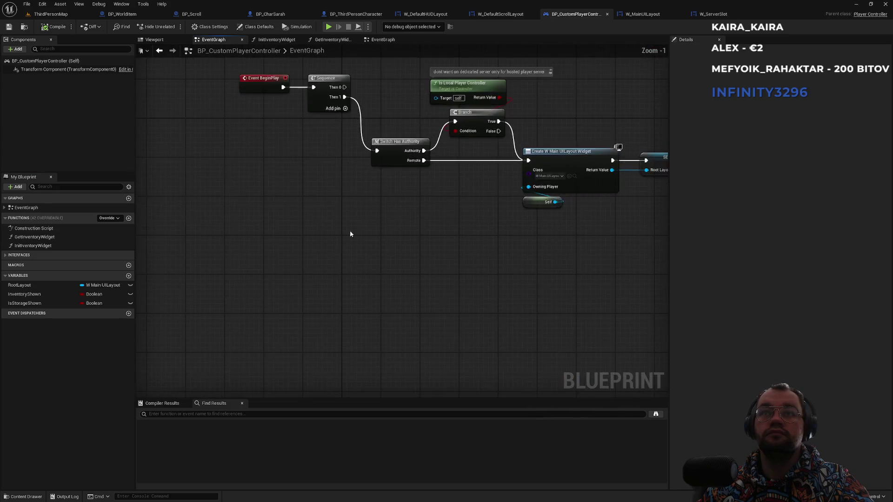
pyautogui.scroll(3, 407, 247)
pyautogui.scroll(-2, 431, 236)
pyautogui.moveTo(432, 236)
pyautogui.mouseDown()
pyautogui.moveTo(452, 225)
pyautogui.moveTo(455, 158)
pyautogui.mouseUp()
pyautogui.scroll(5, 385, 243)
pyautogui.moveTo(370, 199)
pyautogui.mouseDown()
pyautogui.moveTo(349, 340)
pyautogui.moveTo(332, 322)
pyautogui.moveTo(399, 341)
pyautogui.mouseUp()
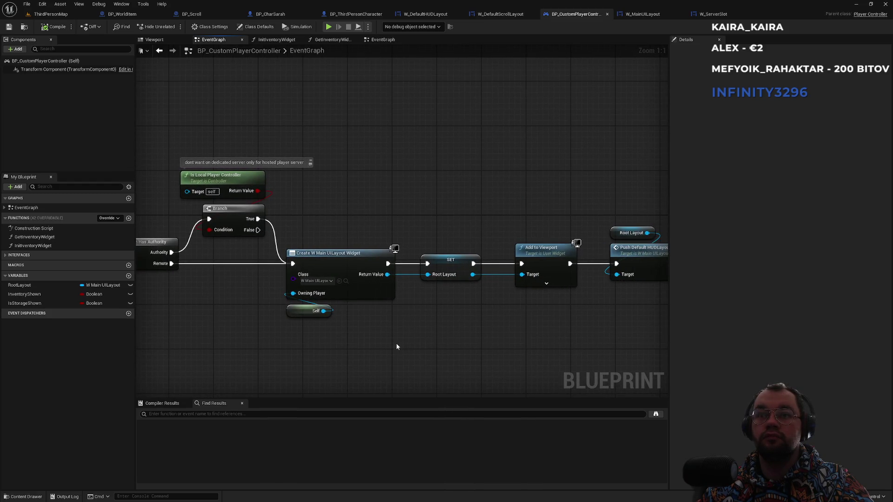
pyautogui.moveTo(455, 192)
pyautogui.mouseDown()
pyautogui.moveTo(463, 204)
pyautogui.moveTo(359, 200)
pyautogui.mouseUp()
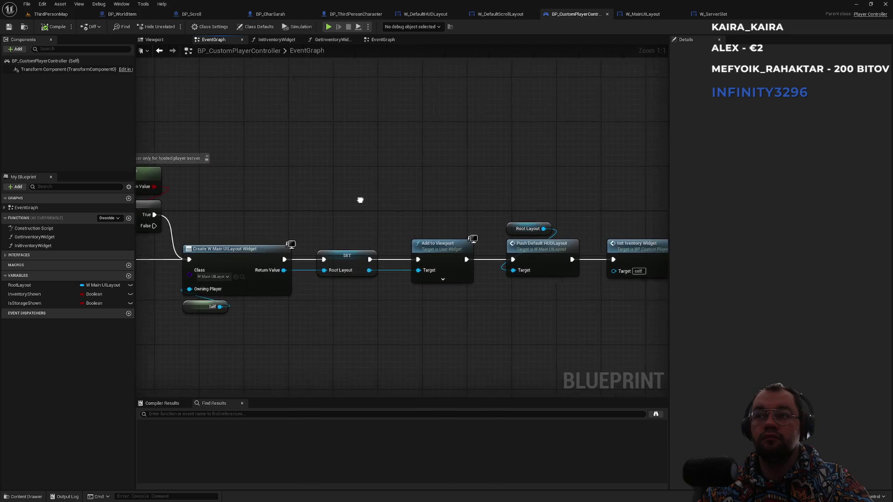
pyautogui.scroll(-1, 354, 211)
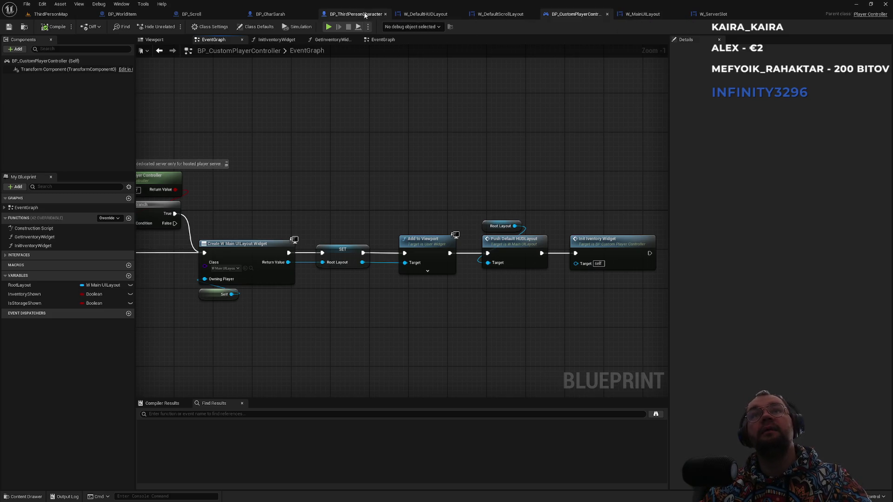
pyautogui.click(412, 14)
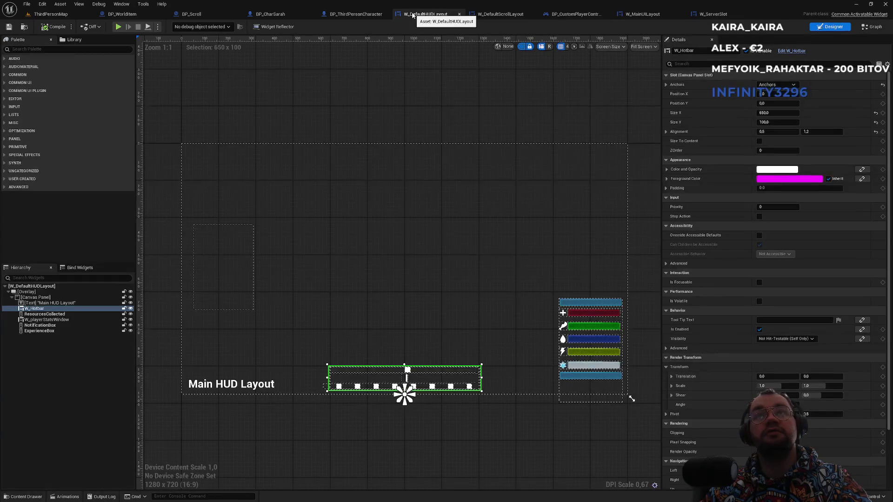
pyautogui.click(207, 13)
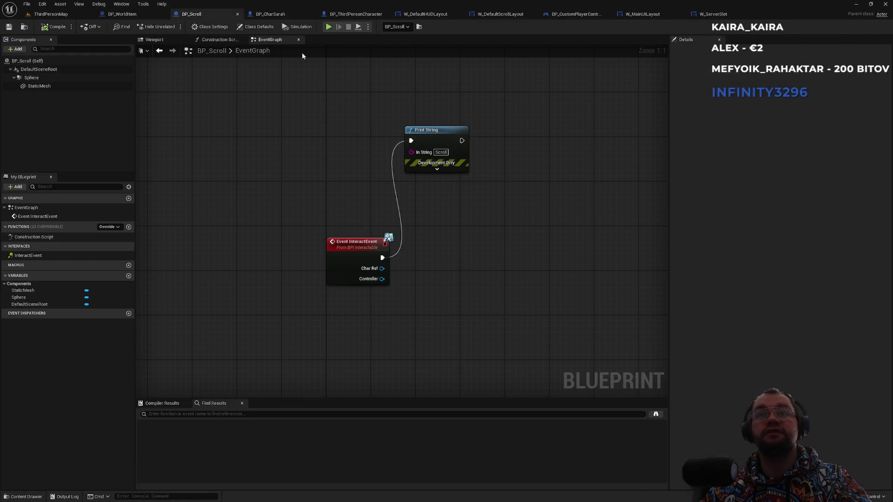
# - Search the Controller pin for 'root' nodes, cancel without adding any, and return to ThirdPersonMap
pyautogui.moveTo(382, 279); pyautogui.dragTo(423, 333)
pyautogui.write('root')
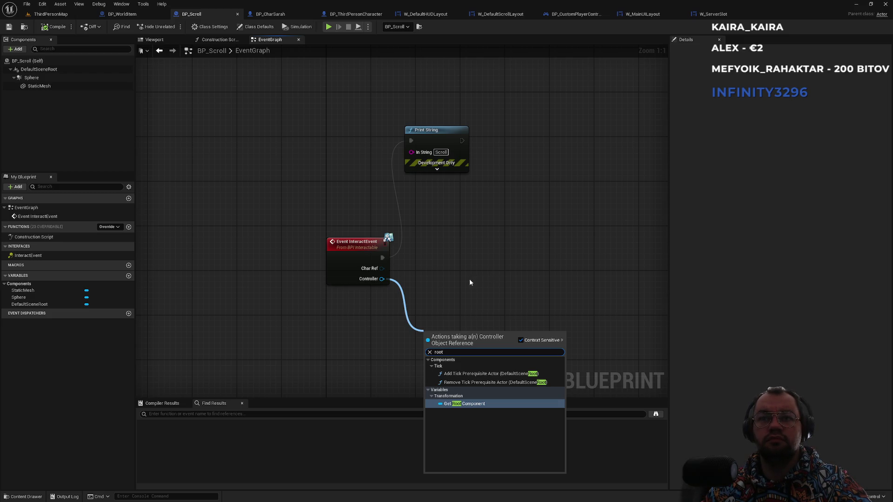
pyautogui.click(458, 285)
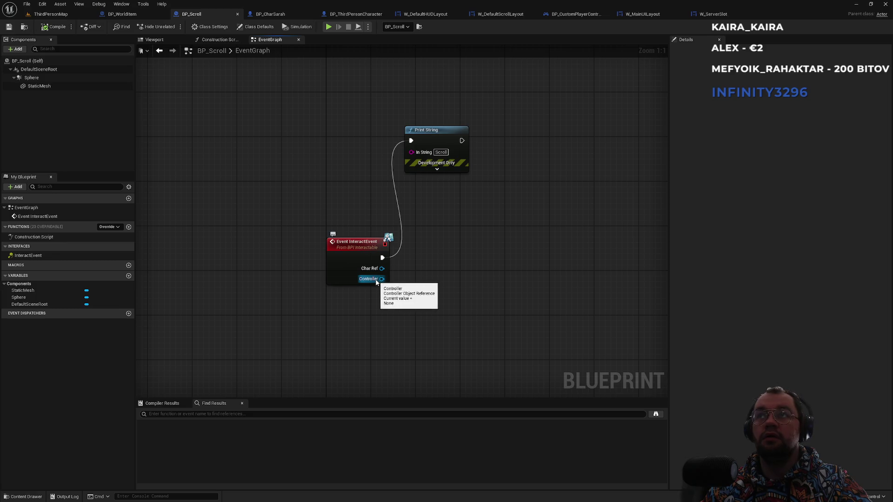
pyautogui.click(122, 14)
pyautogui.click(48, 15)
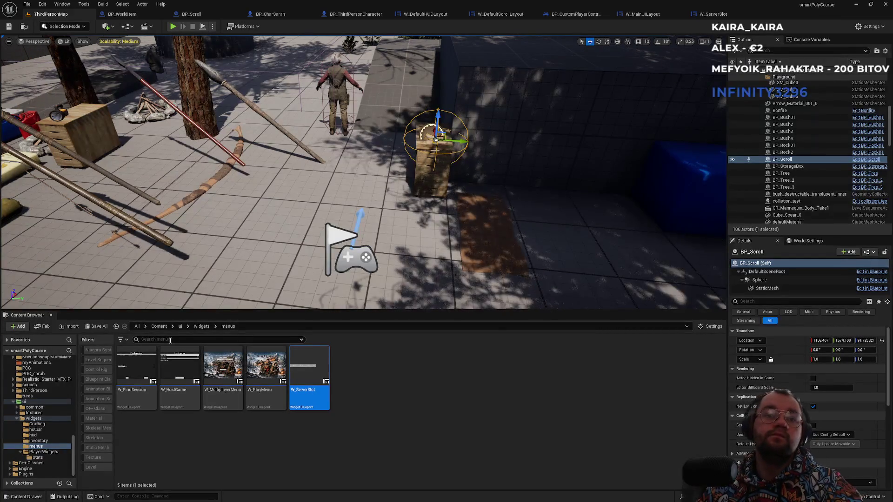
# - Browse from the Content folder into blueprint and look inside its inventory folder
pyautogui.click(156, 326)
pyautogui.click(205, 457)
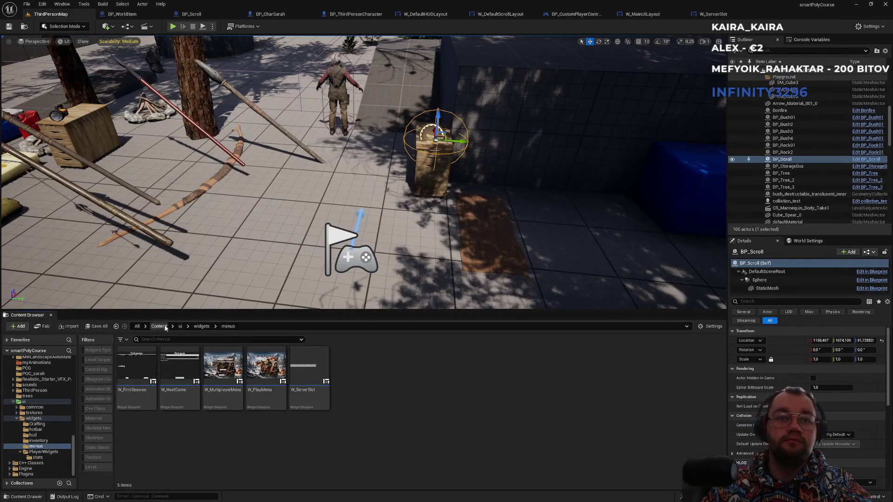
pyautogui.hotkey('alt', 'Left')
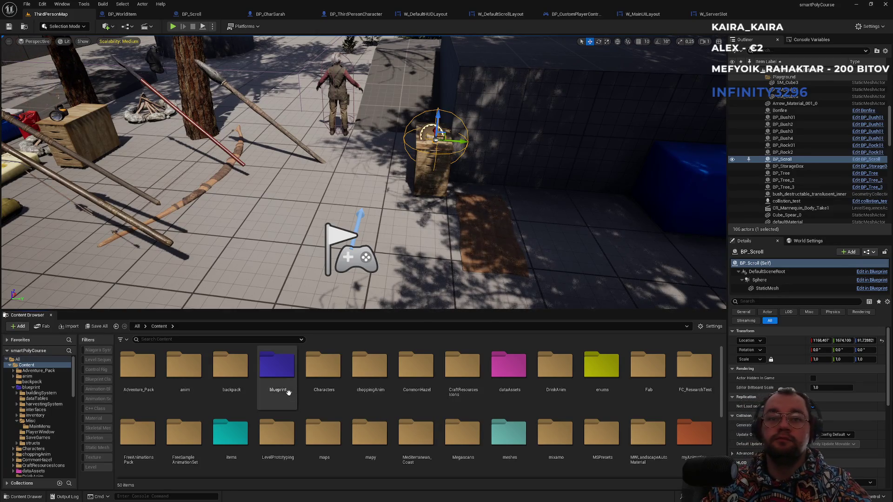
pyautogui.doubleClick(279, 381)
pyautogui.click(320, 405)
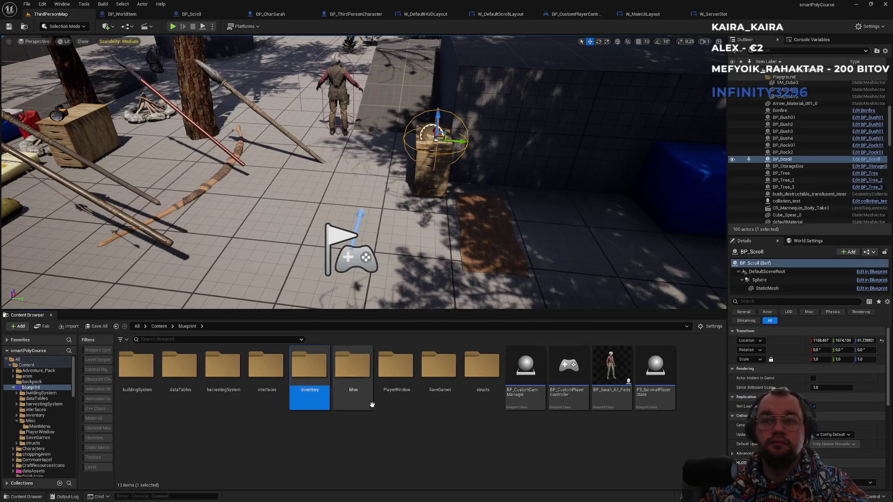
pyautogui.doubleClick(310, 368)
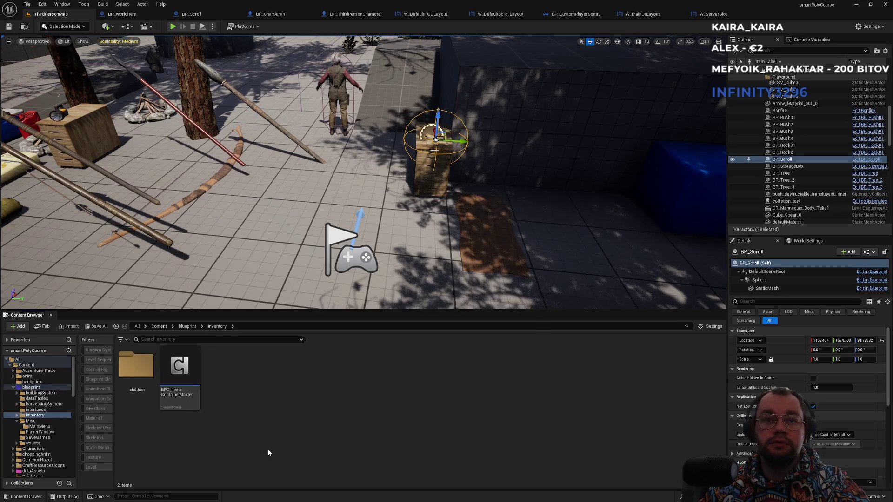
pyautogui.hotkey('alt', 'Left')
pyautogui.hotkey('alt', 'Left')
# - Navigate back through Content and reopen the blueprint folder
pyautogui.scroll(-2, 512, 442)
pyautogui.scroll(-1, 400, 446)
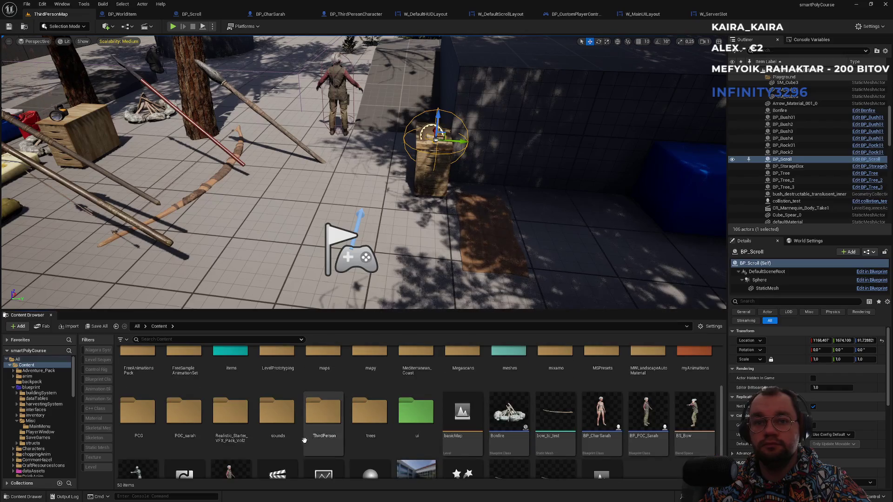
pyautogui.scroll(1, 268, 443)
pyautogui.scroll(1, 268, 443)
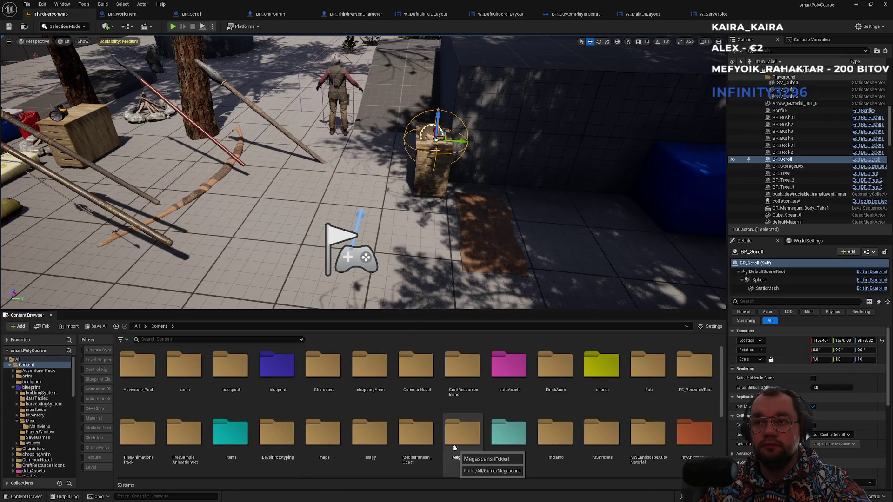
pyautogui.doubleClick(277, 367)
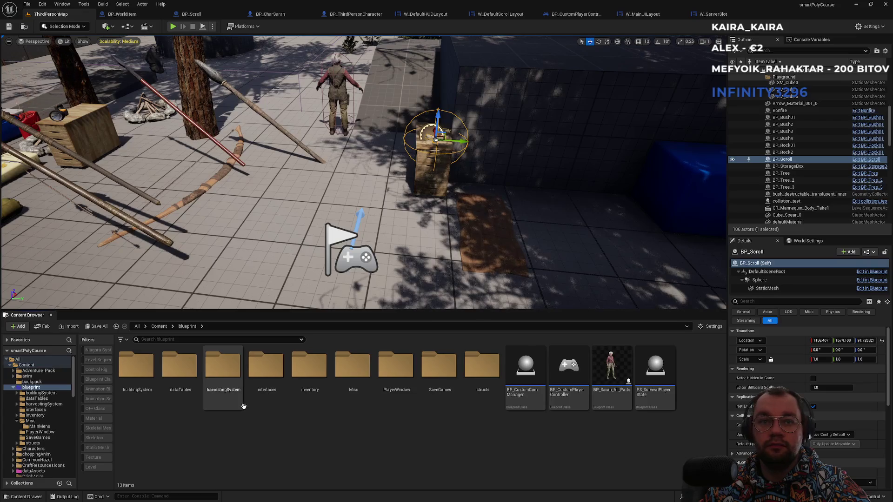
pyautogui.click(159, 327)
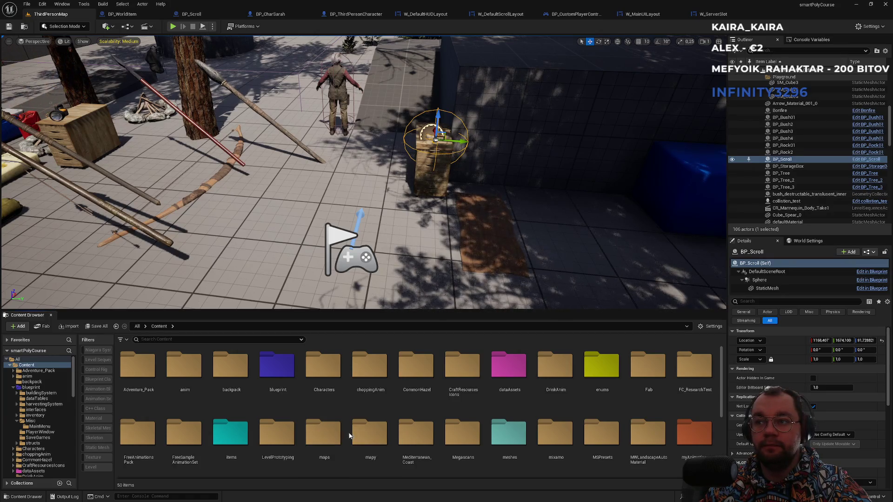
pyautogui.scroll(-3, 350, 436)
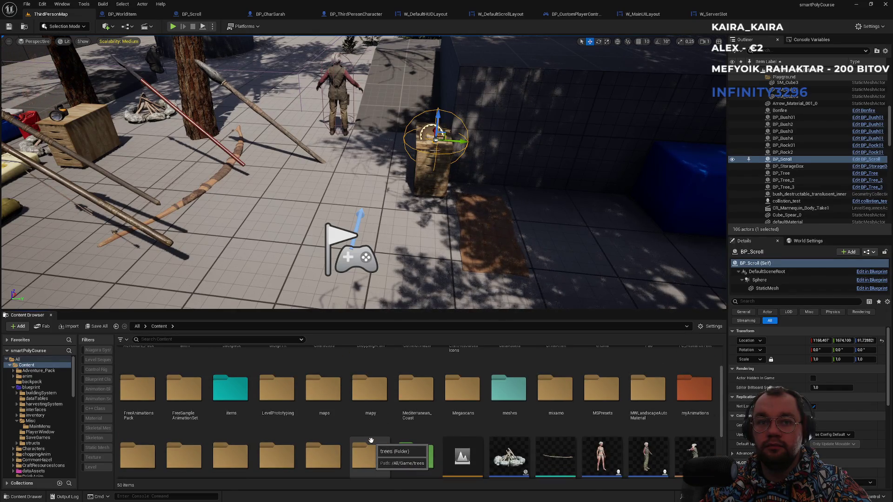
pyautogui.scroll(1, 370, 442)
pyautogui.scroll(1, 261, 419)
pyautogui.click(272, 392)
pyautogui.doubleClick(273, 392)
# - Colour the interfaces folder dark purple
pyautogui.click(263, 392)
pyautogui.rightClick(263, 392)
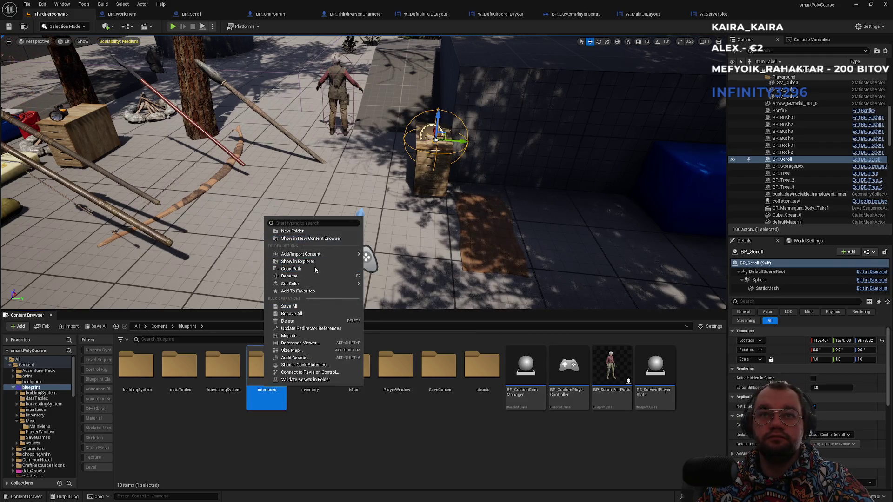
pyautogui.moveTo(311, 287)
pyautogui.click(379, 312)
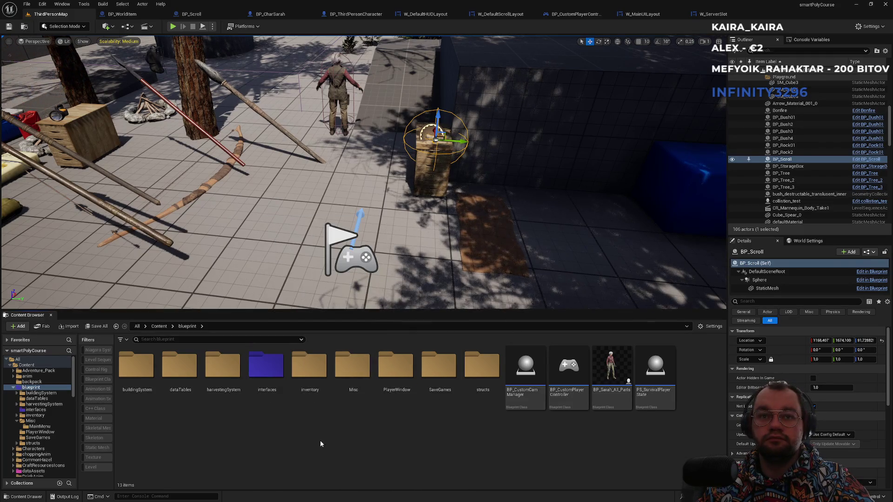
# - Open the BPI_SurvivalController interface from the interfaces folder
pyautogui.doubleClick(262, 396)
pyautogui.click(577, 394)
pyautogui.doubleClick(578, 395)
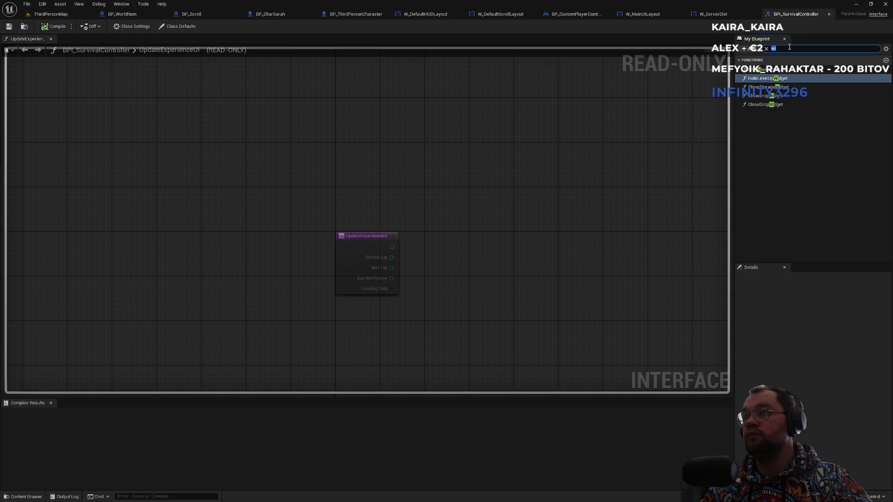
# - Glance at W_ServerSlot and W_MainUILayout, then return to BP_CustomPlayerController's event graph
pyautogui.click(725, 18)
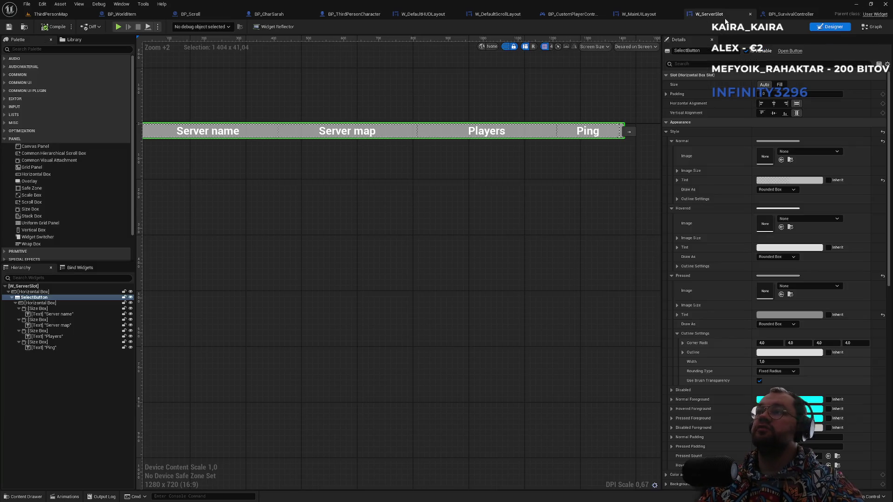
pyautogui.click(643, 16)
pyautogui.click(546, 16)
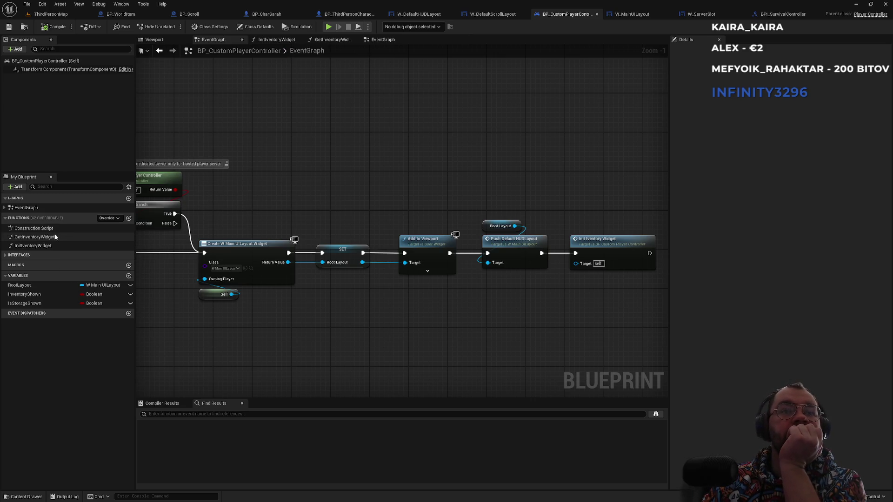
# - List the controller's implemented interfaces and glance at its viewport
pyautogui.click(6, 255)
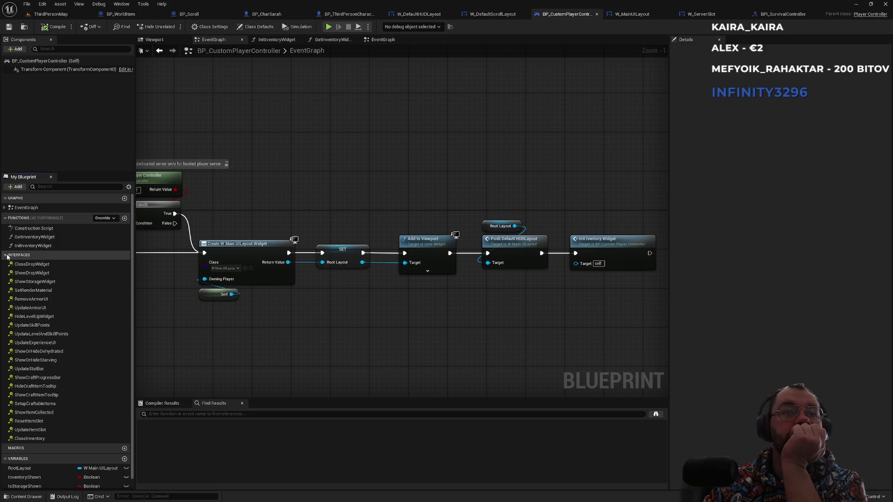
pyautogui.click(154, 40)
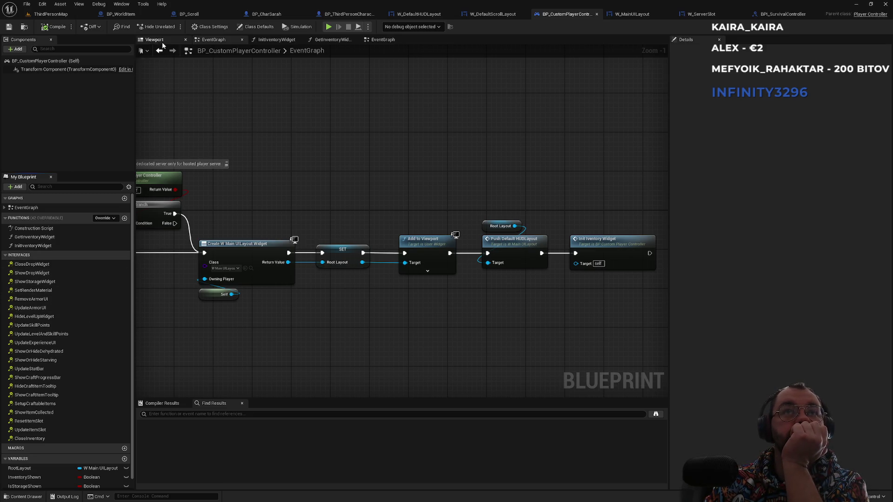
pyautogui.click(213, 39)
pyautogui.scroll(-6, 275, 239)
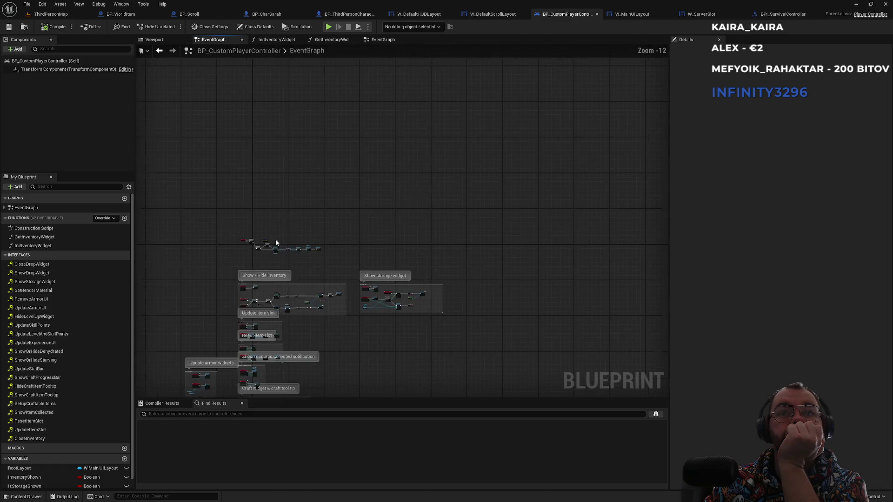
pyautogui.scroll(3, 346, 208)
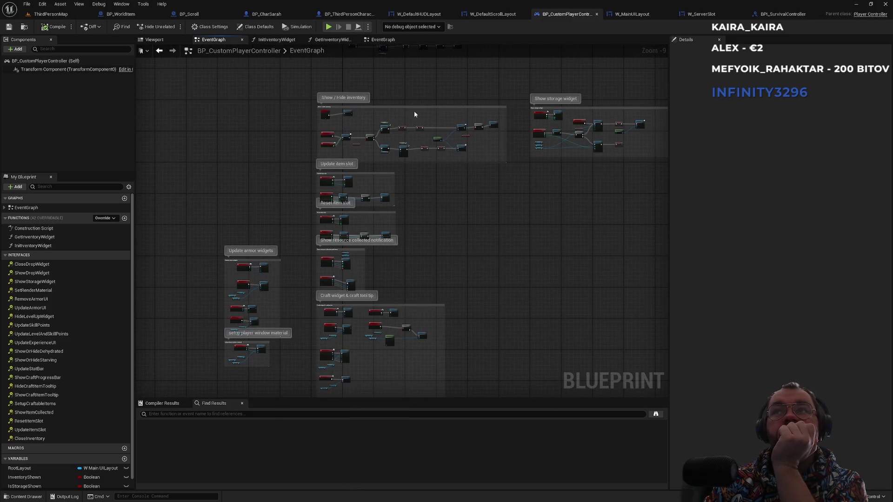
pyautogui.scroll(10, 411, 285)
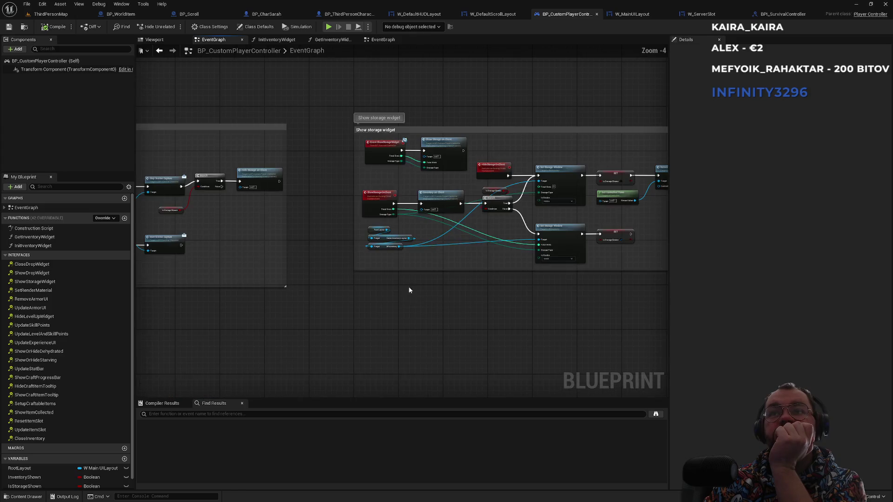
# - Frame the Show storage widget nodes, then list BPI_SurvivalController's functions
pyautogui.moveTo(390, 361); pyautogui.dragTo(392, 375)
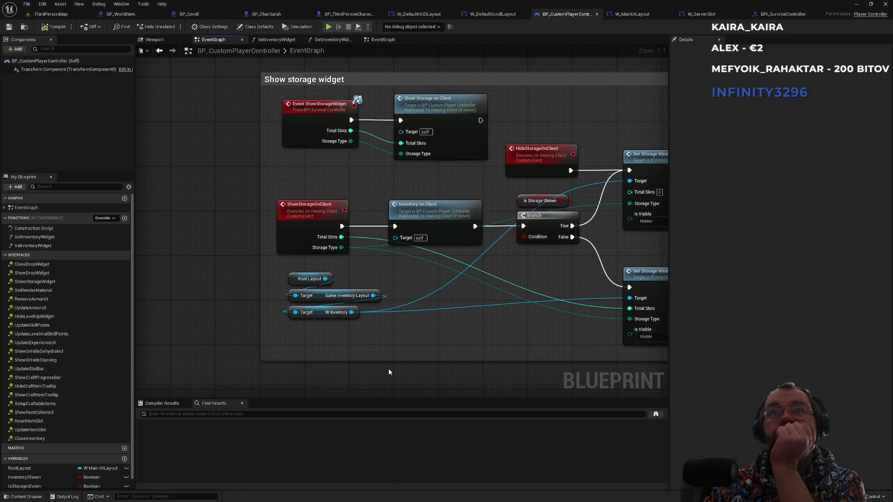
pyautogui.moveTo(388, 369)
pyautogui.mouseDown()
pyautogui.moveTo(404, 322)
pyautogui.moveTo(412, 341)
pyautogui.mouseUp()
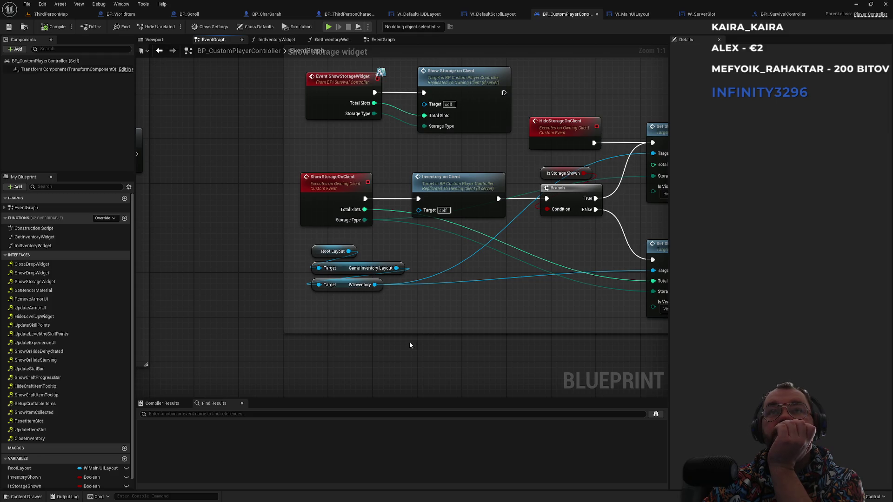
pyautogui.scroll(-2, 410, 344)
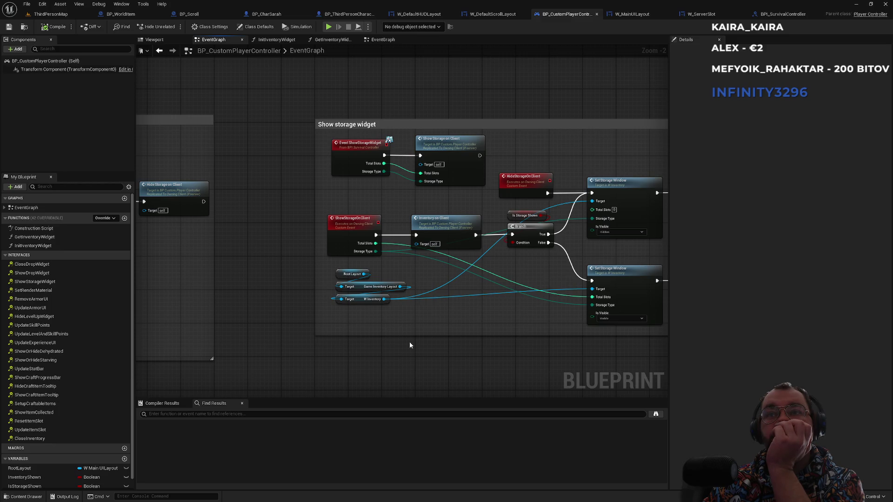
pyautogui.moveTo(410, 345); pyautogui.dragTo(281, 329)
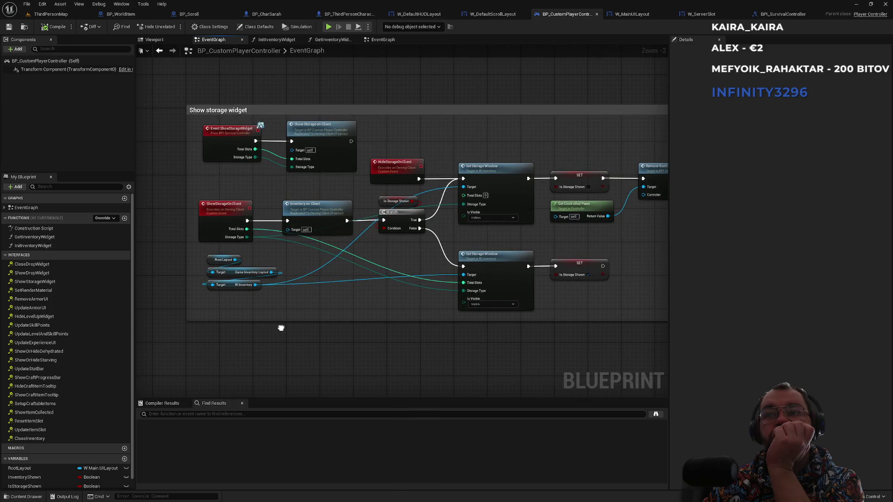
pyautogui.moveTo(281, 328); pyautogui.dragTo(403, 236)
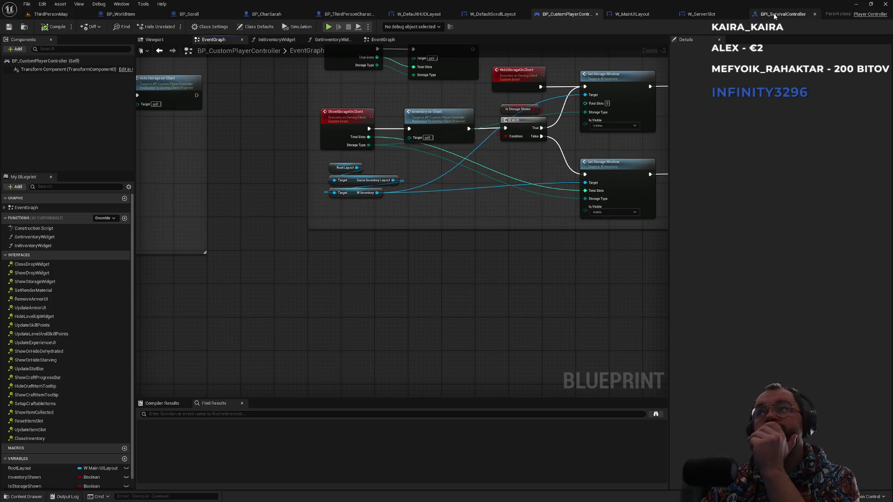
pyautogui.click(775, 14)
pyautogui.click(738, 60)
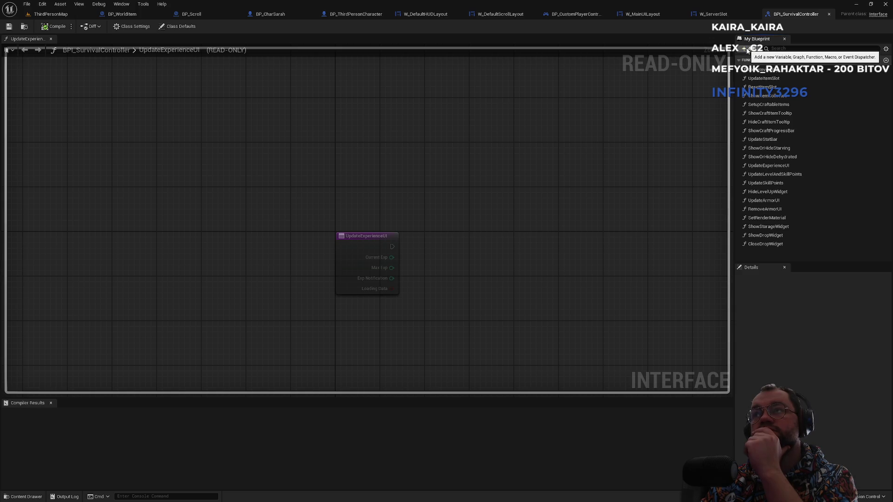
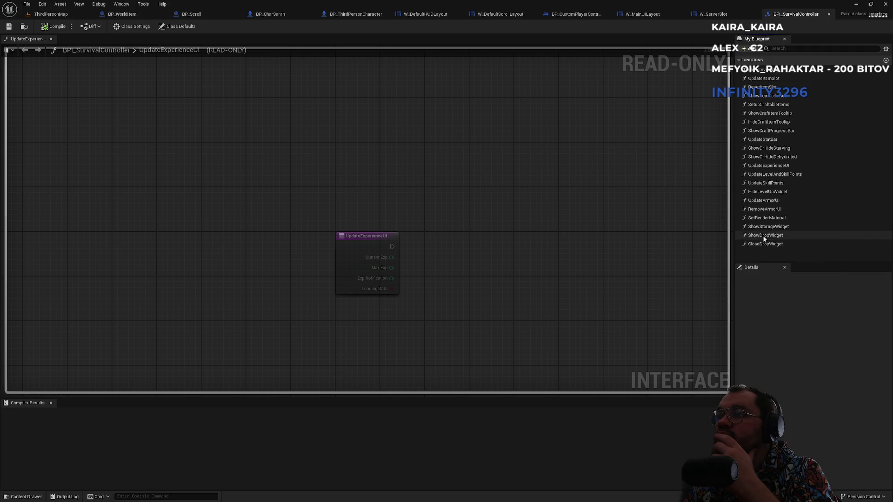
# - Add a ShowHideScrollWidget function to BPI_SurvivalController, compile it, and go to W_MainUILayout's graph
pyautogui.click(750, 48)
pyautogui.click(762, 77)
pyautogui.write('ShowHideScrollWidge')
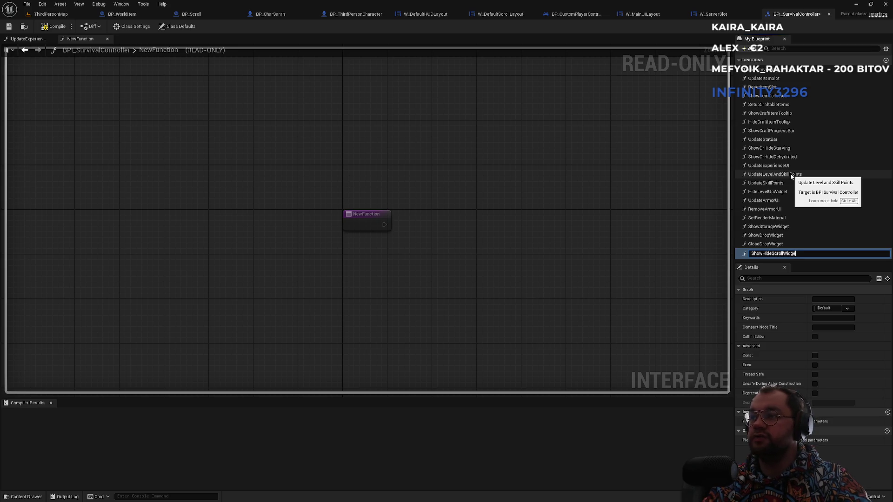
pyautogui.write('t')
pyautogui.press('Return')
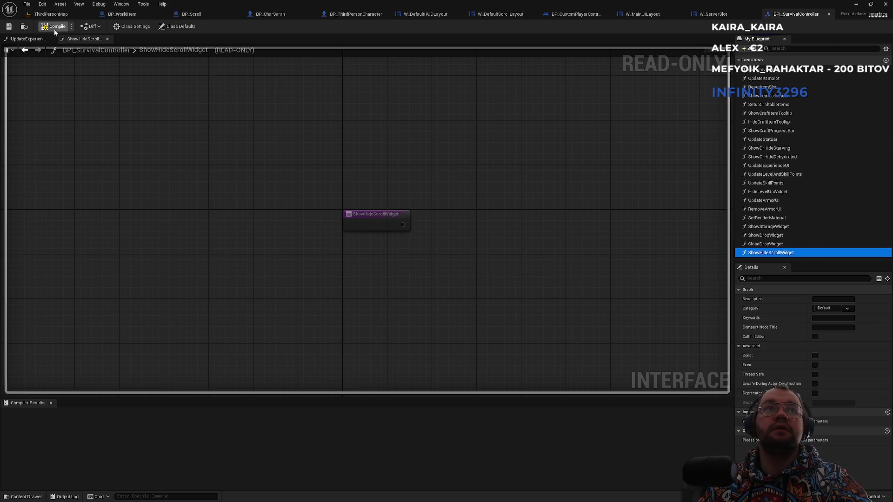
pyautogui.press('F7')
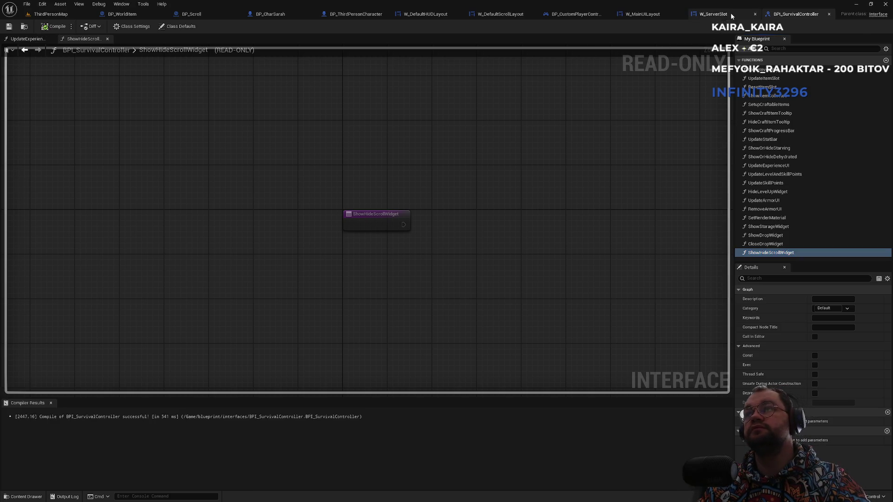
pyautogui.click(730, 13)
pyautogui.click(623, 14)
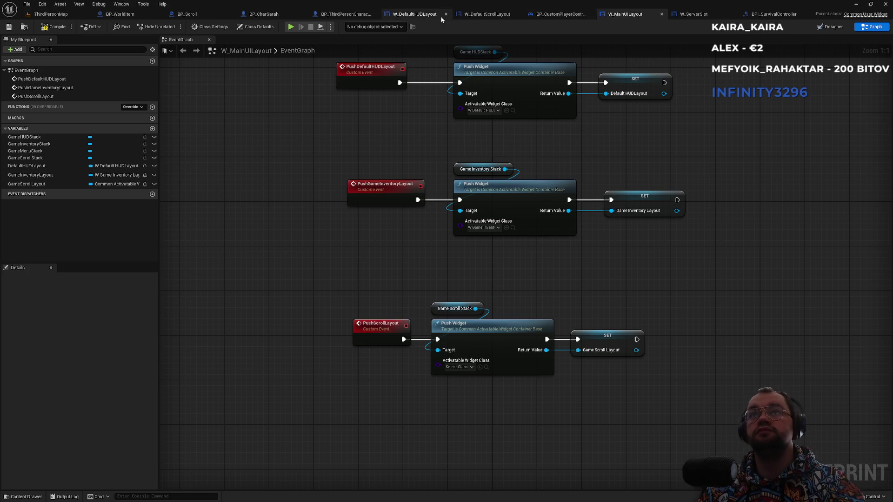
# - In BP_Scroll, call Show Hide Scroll Widget (Message) on the Controller after Print String
pyautogui.click(206, 16)
pyautogui.moveTo(381, 278); pyautogui.dragTo(425, 311)
pyautogui.write('showhi')
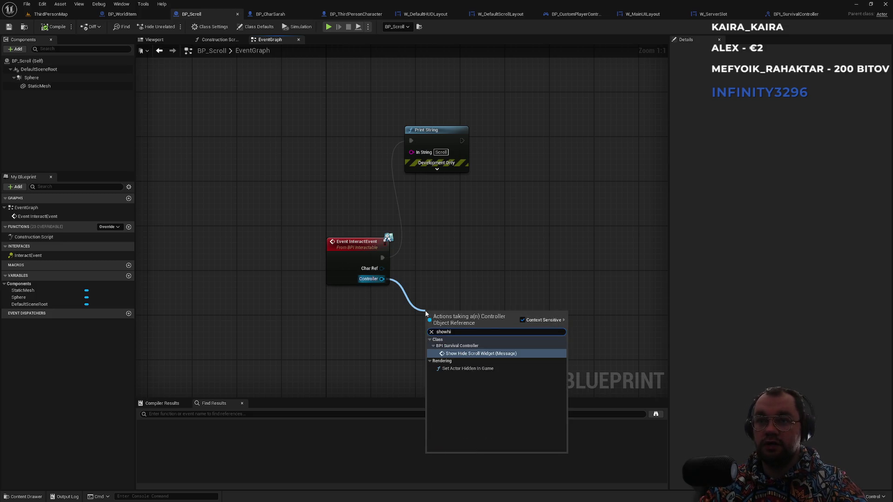
pyautogui.press('Return')
pyautogui.moveTo(428, 330)
pyautogui.mouseDown()
pyautogui.moveTo(385, 263)
pyautogui.moveTo(484, 163)
pyautogui.moveTo(463, 144)
pyautogui.mouseUp()
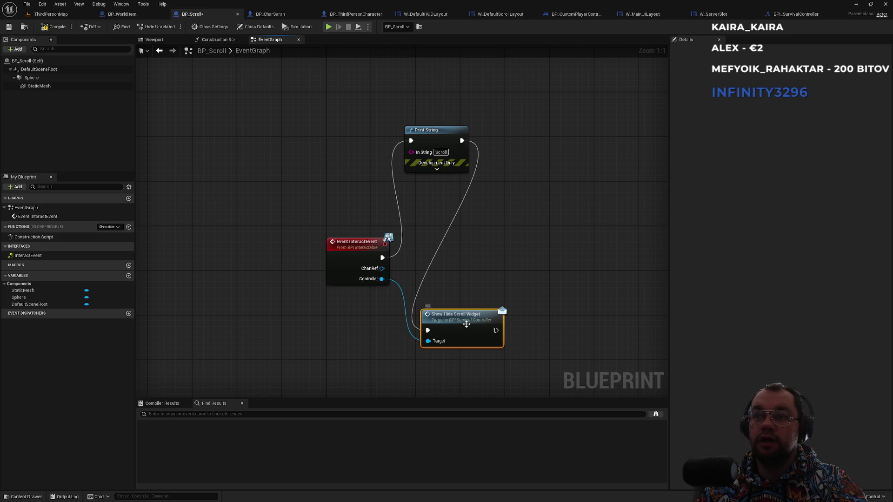
# - Arrange the Print String and Show Hide Scroll Widget nodes, save BP_Scroll, and go to BP_CustomPlayerController
pyautogui.moveTo(467, 325); pyautogui.dragTo(546, 261)
pyautogui.click(547, 212)
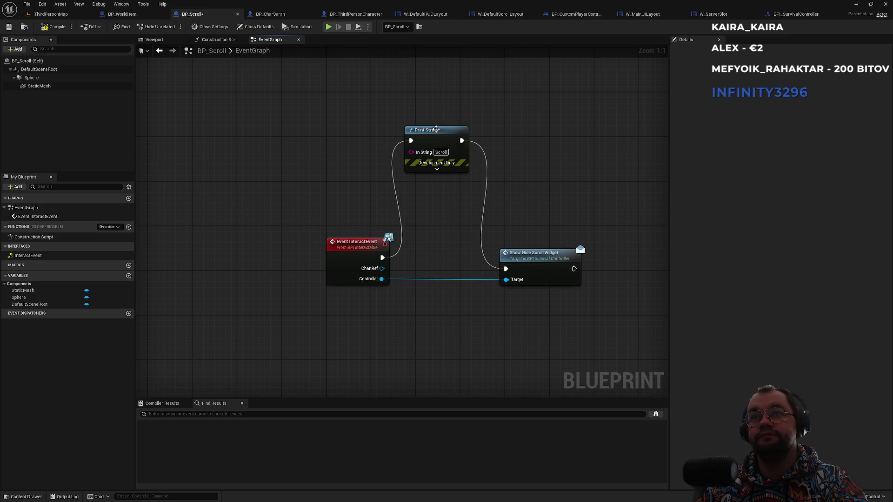
pyautogui.moveTo(437, 130); pyautogui.dragTo(437, 169)
pyautogui.click(525, 182)
pyautogui.moveTo(537, 258); pyautogui.dragTo(548, 258)
pyautogui.moveTo(460, 175); pyautogui.dragTo(471, 191)
pyautogui.click(482, 158)
pyautogui.hotkey('ctrl', 's')
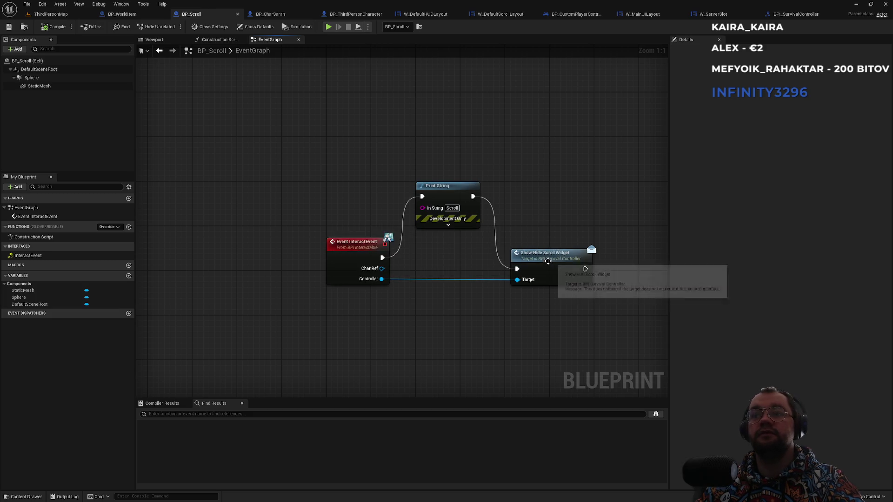
pyautogui.doubleClick(548, 261)
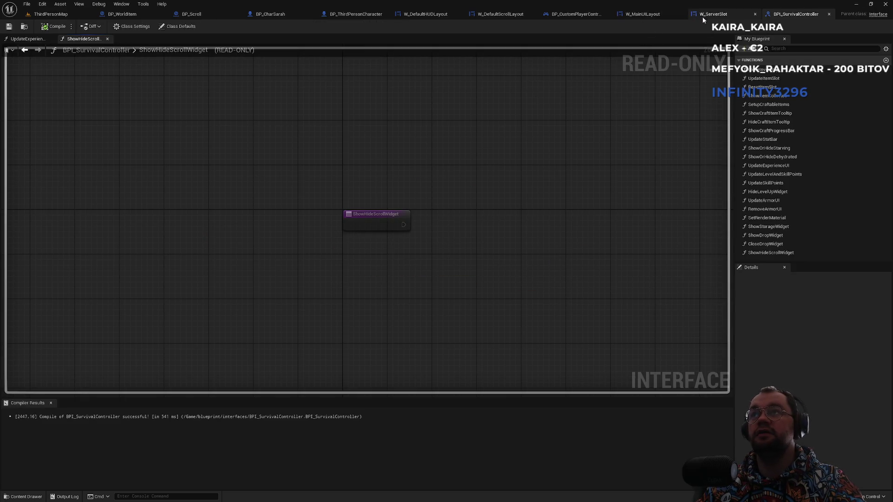
pyautogui.click(577, 17)
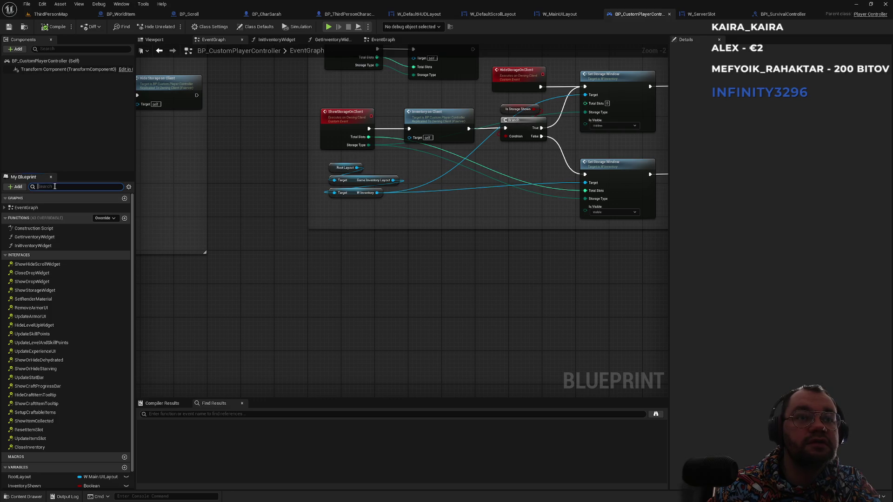
# - Implement the ShowHideScrollWidget interface event in BP_CustomPlayerController and centre the view on it
pyautogui.write('scr')
pyautogui.doubleClick(44, 239)
pyautogui.moveTo(507, 223)
pyautogui.mouseDown()
pyautogui.moveTo(315, 354)
pyautogui.moveTo(546, 146)
pyautogui.moveTo(429, 159)
pyautogui.moveTo(279, 75)
pyautogui.moveTo(207, 129)
pyautogui.moveTo(198, 222)
pyautogui.mouseUp()
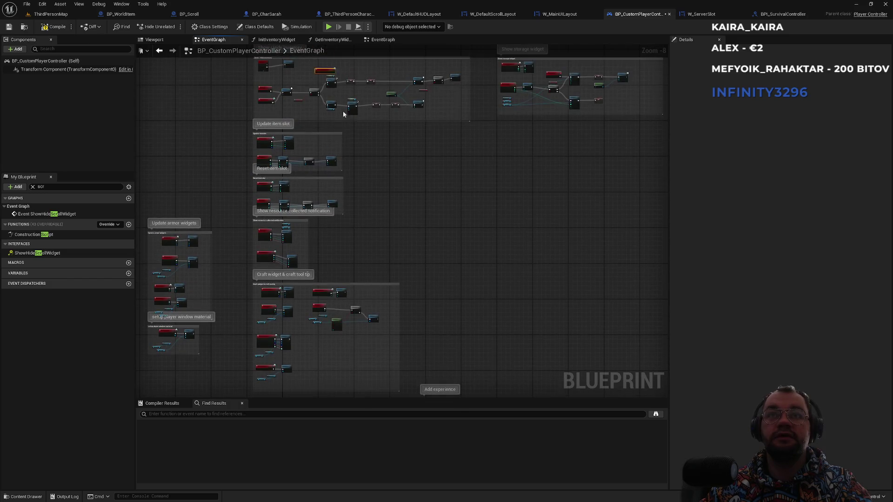
pyautogui.moveTo(530, 136); pyautogui.dragTo(521, 183)
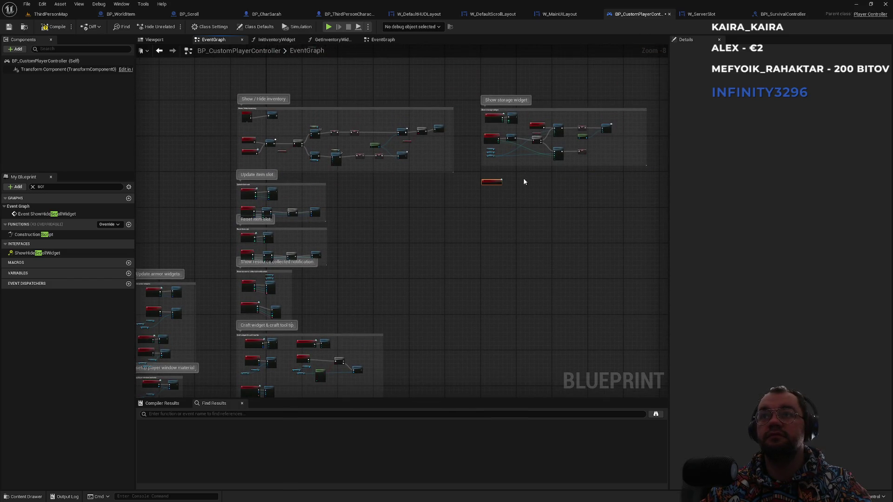
pyautogui.scroll(6, 524, 177)
pyautogui.scroll(1, 506, 317)
pyautogui.moveTo(490, 313)
pyautogui.mouseDown()
pyautogui.moveTo(482, 325)
pyautogui.moveTo(506, 291)
pyautogui.mouseUp()
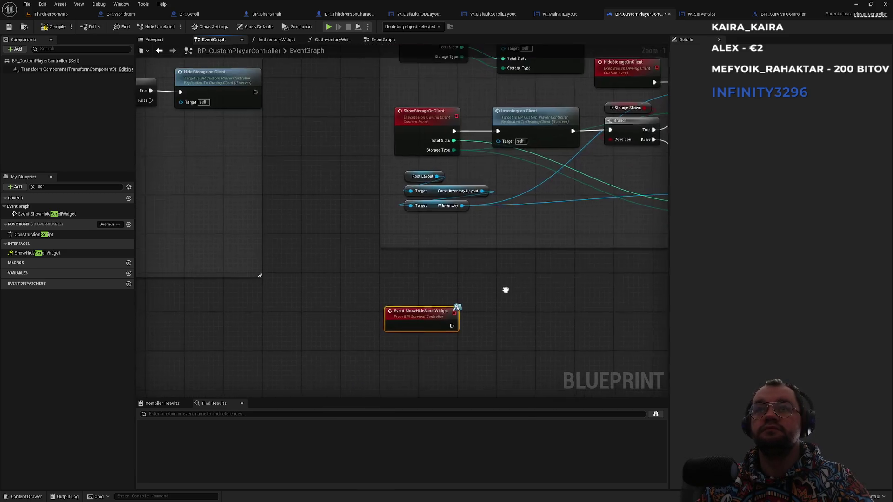
# - Add a custom event named ShowHideScrollWidgetOnClient
pyautogui.rightClick(392, 362)
pyautogui.write('cus')
pyautogui.press('Return')
pyautogui.write('ShowHideScrollWidgetOnClient')
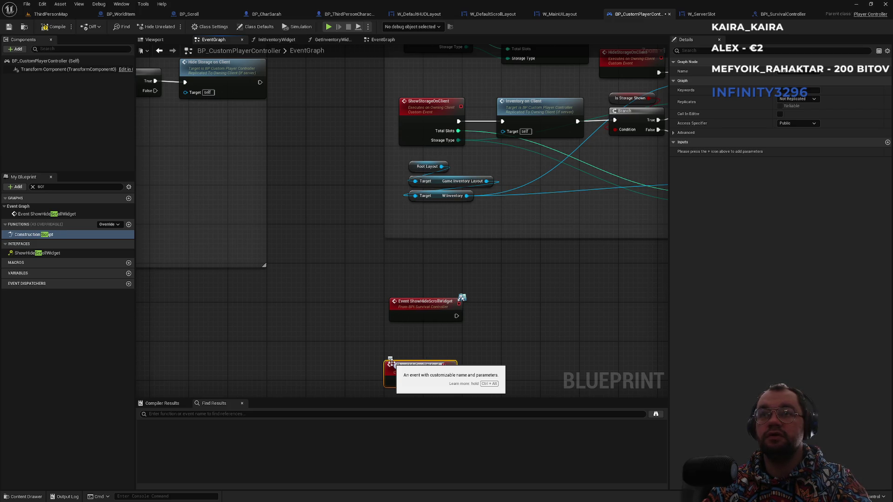
pyautogui.click(378, 365)
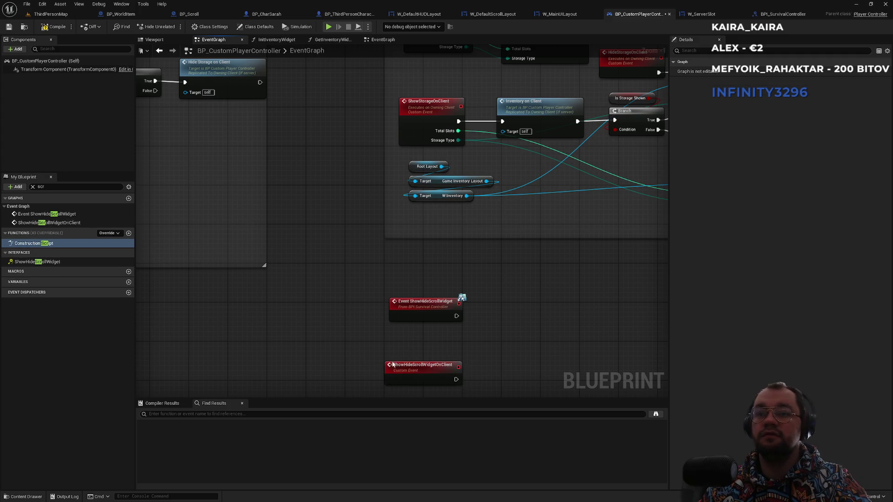
# - Set ShowHideScrollWidgetOnClient to replicate as Run on owning Client
pyautogui.click(422, 371)
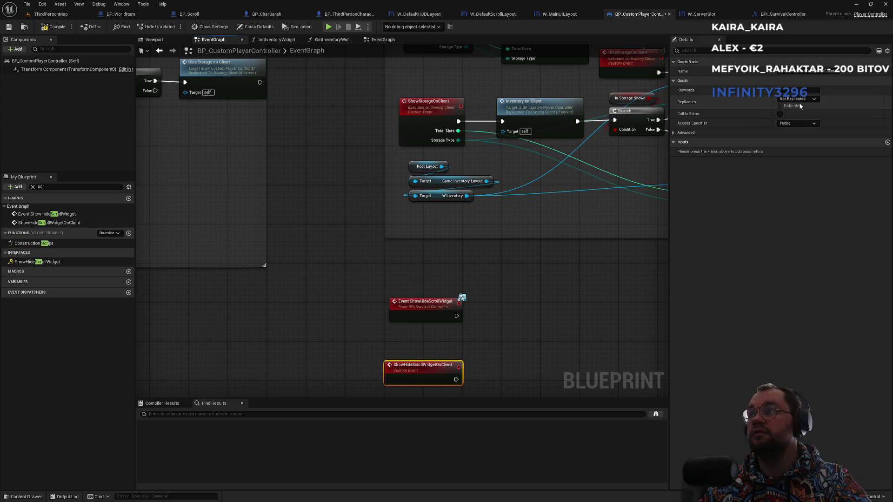
pyautogui.click(798, 99)
pyautogui.click(806, 132)
pyautogui.click(487, 345)
# - Have Event ShowHideScrollWidget call Show Hide Scroll Widget on Client
pyautogui.moveTo(487, 345)
pyautogui.mouseDown()
pyautogui.moveTo(401, 299)
pyautogui.moveTo(403, 325)
pyautogui.moveTo(442, 321)
pyautogui.mouseUp()
pyautogui.write('showhi')
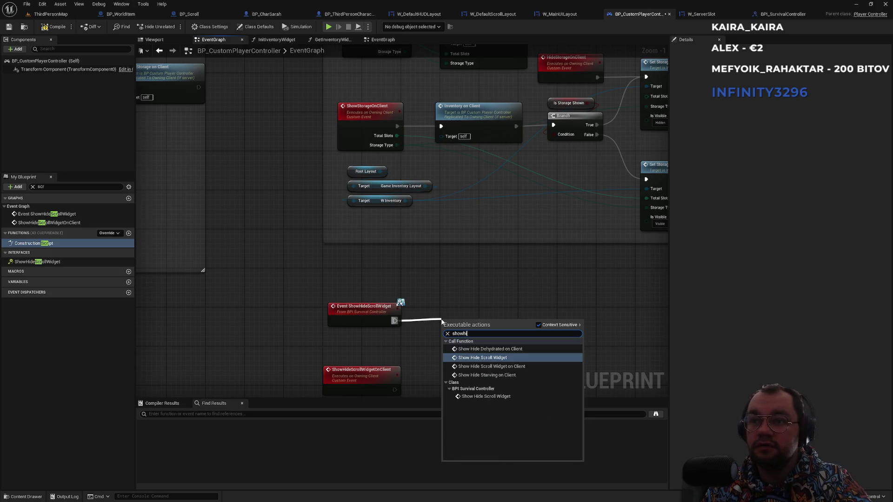
pyautogui.press('Down')
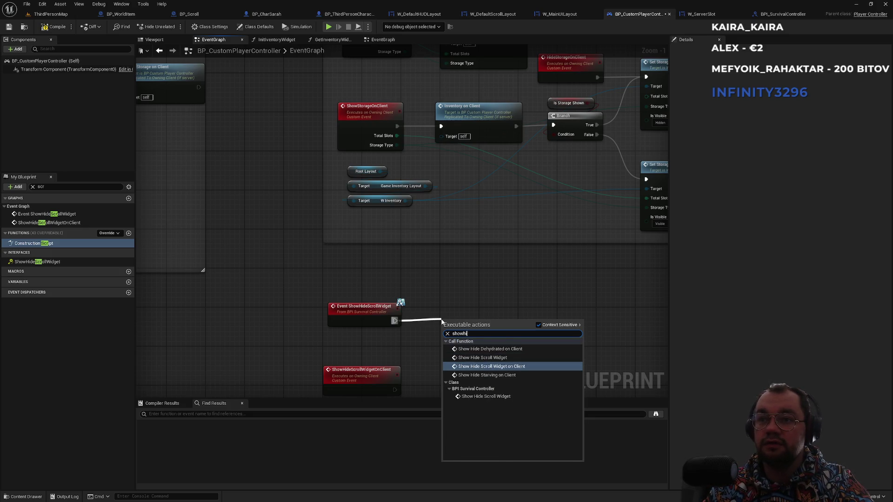
pyautogui.press('Return')
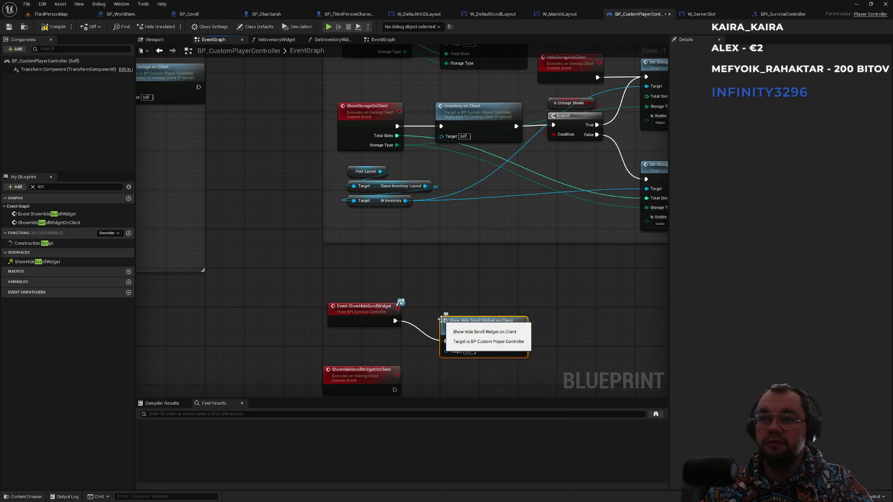
pyautogui.doubleClick(446, 321)
pyautogui.moveTo(487, 240); pyautogui.dragTo(482, 220)
# - Paste a copy of the Root Layout getter below the events and search its actions for 'scroll'
pyautogui.moveTo(414, 111); pyautogui.dragTo(439, 185)
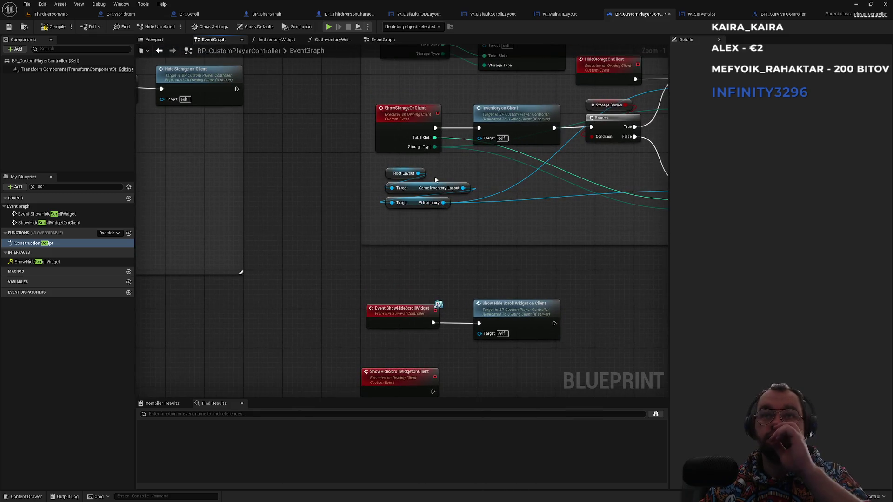
pyautogui.click(404, 173)
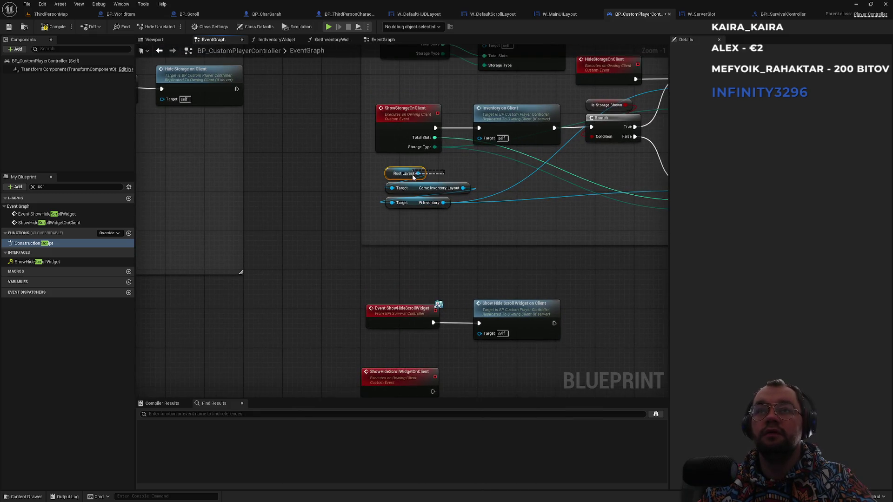
pyautogui.moveTo(484, 373)
pyautogui.mouseDown()
pyautogui.moveTo(464, 303)
pyautogui.moveTo(465, 352)
pyautogui.moveTo(445, 344)
pyautogui.mouseUp()
pyautogui.hotkey('ctrl', 'v')
pyautogui.write('scroll')
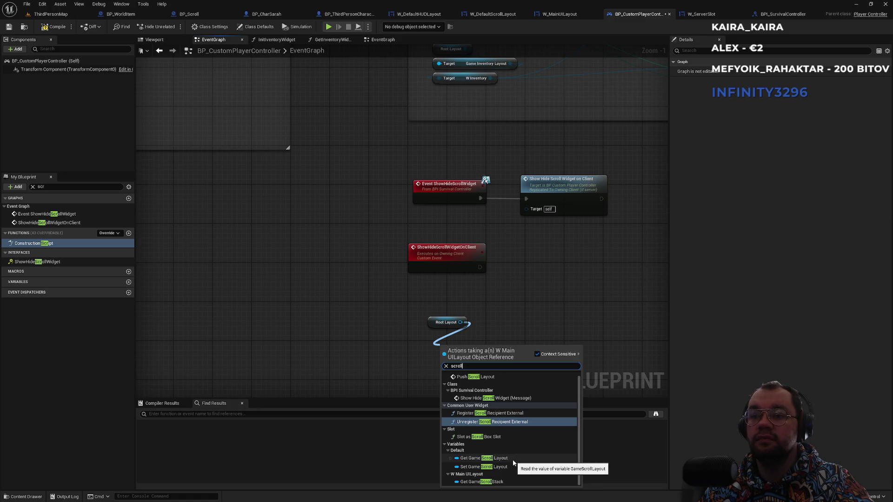
# - Add a Get Game Scroll Layout node reading from Root Layout and place it beside the getter
pyautogui.click(484, 460)
pyautogui.moveTo(468, 347); pyautogui.dragTo(460, 341)
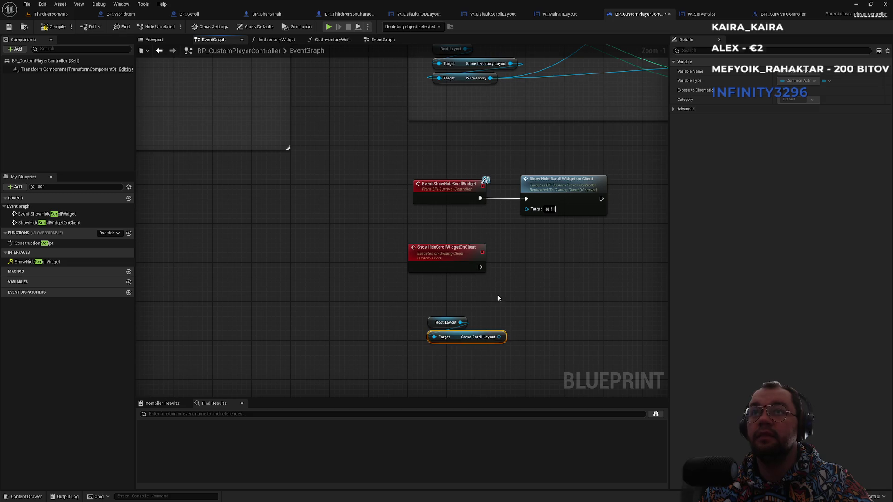
pyautogui.click(498, 297)
pyautogui.scroll(-2, 468, 341)
pyautogui.scroll(3, 471, 357)
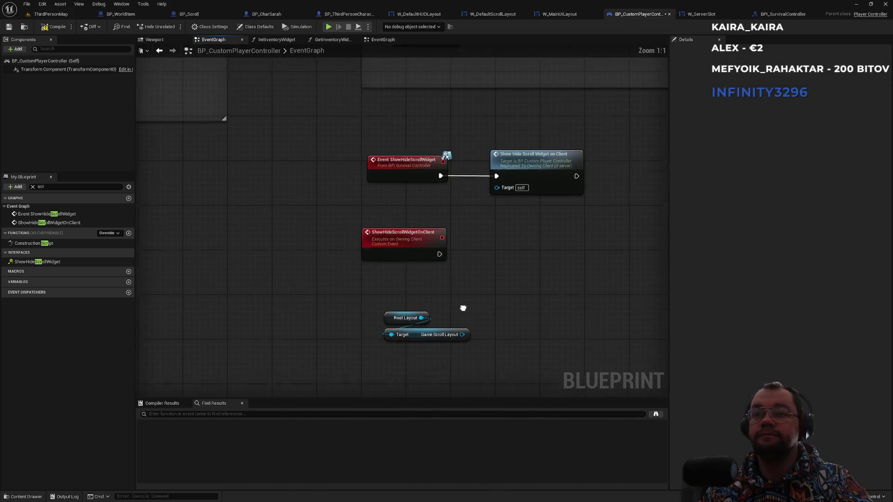
pyautogui.scroll(-2, 462, 319)
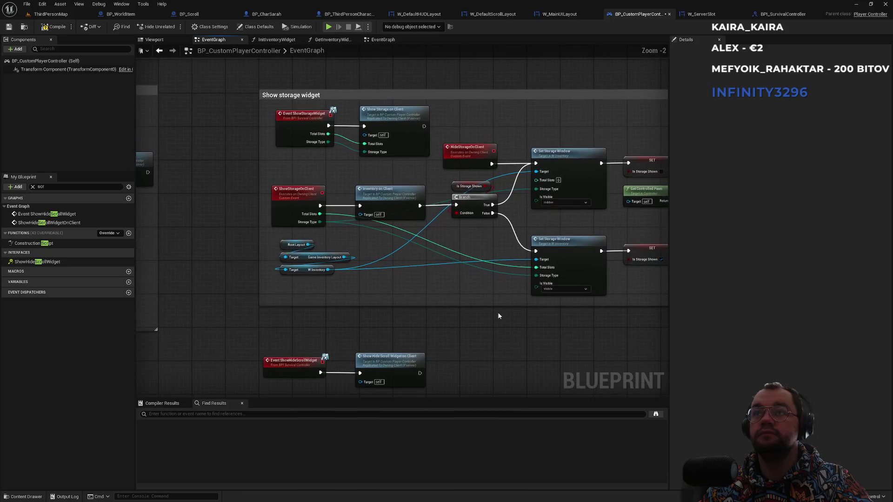
pyautogui.scroll(-3, 491, 321)
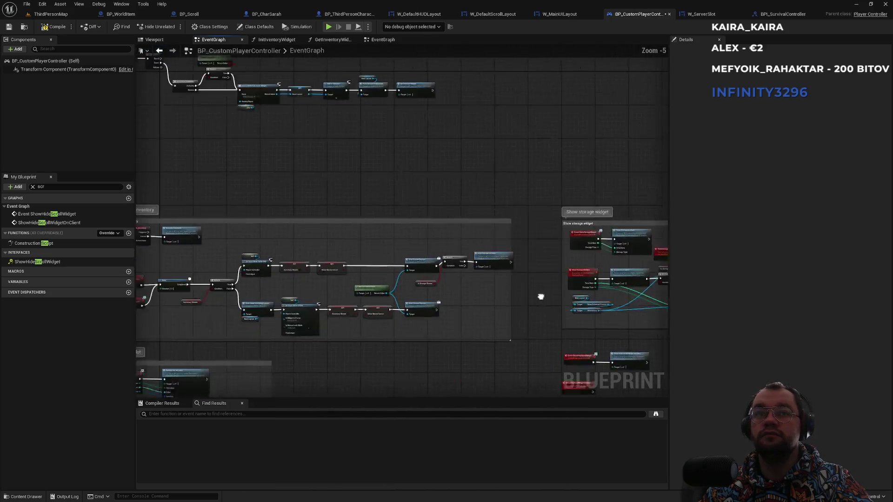
pyautogui.scroll(5, 541, 297)
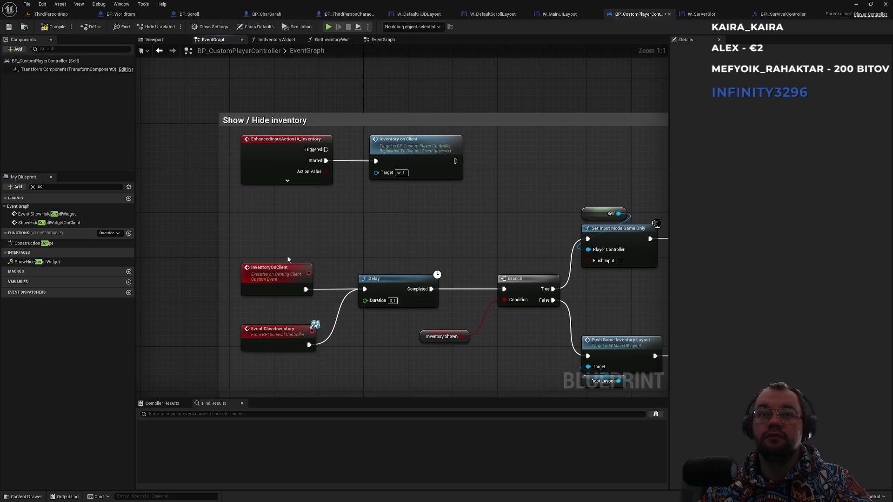
# - Pan through the inventory logic and jump to the InventoryOnClient event definition
pyautogui.moveTo(408, 235); pyautogui.dragTo(287, 236)
pyautogui.moveTo(408, 284); pyautogui.dragTo(375, 227)
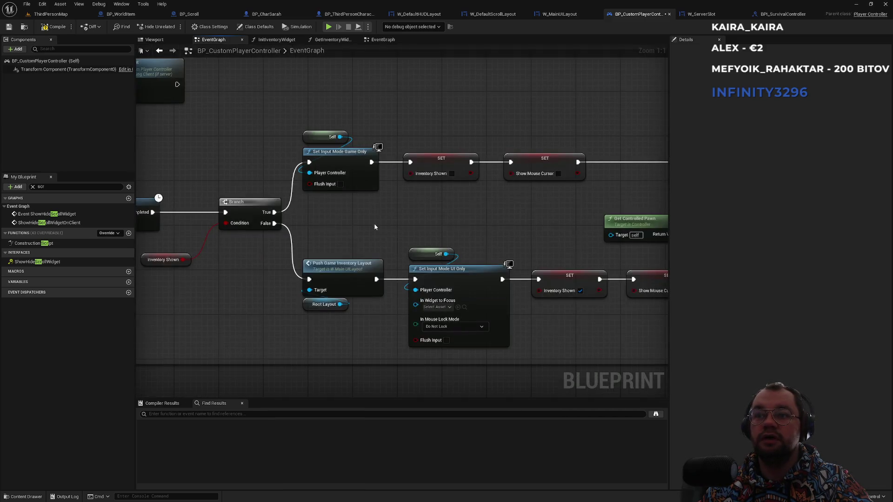
pyautogui.moveTo(475, 231)
pyautogui.mouseDown()
pyautogui.moveTo(279, 225)
pyautogui.moveTo(299, 233)
pyautogui.moveTo(249, 259)
pyautogui.moveTo(519, 273)
pyautogui.mouseUp()
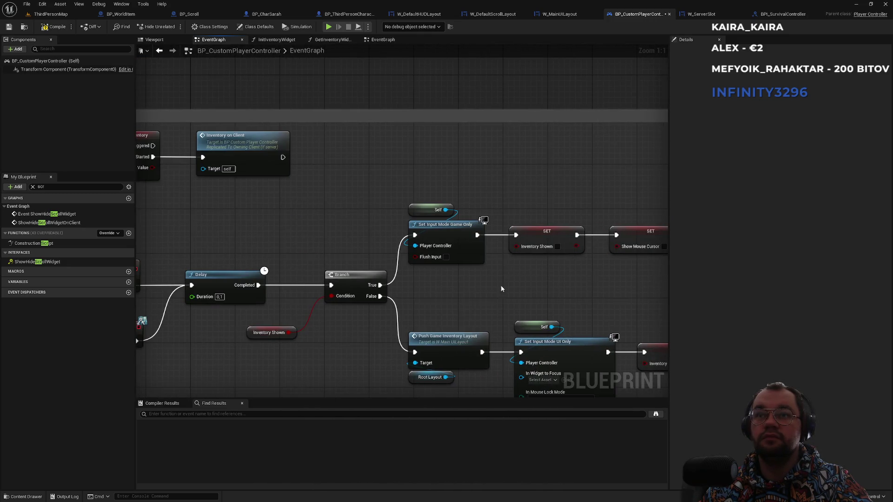
pyautogui.scroll(-1, 505, 287)
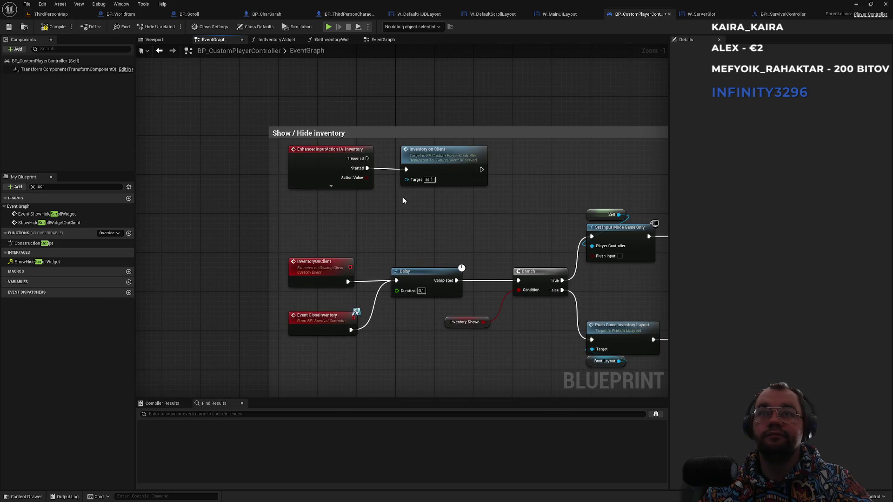
pyautogui.doubleClick(433, 158)
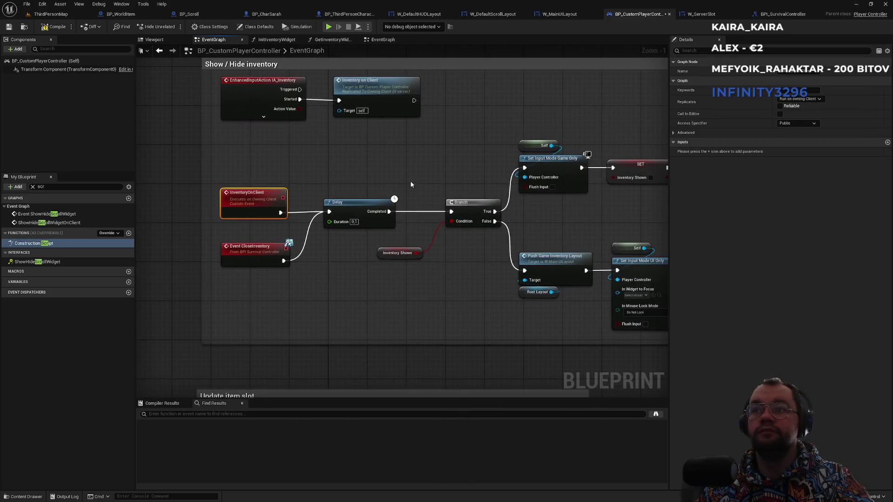
# - Browse the scene capture, Hide Storage on Client, item slot and armor widget comment groups
pyautogui.scroll(2, 375, 241)
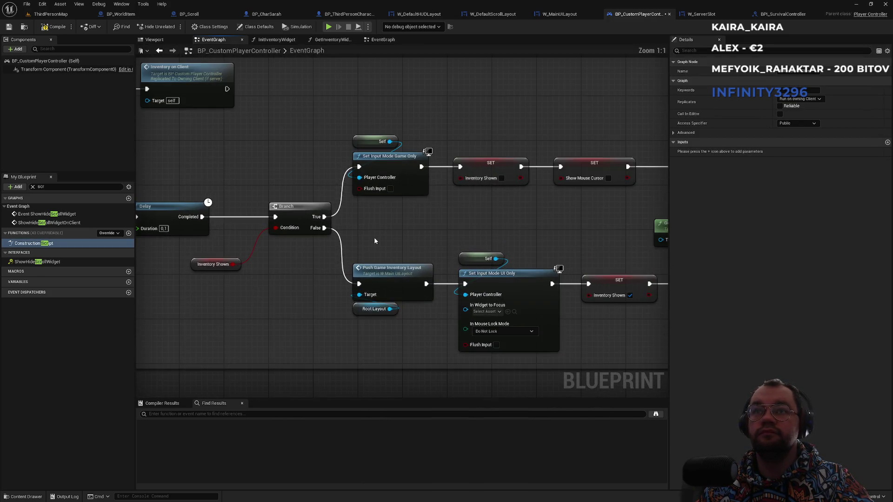
pyautogui.moveTo(425, 239); pyautogui.dragTo(283, 236)
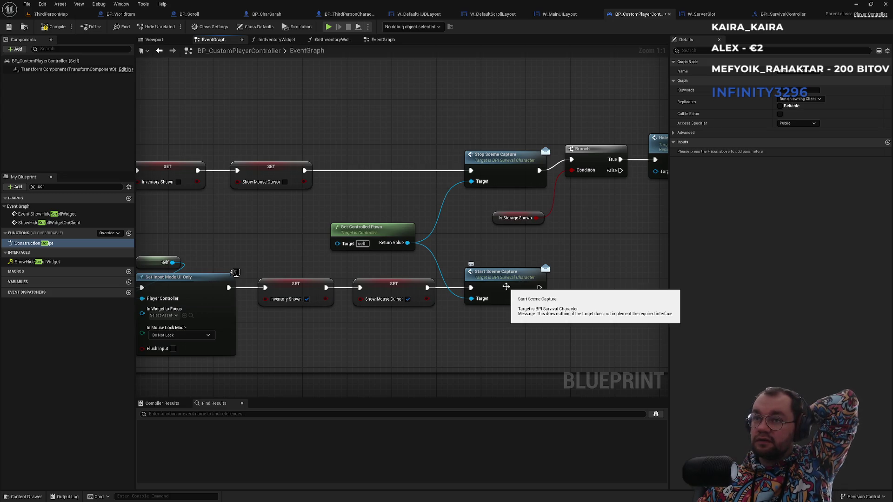
pyautogui.scroll(-1, 563, 257)
pyautogui.moveTo(563, 256)
pyautogui.mouseDown()
pyautogui.moveTo(409, 295)
pyautogui.moveTo(412, 302)
pyautogui.moveTo(651, 250)
pyautogui.mouseUp()
pyautogui.scroll(-2, 603, 235)
pyautogui.moveTo(360, 232)
pyautogui.mouseDown()
pyautogui.moveTo(355, 275)
pyautogui.moveTo(466, 205)
pyautogui.mouseUp()
pyautogui.scroll(1, 367, 256)
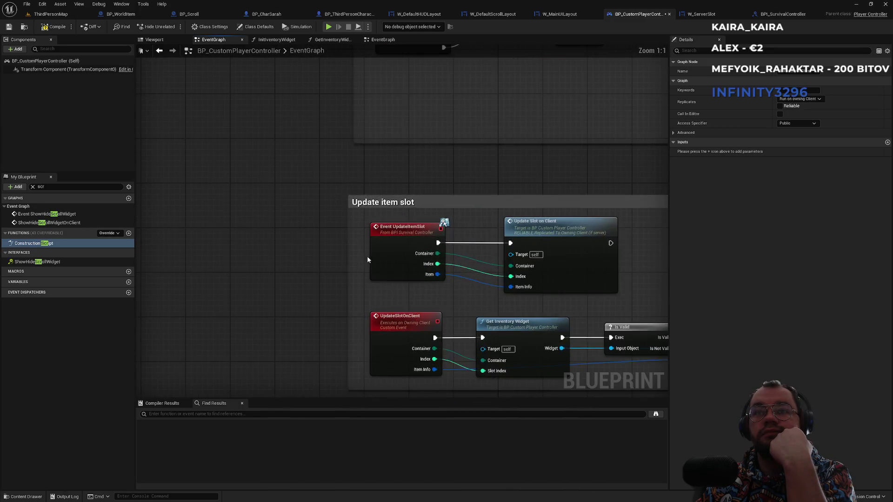
pyautogui.scroll(-2, 364, 259)
pyautogui.moveTo(335, 304); pyautogui.dragTo(339, 140)
pyautogui.moveTo(327, 236); pyautogui.dragTo(498, 212)
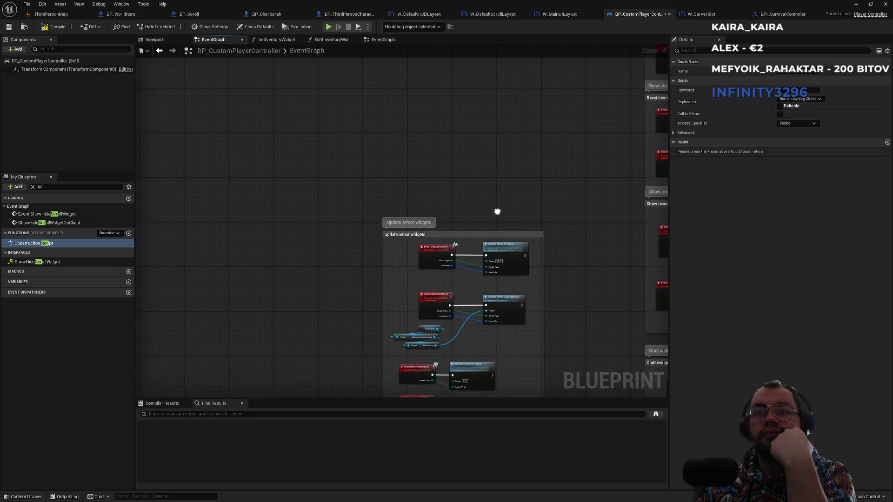
pyautogui.scroll(-5, 470, 221)
# - Overview all the comment groups and centre on the Show Drop Window nodes
pyautogui.moveTo(494, 259); pyautogui.dragTo(425, 257)
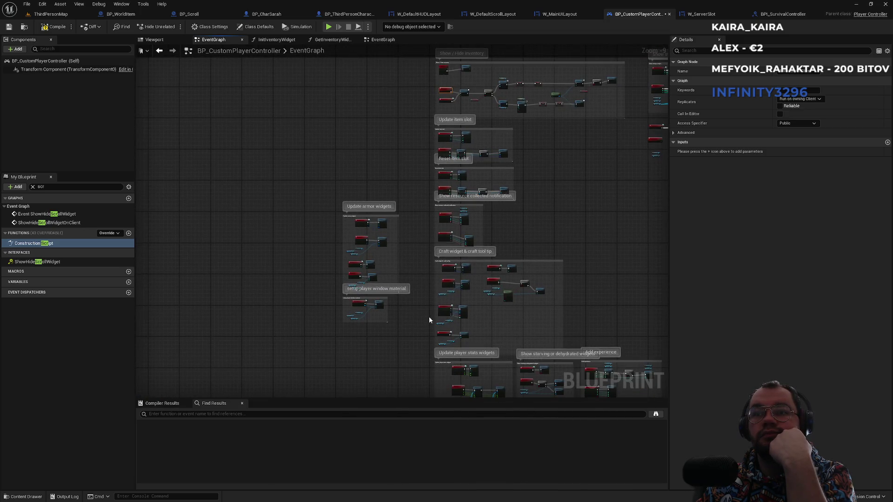
pyautogui.moveTo(431, 319); pyautogui.dragTo(368, 230)
pyautogui.scroll(3, 370, 233)
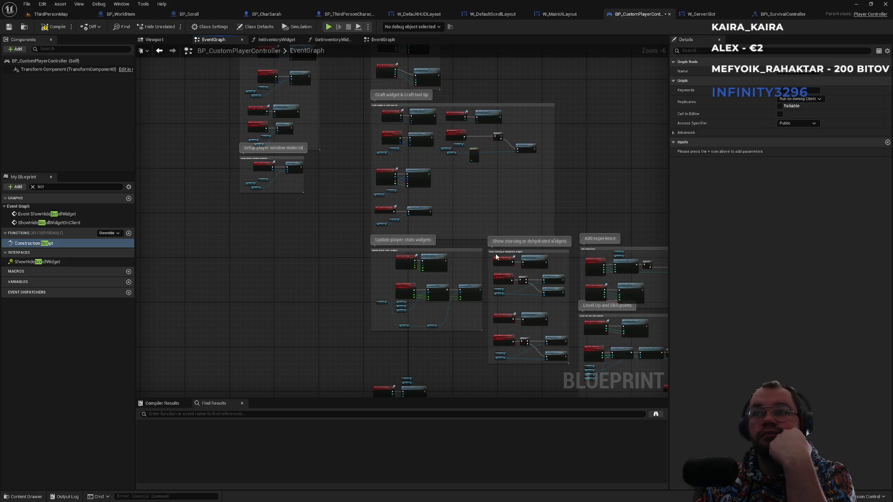
pyautogui.moveTo(441, 320)
pyautogui.mouseDown()
pyautogui.moveTo(412, 266)
pyautogui.moveTo(352, 201)
pyautogui.moveTo(268, 194)
pyautogui.mouseUp()
pyautogui.scroll(5, 396, 264)
pyautogui.scroll(-2, 403, 275)
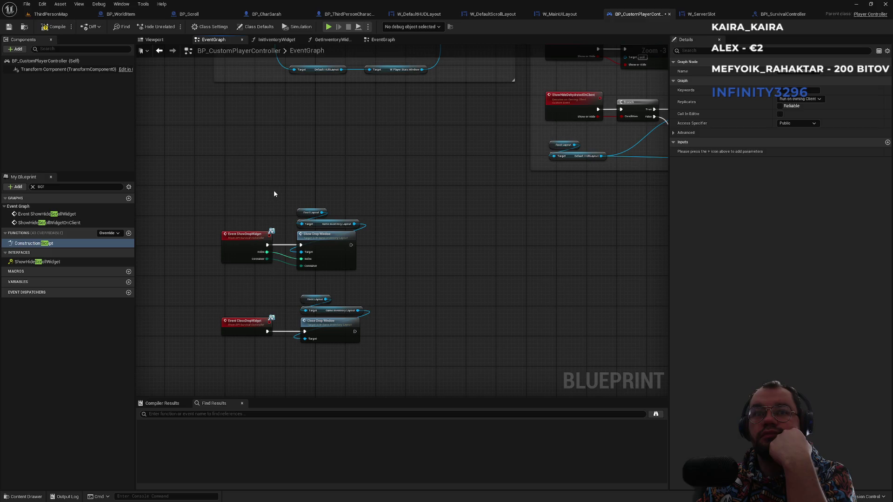
pyautogui.scroll(3, 318, 207)
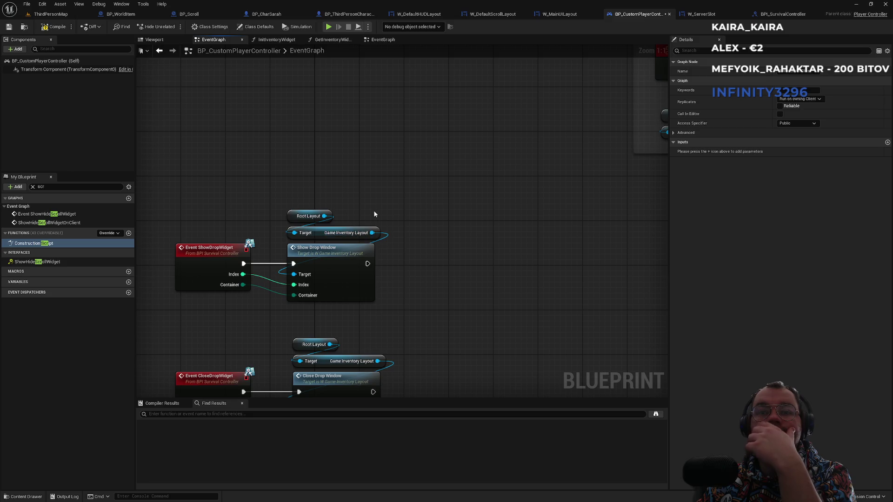
pyautogui.moveTo(374, 214); pyautogui.dragTo(417, 199)
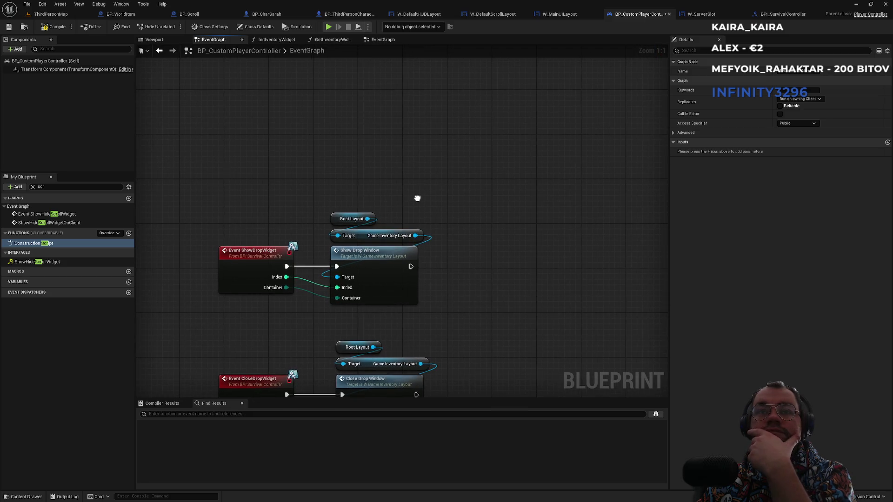
# - Open the Show Drop Window definition in W_GameInventoryLayout and view its ShowDropWindow chain
pyautogui.doubleClick(381, 258)
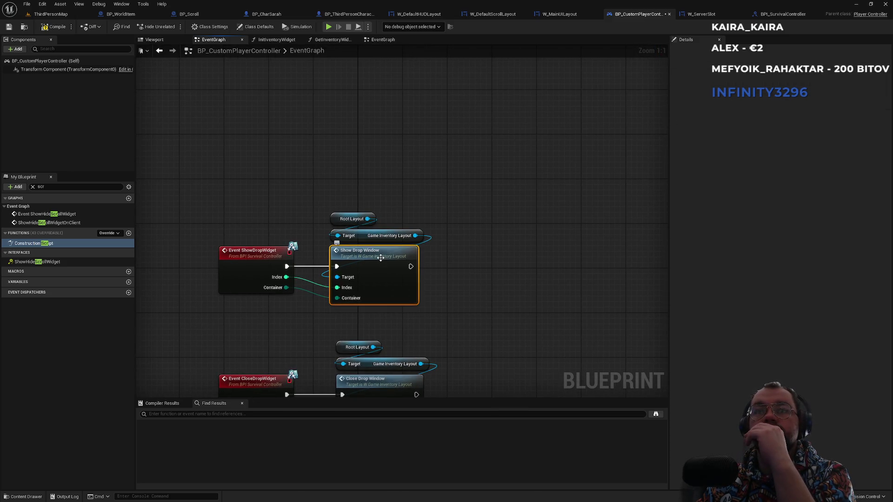
pyautogui.scroll(-5, 309, 233)
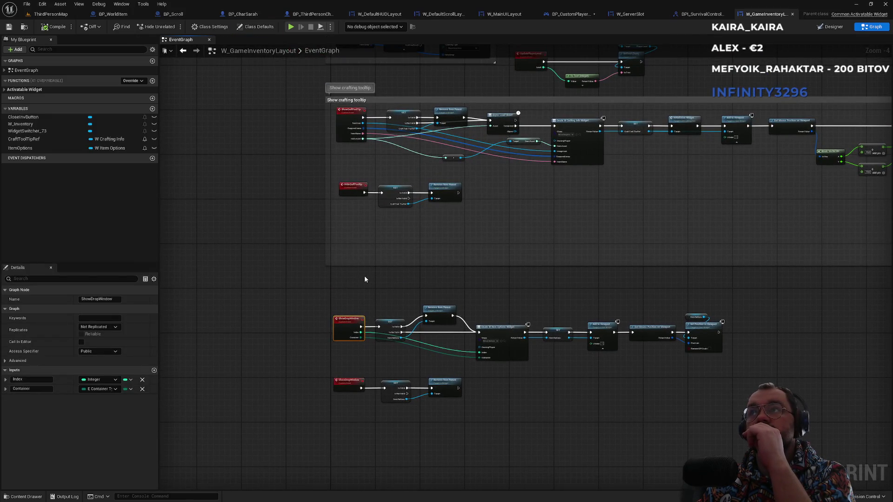
pyautogui.scroll(2, 375, 275)
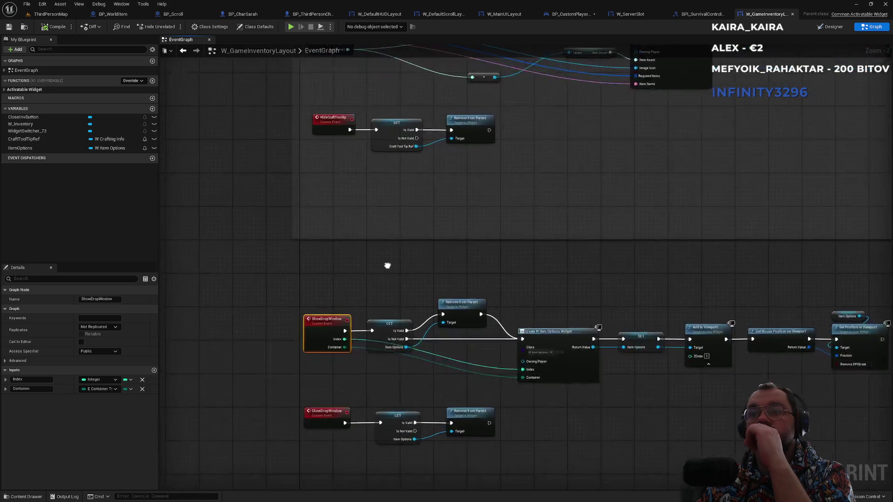
pyautogui.moveTo(535, 265); pyautogui.dragTo(417, 267)
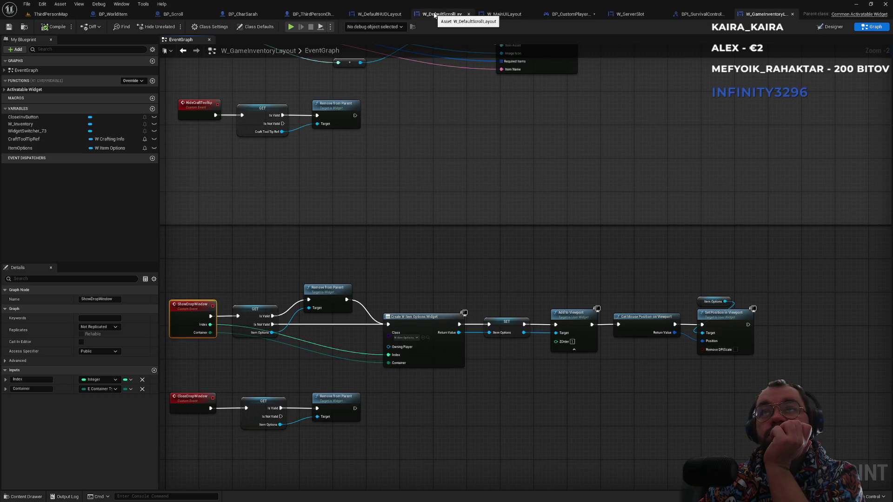
# - Inspect the W_DefaultHUDLayout and W_DefaultScrollLayout widgets, including the scroll layout's event graph
pyautogui.click(436, 15)
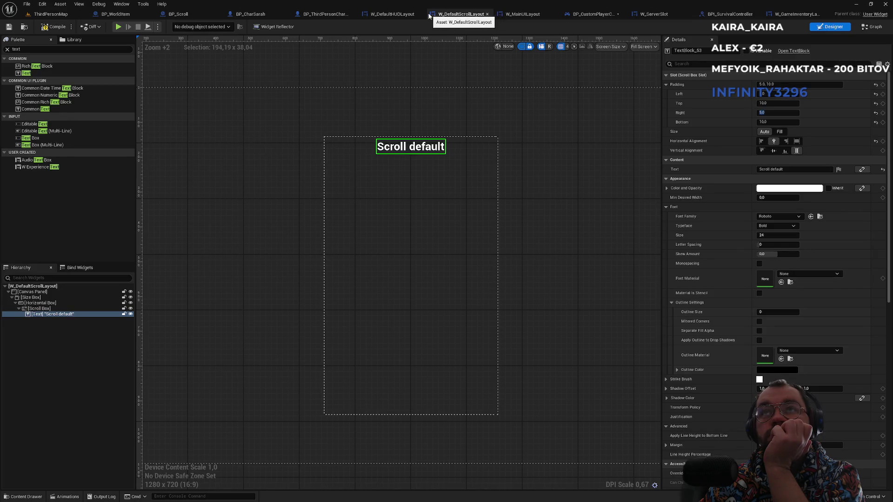
pyautogui.click(398, 14)
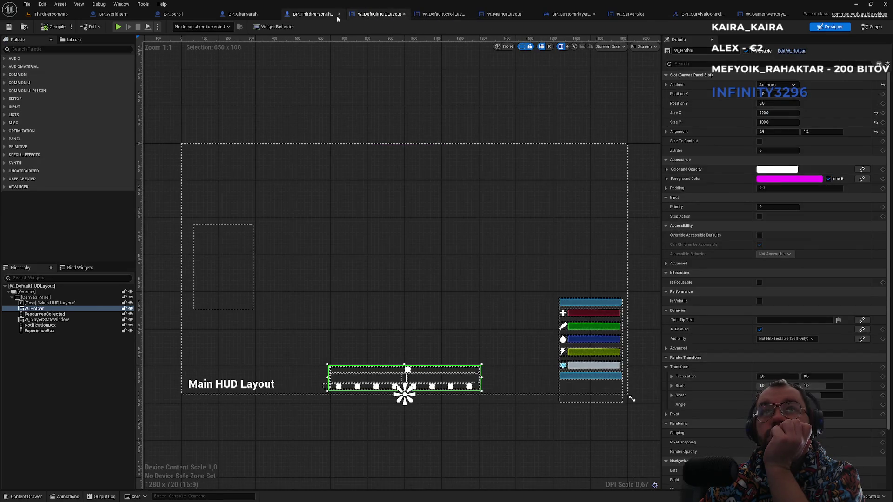
pyautogui.click(321, 15)
pyautogui.click(458, 14)
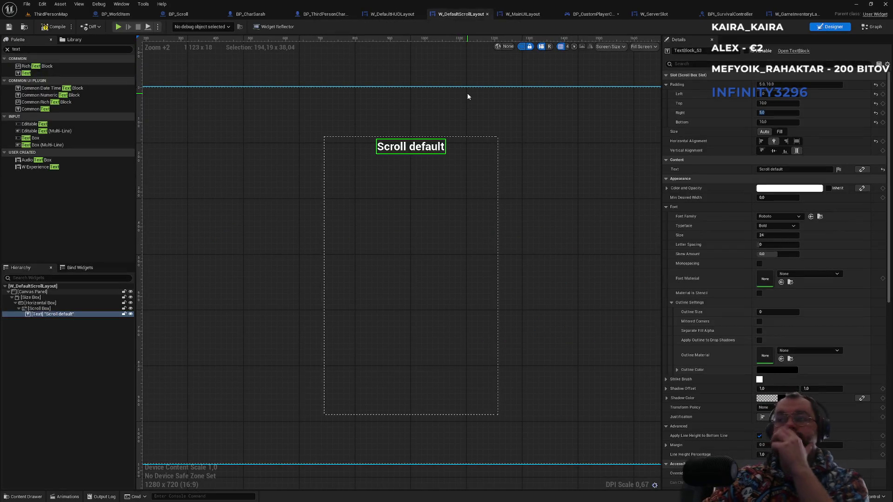
pyautogui.click(868, 28)
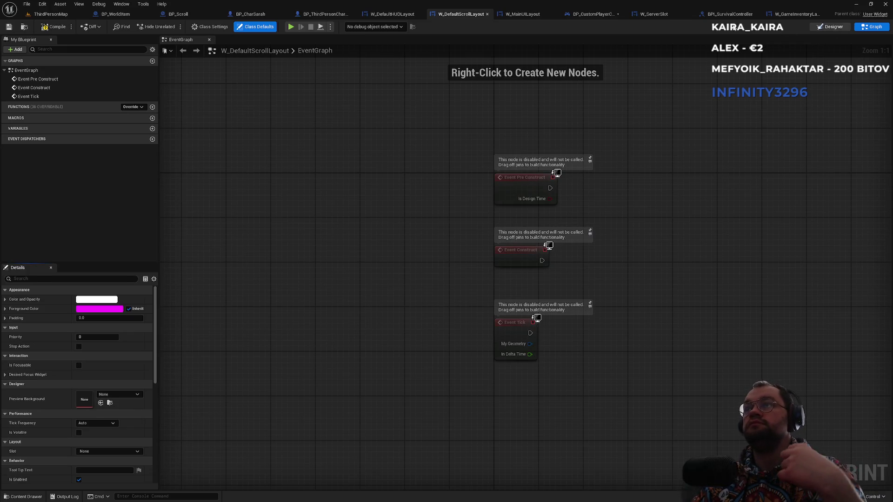
pyautogui.click(830, 26)
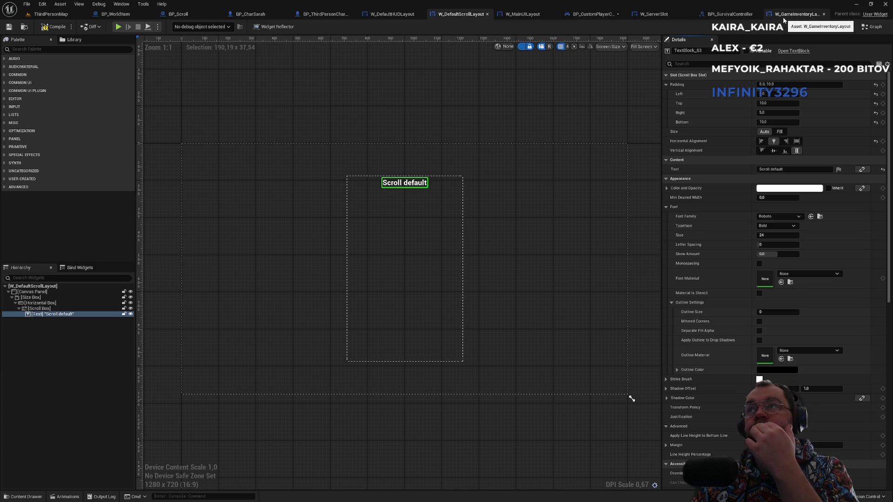
# - Flip through the BPI_SurvivalController, W_GameInventoryLayout, W_ServerSlot and BP_CustomPlayerController tabs
pyautogui.click(735, 15)
pyautogui.click(795, 14)
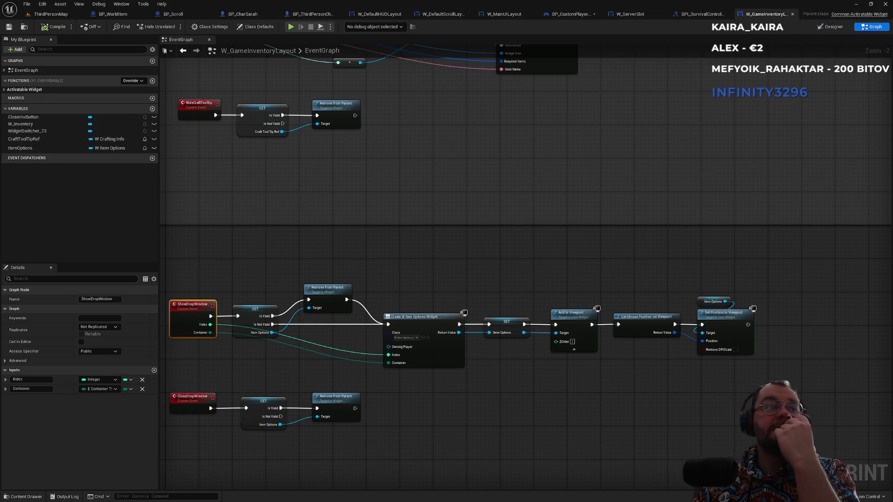
pyautogui.click(692, 18)
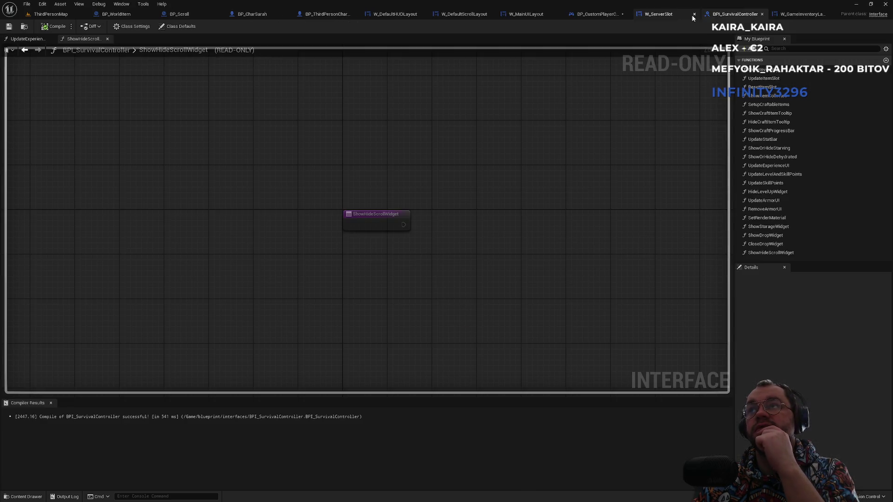
pyautogui.click(656, 17)
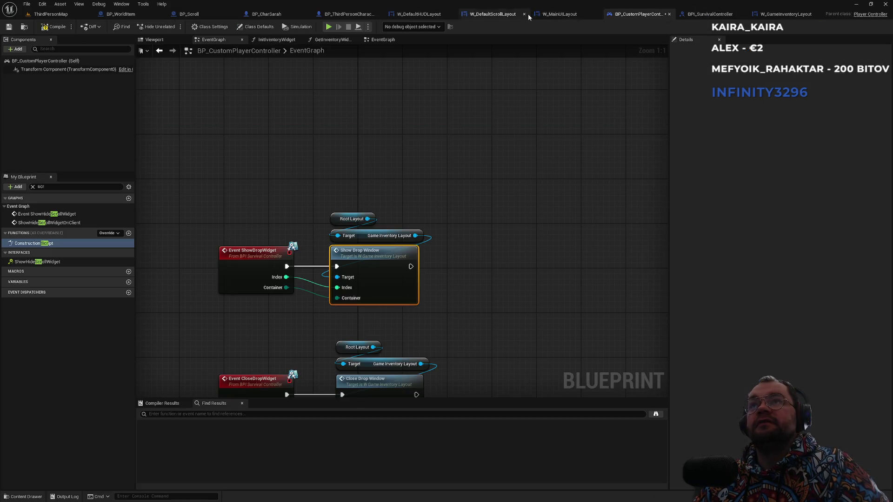
pyautogui.click(581, 15)
# - Show W_MainUILayout's PushDefaultHUDLayout, PushGameInventoryLayout and PushScrollLayout events together
pyautogui.click(557, 16)
pyautogui.moveTo(366, 300)
pyautogui.mouseDown()
pyautogui.moveTo(616, 375)
pyautogui.moveTo(604, 381)
pyautogui.mouseUp()
pyautogui.click(395, 247)
pyautogui.moveTo(395, 247); pyautogui.dragTo(395, 318)
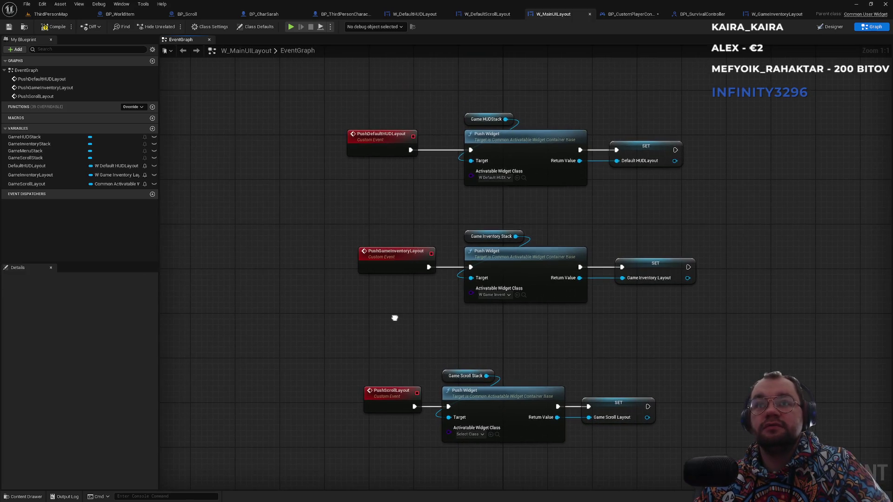
# - Find references to the PushGameInventoryLayout event by name
pyautogui.click(400, 257)
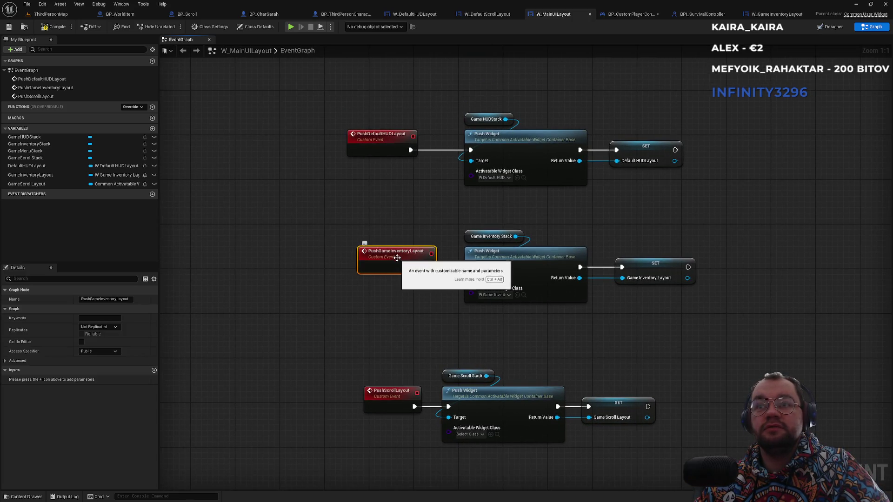
pyautogui.rightClick(397, 257)
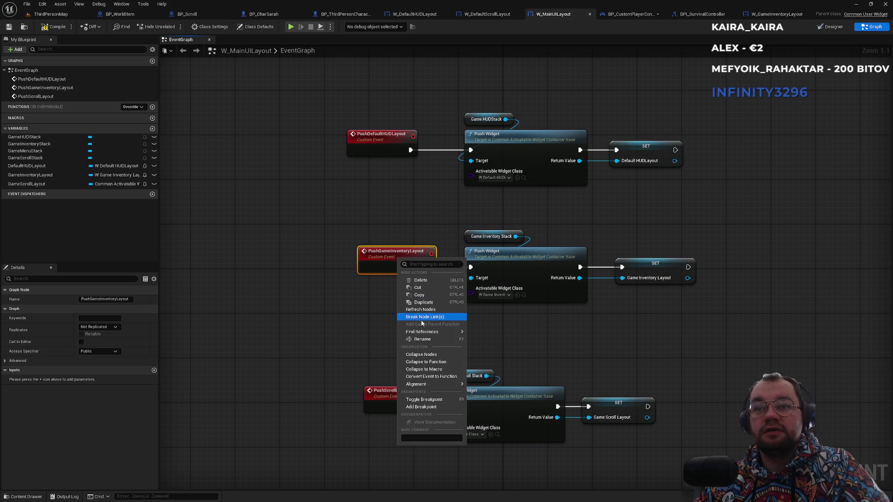
pyautogui.moveTo(432, 332)
pyautogui.click(513, 336)
pyautogui.click(212, 432)
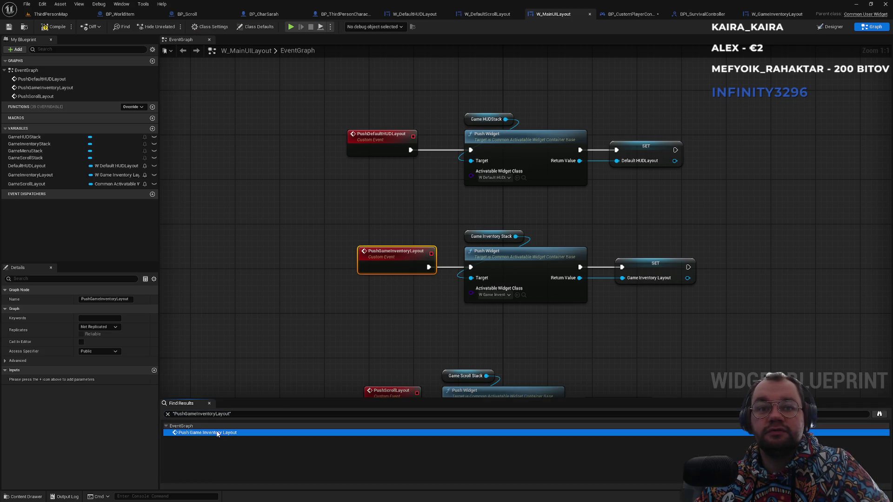
# - Search all blueprints for PushGameInventoryLayout, jump to its EventGraph call, and close the search window
pyautogui.rightClick(508, 229)
pyautogui.moveTo(549, 293)
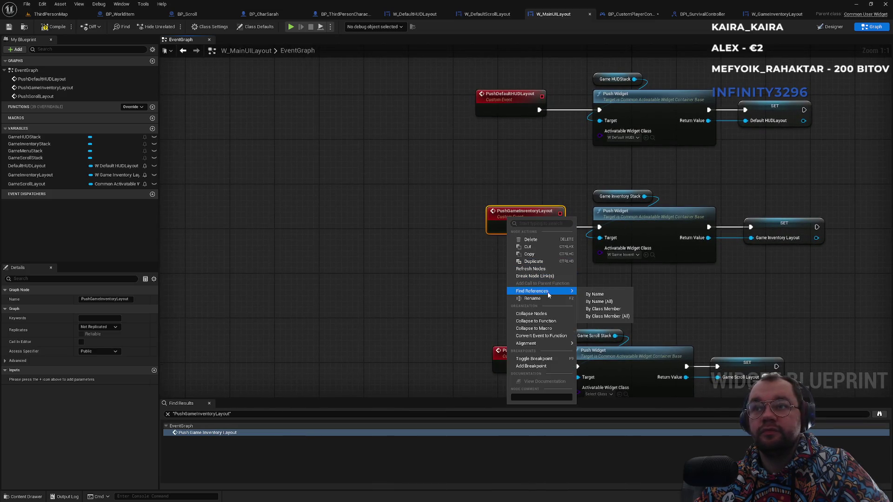
pyautogui.click(601, 303)
pyautogui.doubleClick(250, 332)
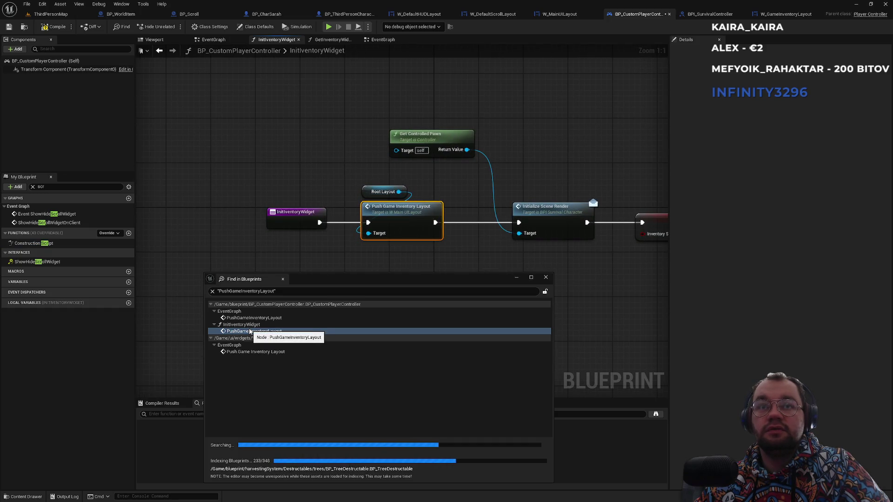
pyautogui.doubleClick(256, 318)
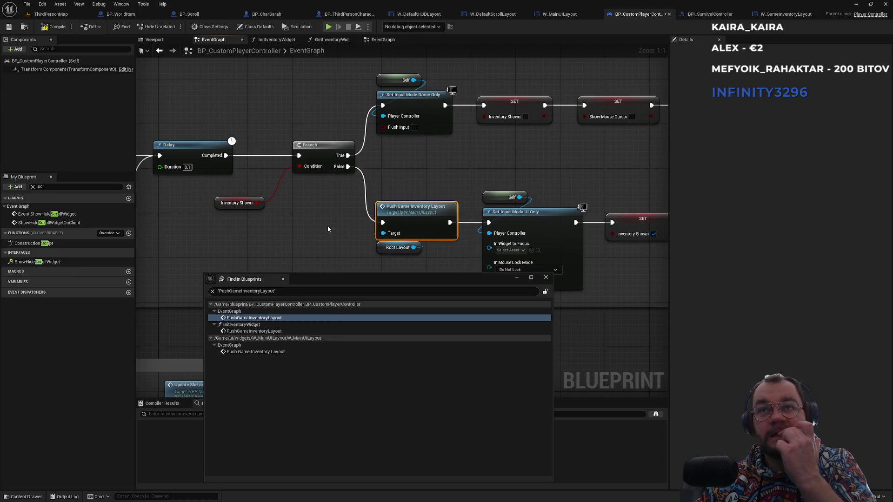
pyautogui.click(546, 277)
pyautogui.scroll(-7, 321, 281)
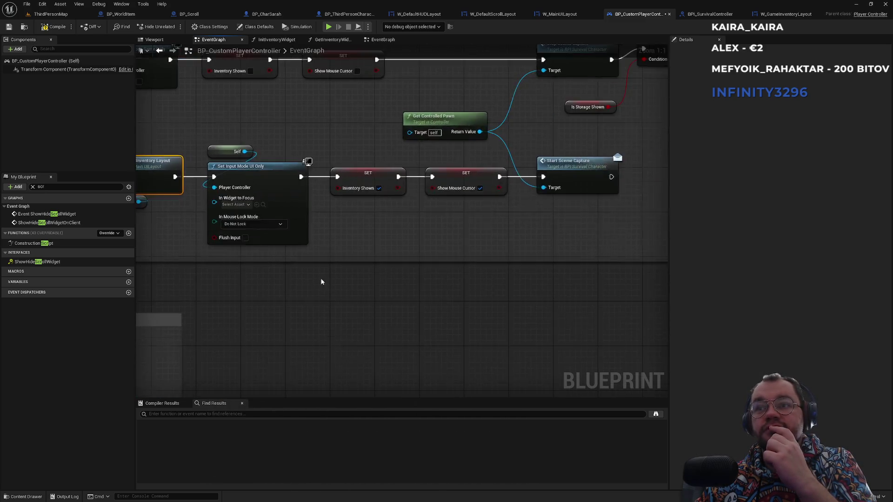
pyautogui.scroll(5, 368, 261)
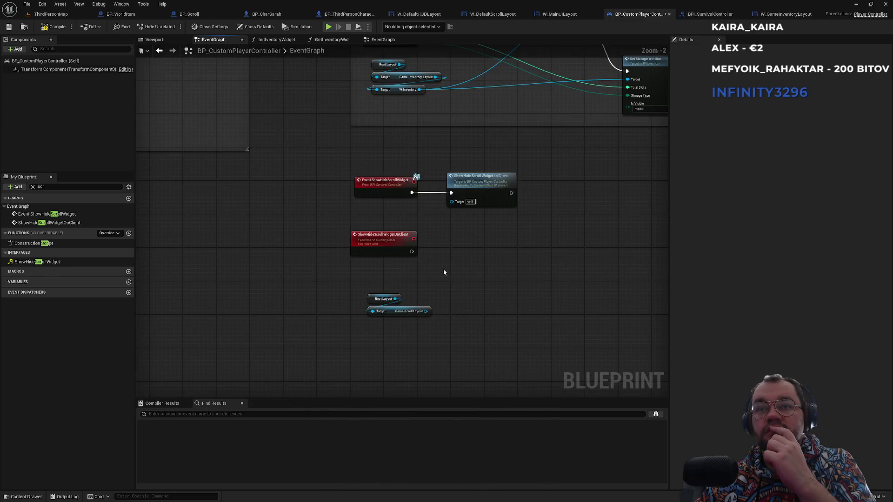
# - Replace the Game Scroll Layout node with a Push Scroll Layout call on Root Layout
pyautogui.scroll(2, 362, 328)
pyautogui.moveTo(462, 299); pyautogui.dragTo(415, 342)
pyautogui.press('Delete')
pyautogui.moveTo(406, 289); pyautogui.dragTo(427, 274)
pyautogui.write('push')
pyautogui.press('Return')
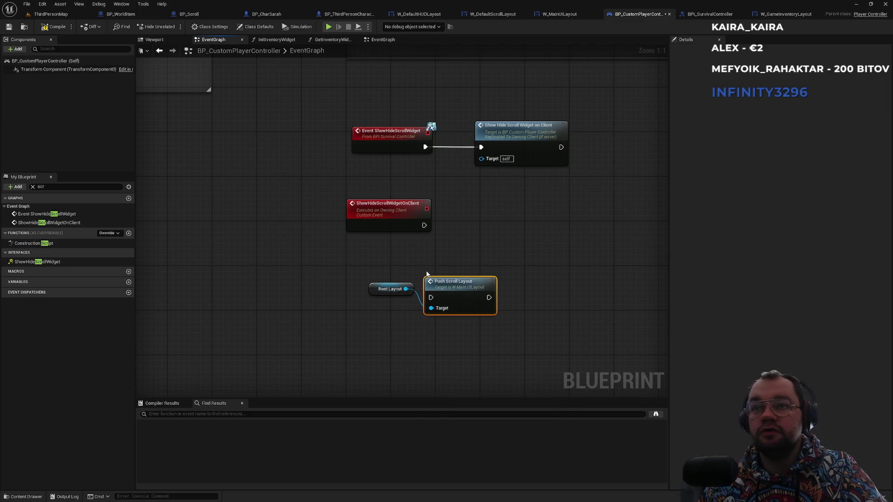
# - Wire ShowHideScrollWidgetOnClient into Push Scroll Layout and arrange the chain with Root Layout
pyautogui.moveTo(445, 301)
pyautogui.mouseDown()
pyautogui.moveTo(479, 234)
pyautogui.moveTo(406, 215)
pyautogui.moveTo(424, 225)
pyautogui.mouseUp()
pyautogui.moveTo(474, 223); pyautogui.dragTo(474, 218)
pyautogui.moveTo(376, 289); pyautogui.dragTo(464, 194)
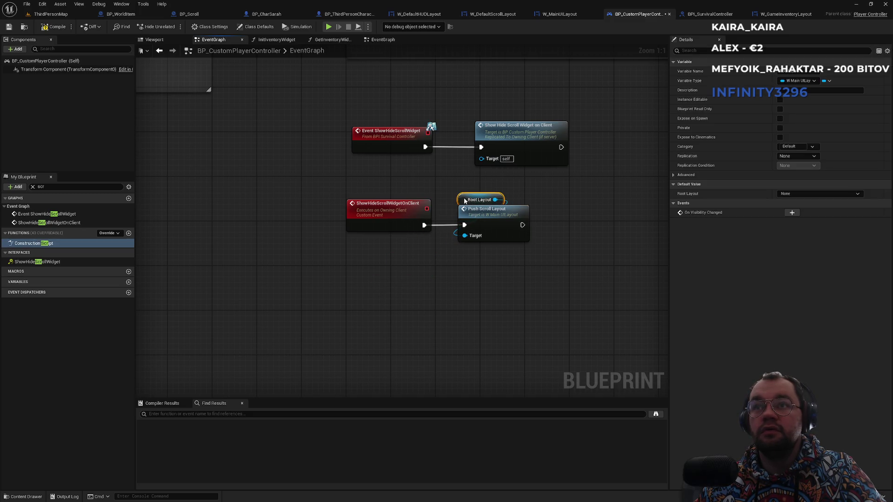
pyautogui.moveTo(556, 201)
pyautogui.mouseDown()
pyautogui.moveTo(389, 217)
pyautogui.moveTo(395, 234)
pyautogui.mouseUp()
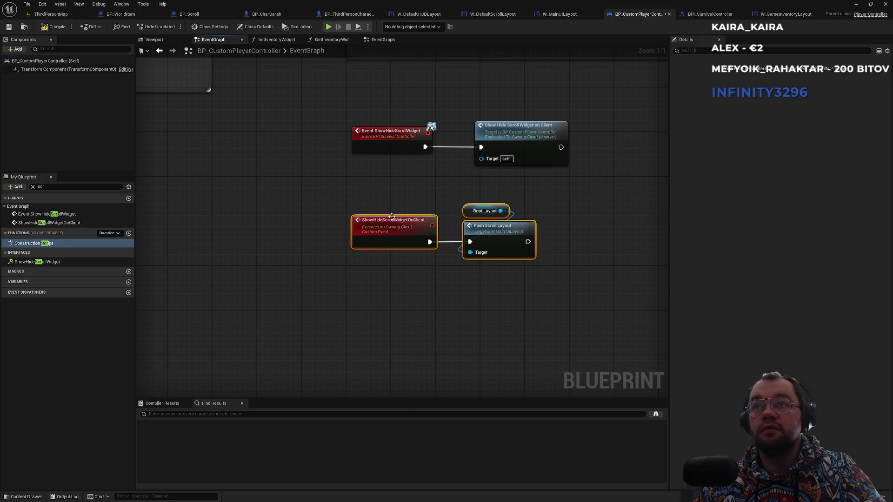
pyautogui.click(378, 211)
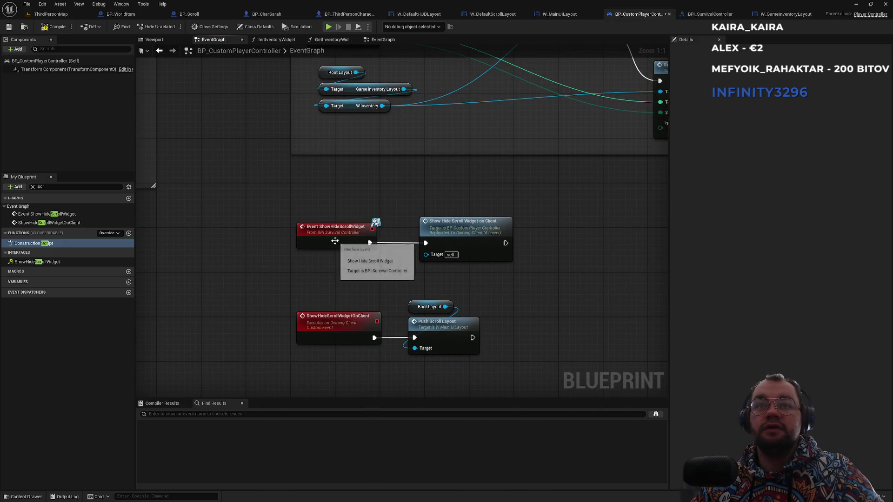
pyautogui.click(324, 240)
pyautogui.moveTo(328, 191); pyautogui.dragTo(375, 230)
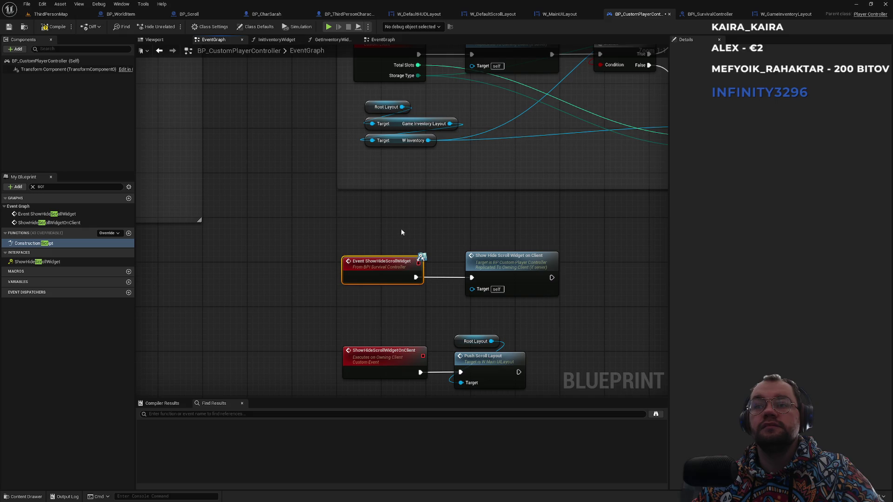
# - Locate the Start Scene Capture call and open its StartSceneCapture definition in BPI_SurvivalCharacter
pyautogui.moveTo(401, 228); pyautogui.dragTo(494, 225)
pyautogui.scroll(-3, 494, 224)
pyautogui.scroll(4, 346, 265)
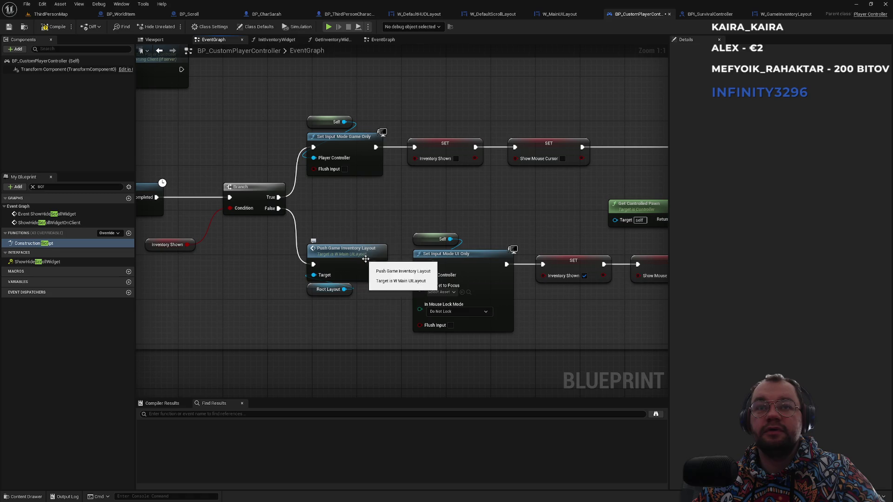
pyautogui.moveTo(581, 231); pyautogui.dragTo(443, 231)
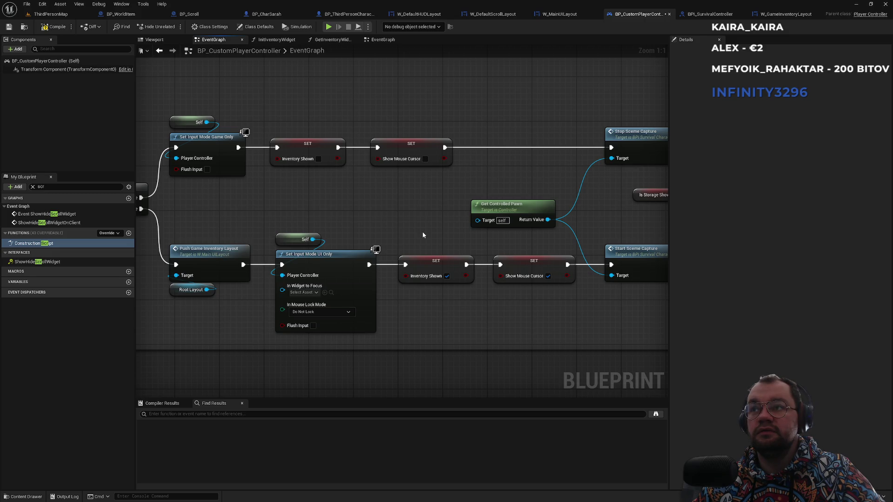
pyautogui.moveTo(457, 195); pyautogui.dragTo(314, 205)
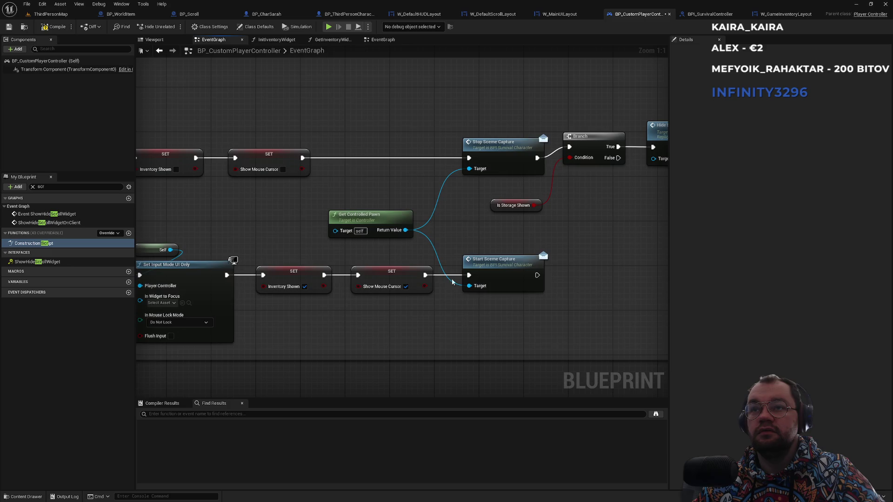
pyautogui.click(499, 267)
pyautogui.doubleClick(499, 267)
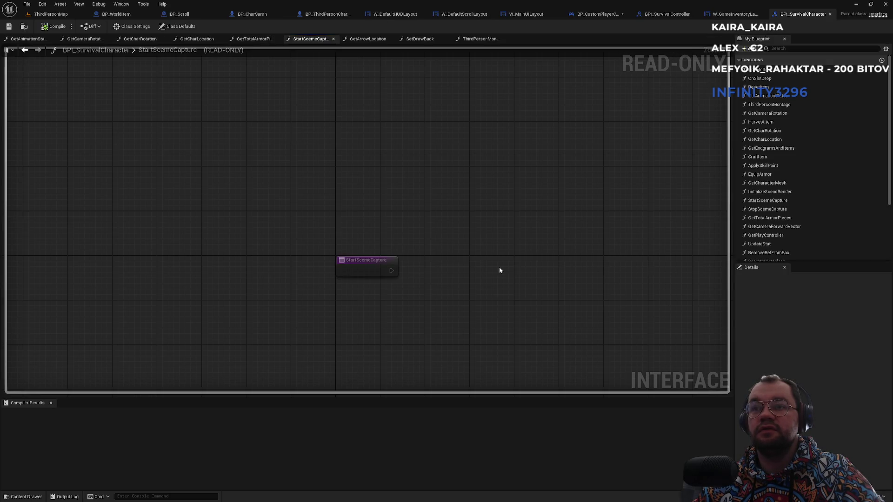
# - Close the BPI_SurvivalCharacter tab, pass through BP_CharSarah and BP_ThirdPersonCharacter, and return to ThirdPersonMap
pyautogui.middleClick(808, 17)
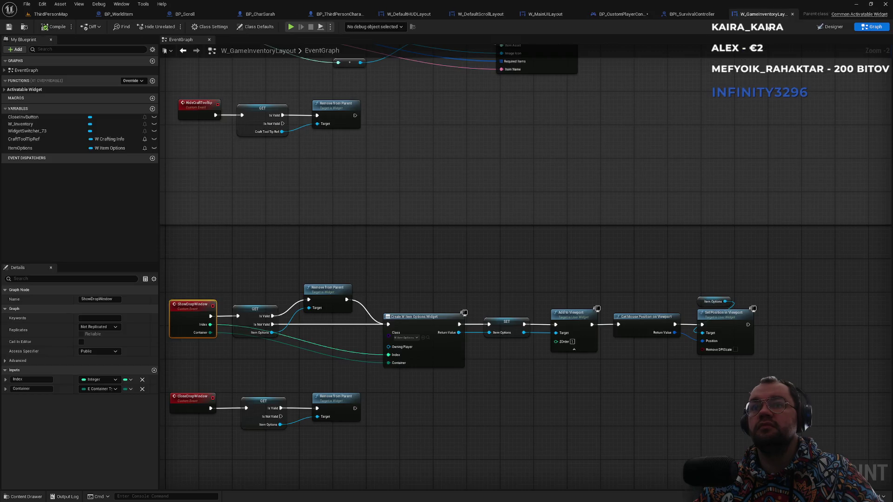
pyautogui.click(272, 15)
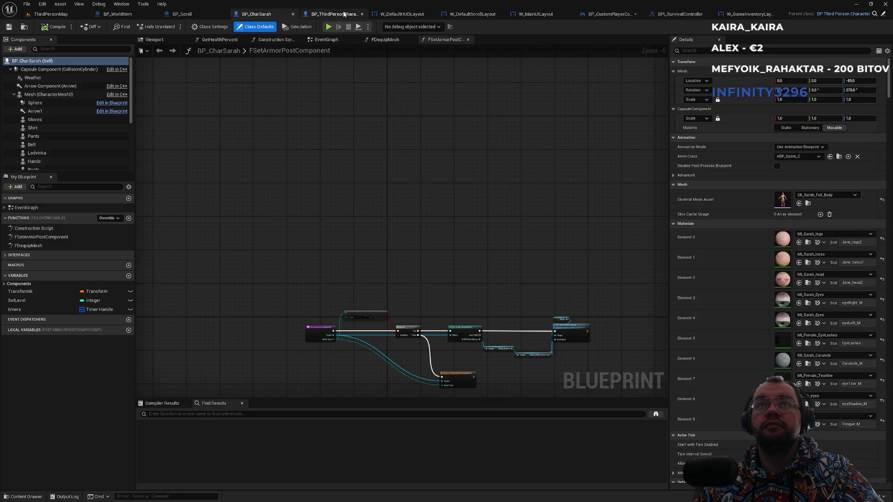
pyautogui.click(334, 14)
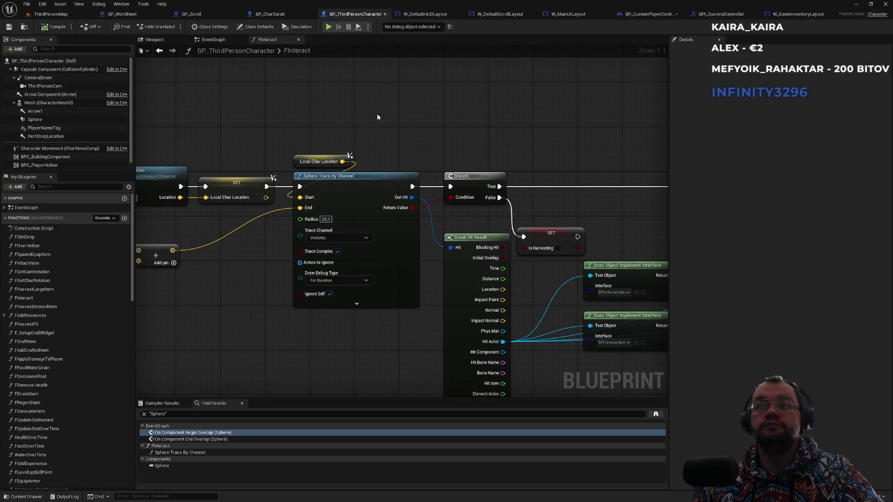
pyautogui.scroll(-2, 380, 118)
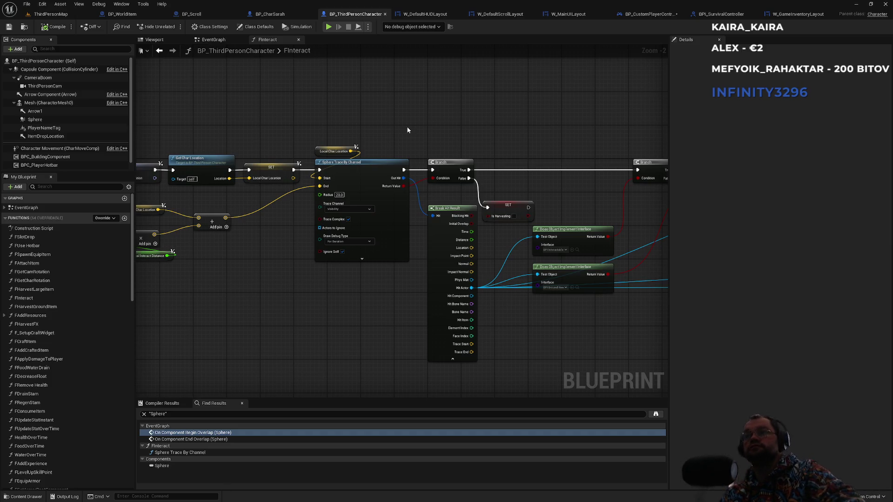
pyautogui.click(70, 13)
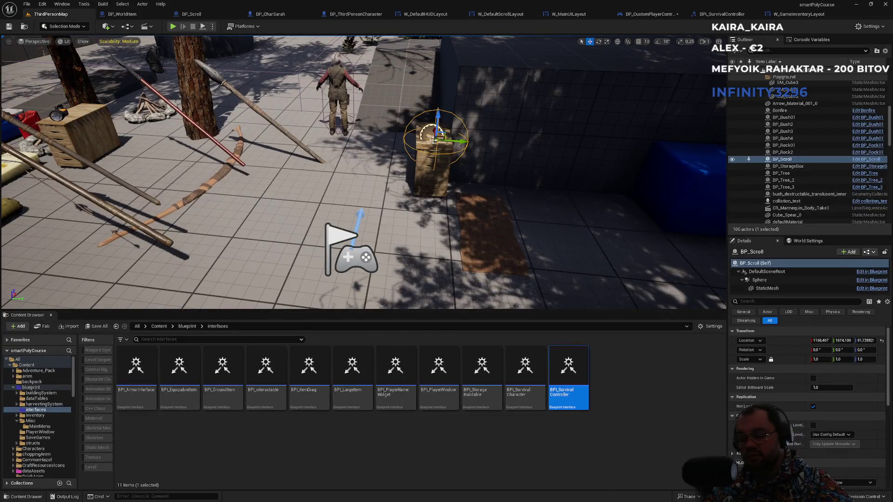
# - Play-test the game, triggering the scroll interaction with E twice, then stop the session
pyautogui.hotkey('alt', 'p')
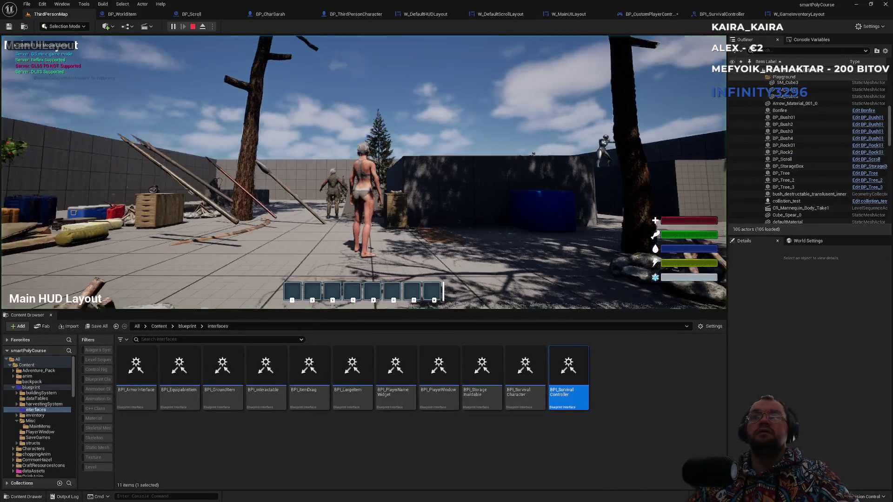
pyautogui.press('e')
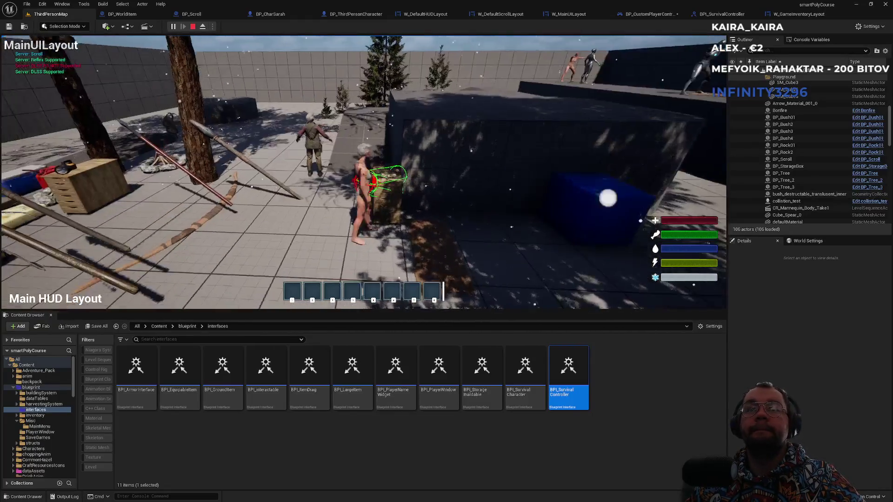
pyautogui.press('e')
pyautogui.press('Escape')
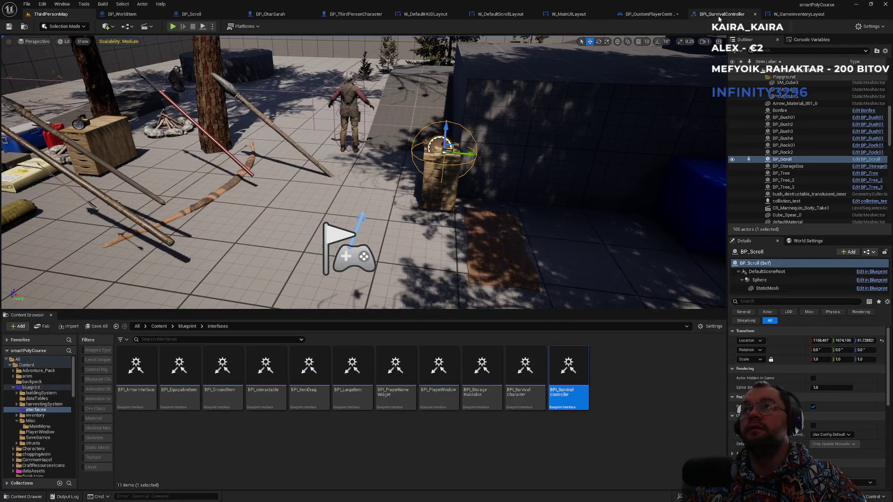
# - Review the W_MainUILayout graph around the PushScrollLayout event
pyautogui.click(791, 14)
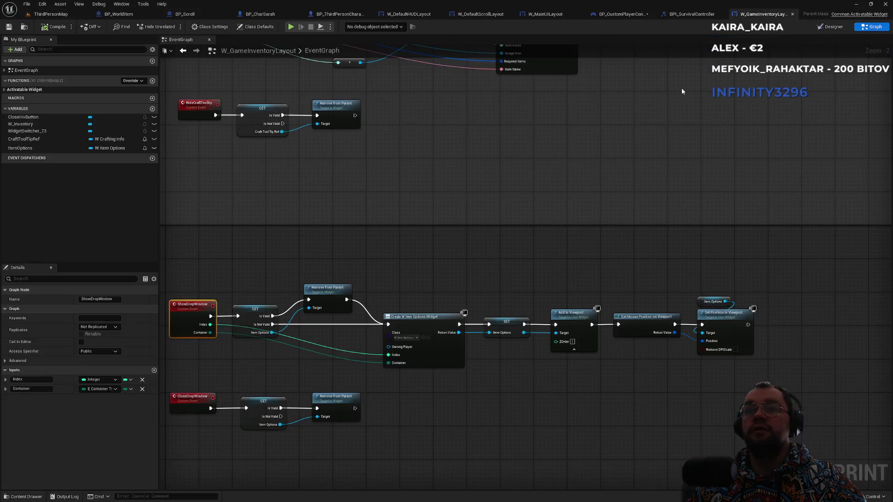
pyautogui.click(553, 17)
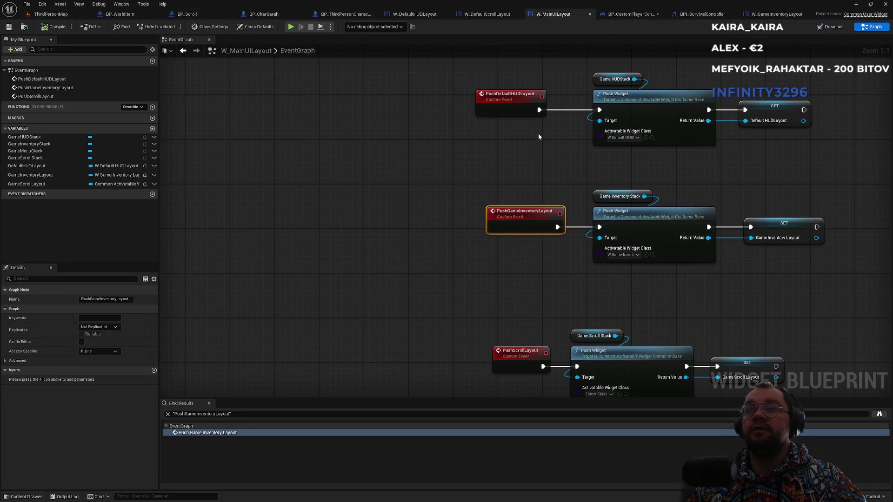
pyautogui.moveTo(409, 225); pyautogui.dragTo(688, 359)
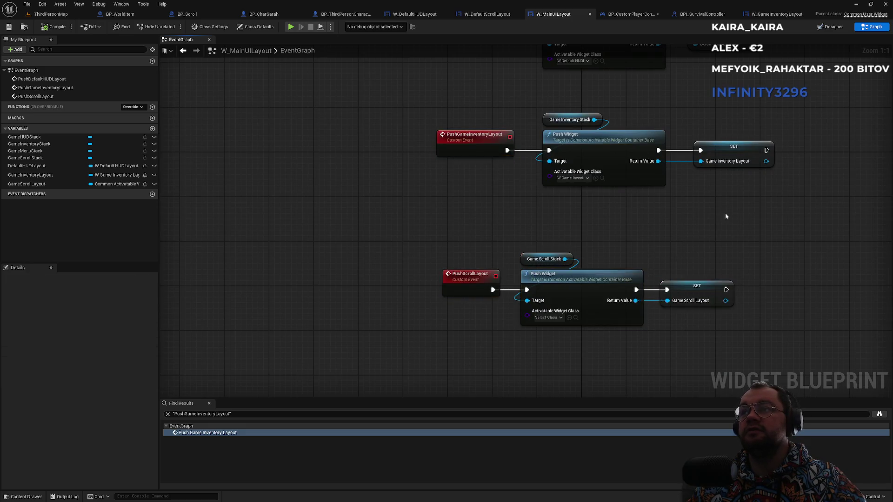
pyautogui.moveTo(665, 121); pyautogui.dragTo(568, 104)
# - Close W_MainUILayout and BPI_SurvivalController, returning to the W_GameInventoryLayout event graph
pyautogui.click(590, 14)
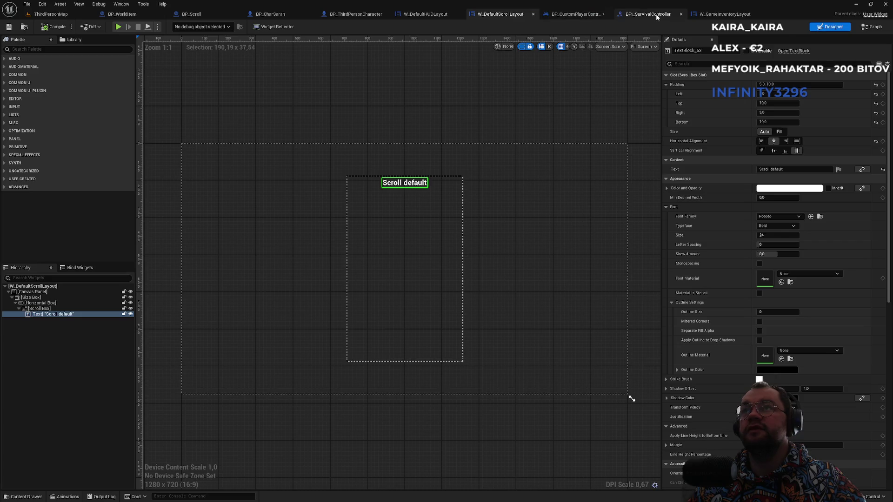
pyautogui.click(658, 17)
pyautogui.click(681, 14)
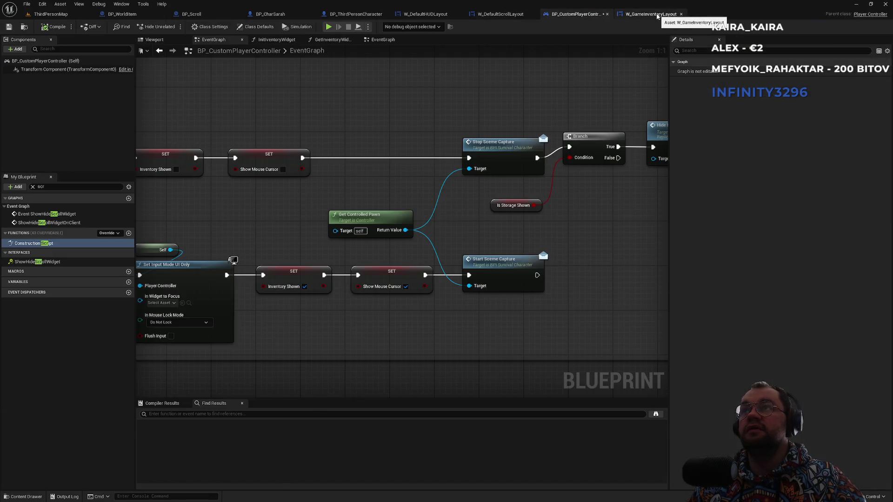
pyautogui.click(651, 14)
pyautogui.moveTo(364, 269); pyautogui.dragTo(527, 238)
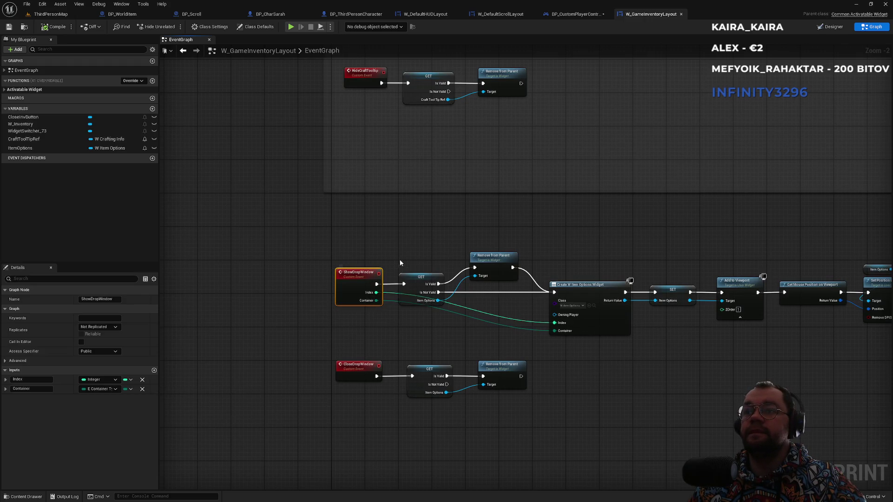
# - Pan the W_GameInventoryLayout graph to the UpdatePlayerLevel event, then switch back to the ThirdPersonMap level editor
pyautogui.scroll(-3, 454, 214)
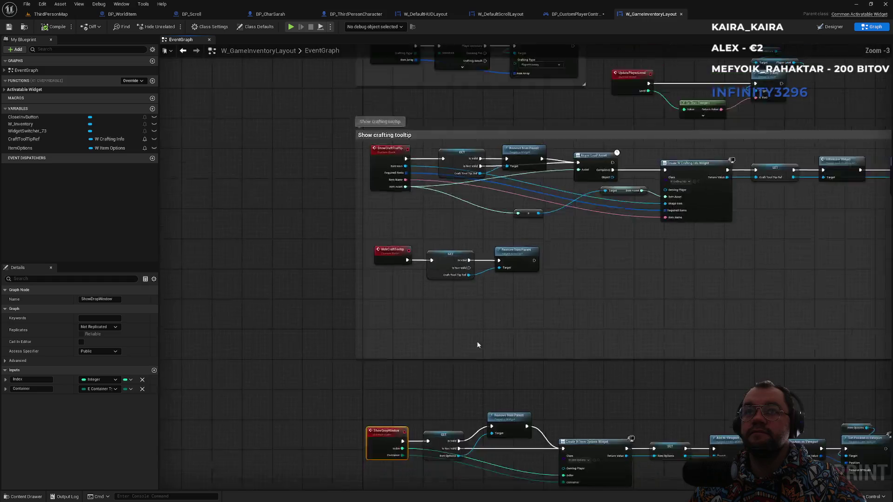
pyautogui.scroll(4, 450, 147)
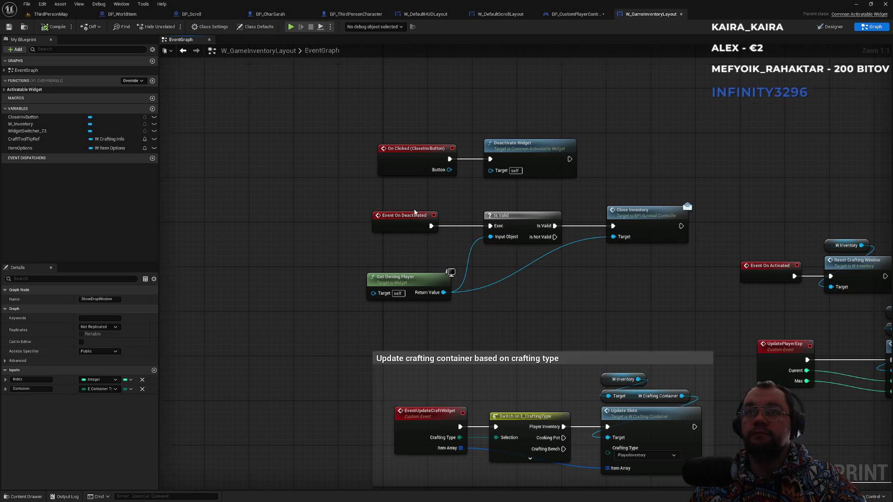
pyautogui.scroll(-4, 414, 212)
pyautogui.scroll(3, 414, 212)
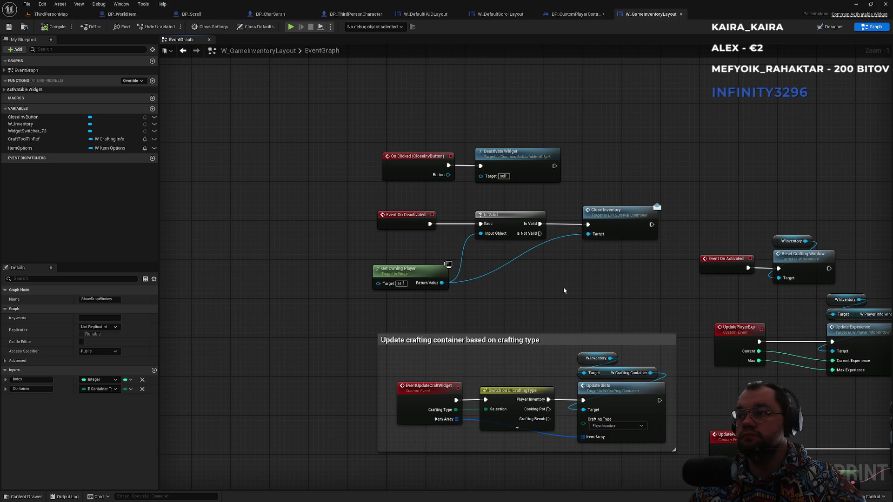
pyautogui.moveTo(564, 291); pyautogui.dragTo(421, 269)
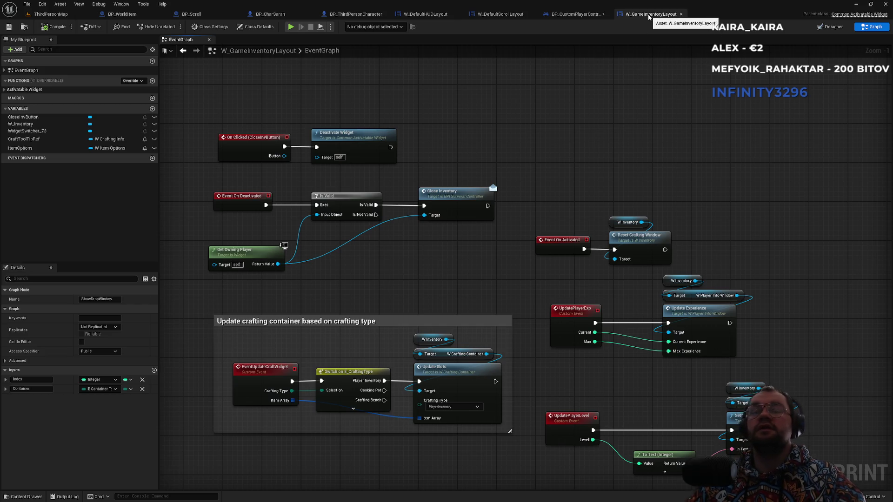
pyautogui.moveTo(493, 164); pyautogui.dragTo(548, 153)
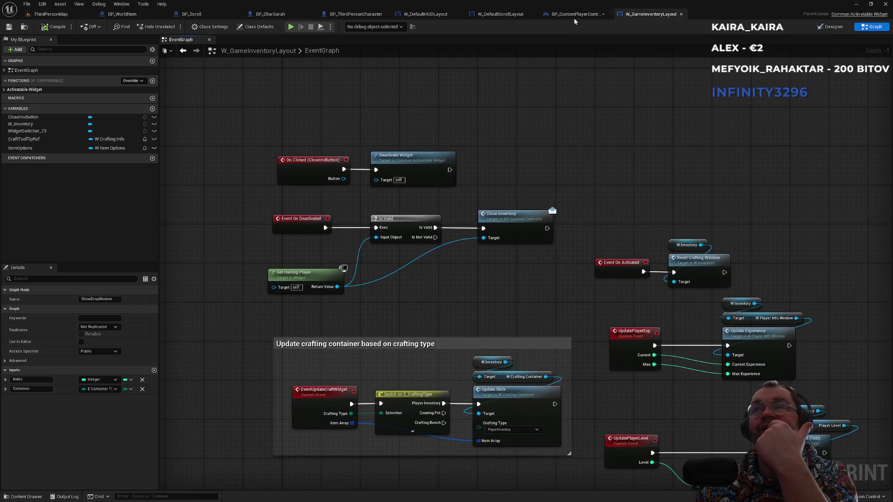
pyautogui.click(70, 14)
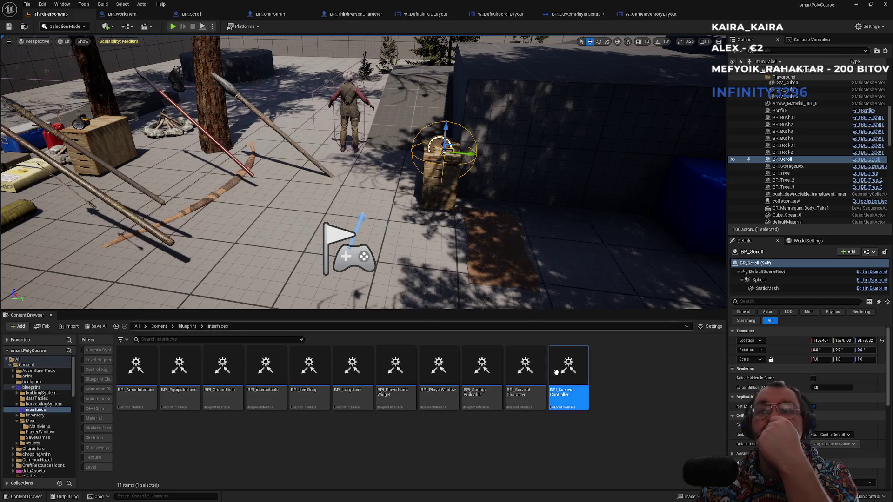
# - Open the Reference Viewer for W_GameInventoryLayout from the Content Browser
pyautogui.click(643, 15)
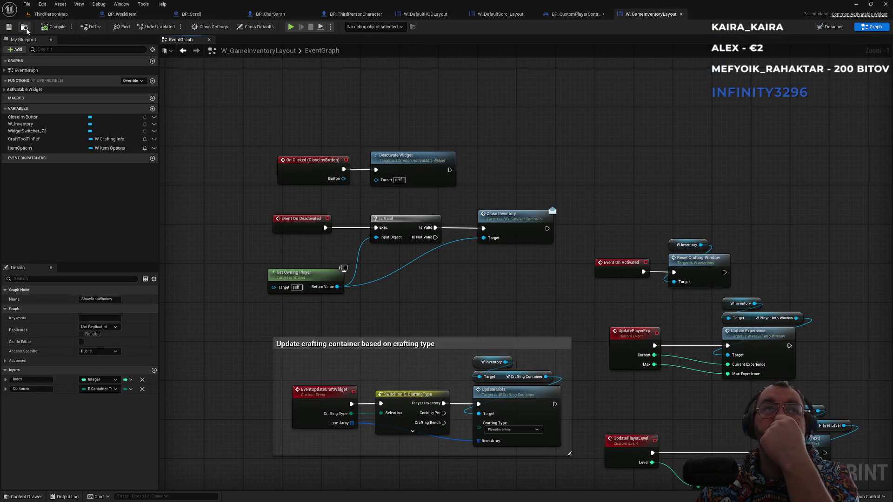
pyautogui.click(27, 31)
pyautogui.rightClick(225, 395)
pyautogui.moveTo(292, 285)
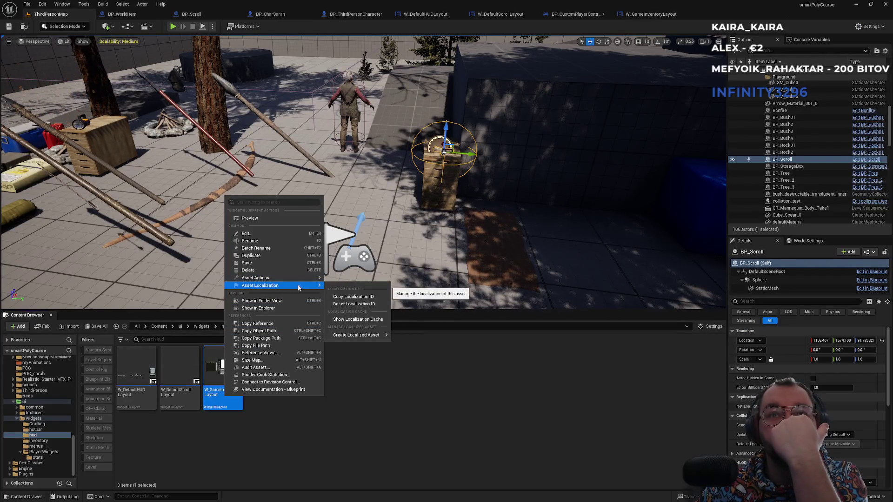
pyautogui.click(261, 353)
# - Recentre the reference graph on W_MainUILayout, browse to that asset, and open it
pyautogui.scroll(3, 438, 270)
pyautogui.moveTo(388, 266); pyautogui.dragTo(582, 242)
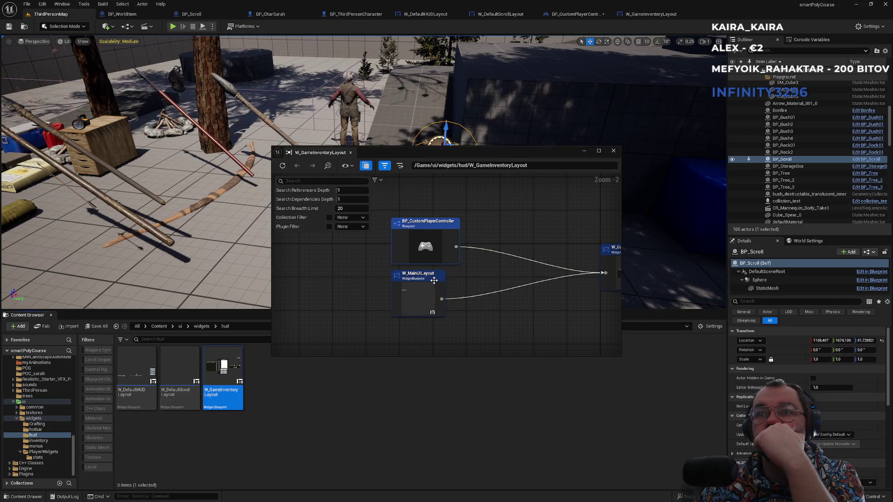
pyautogui.doubleClick(434, 281)
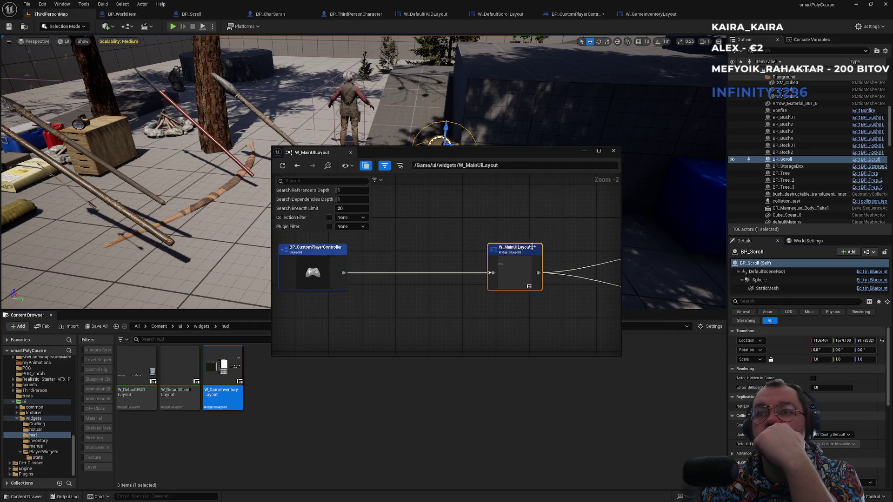
pyautogui.rightClick(513, 259)
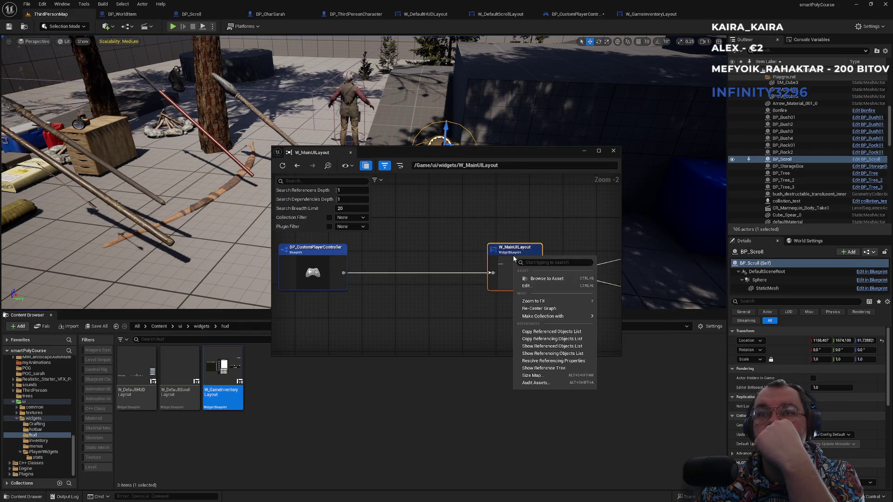
pyautogui.click(537, 281)
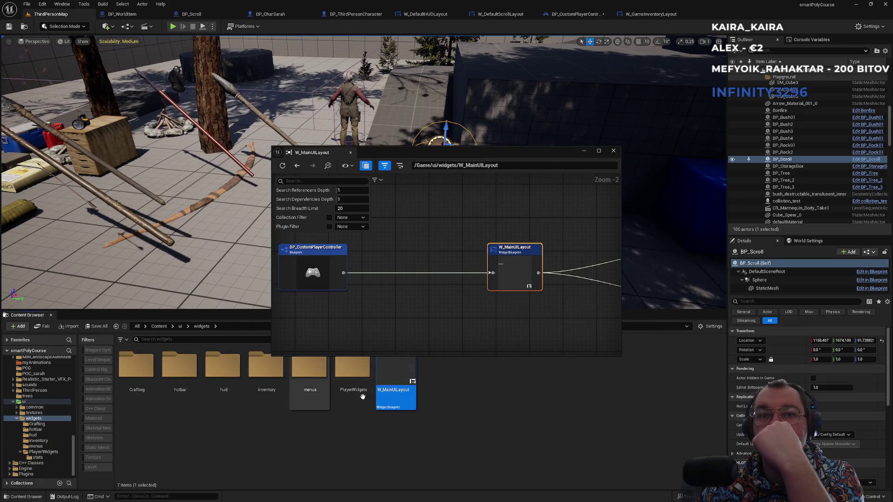
pyautogui.doubleClick(384, 399)
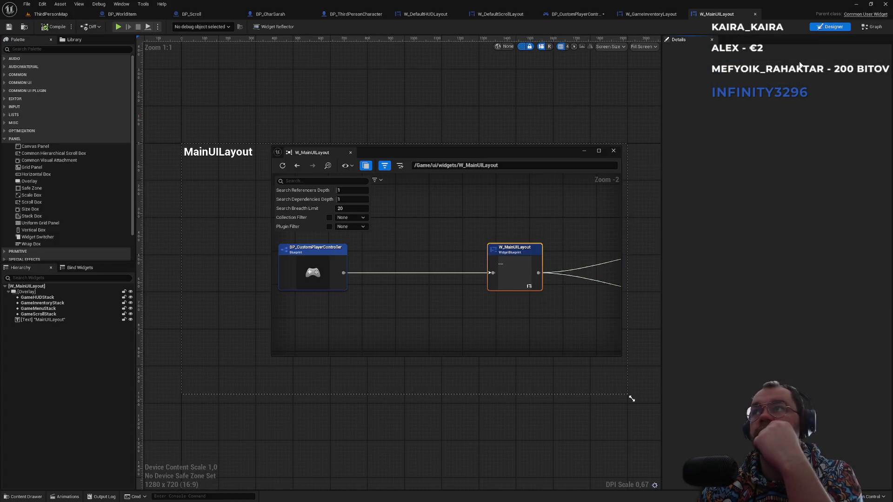
# - Dock and close the W_MainUILayout Reference Viewer, returning to the widget blueprint
pyautogui.moveTo(390, 151)
pyautogui.mouseDown()
pyautogui.moveTo(503, 130)
pyautogui.moveTo(715, 17)
pyautogui.mouseUp()
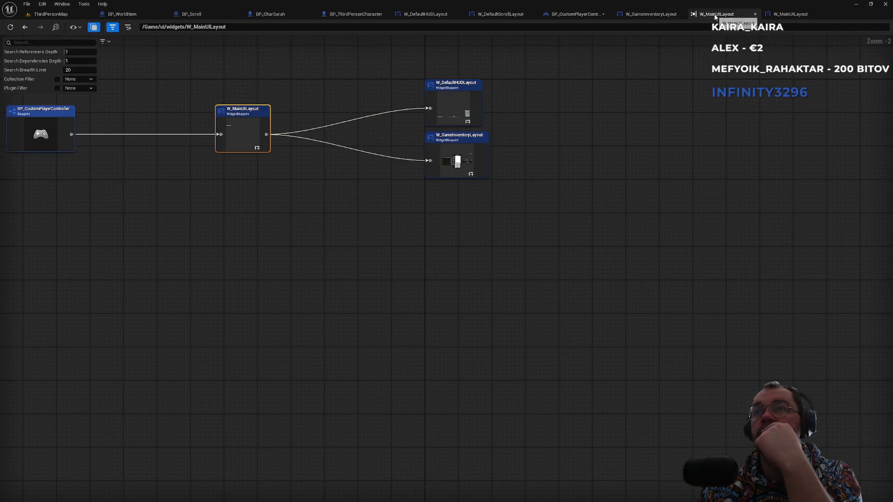
pyautogui.click(70, 14)
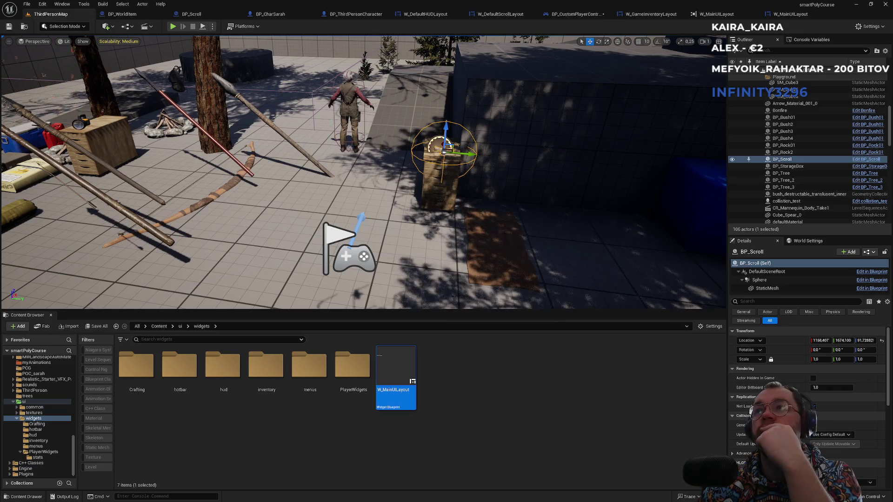
pyautogui.click(705, 16)
pyautogui.middleClick(704, 17)
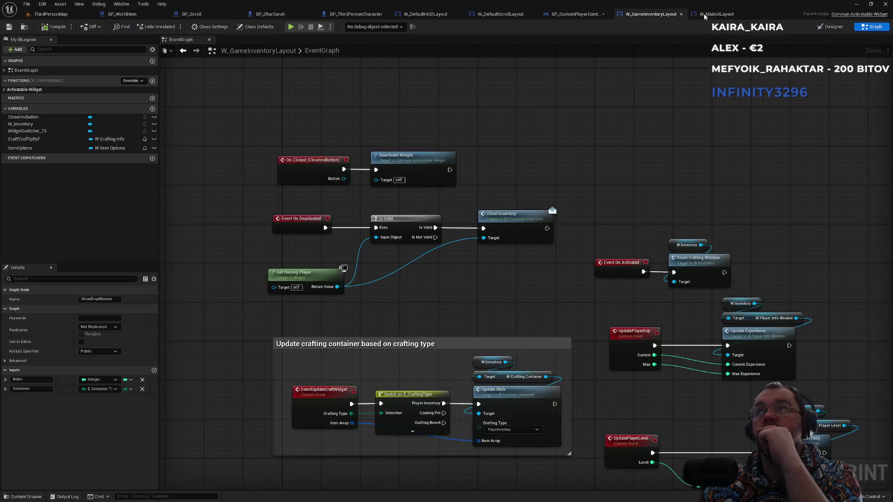
pyautogui.click(710, 15)
# - Find references to PushGameInventoryLayout by name and open its call in BP_CustomPlayerController
pyautogui.click(873, 26)
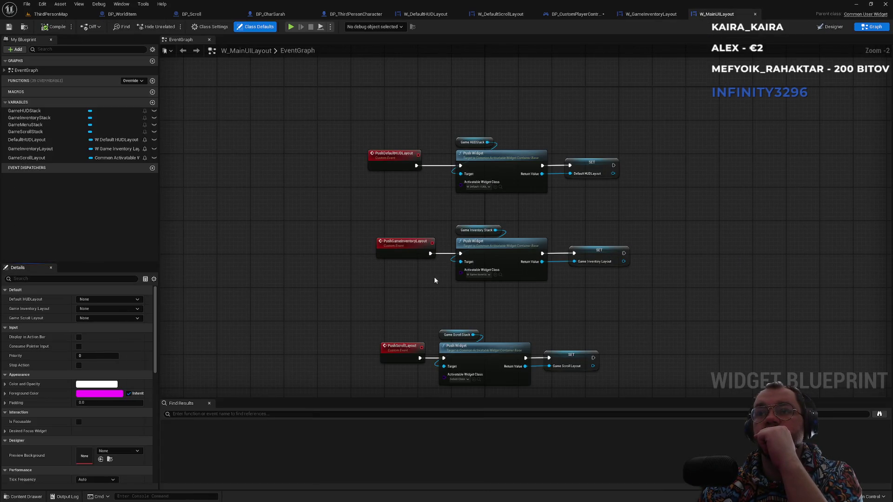
pyautogui.scroll(-3, 421, 207)
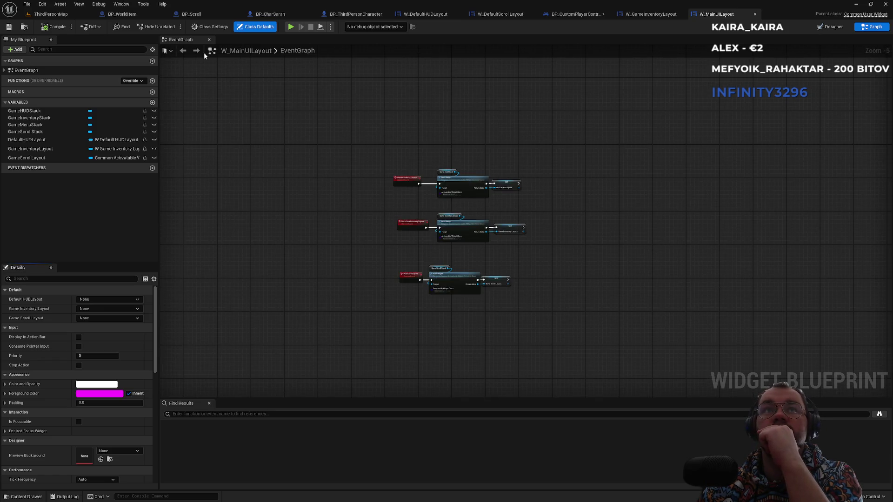
pyautogui.scroll(5, 343, 213)
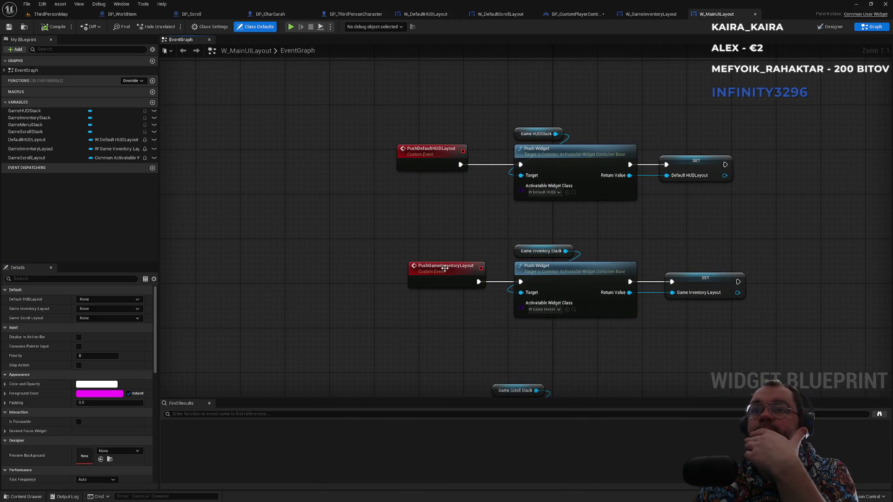
pyautogui.click(434, 272)
pyautogui.rightClick(434, 272)
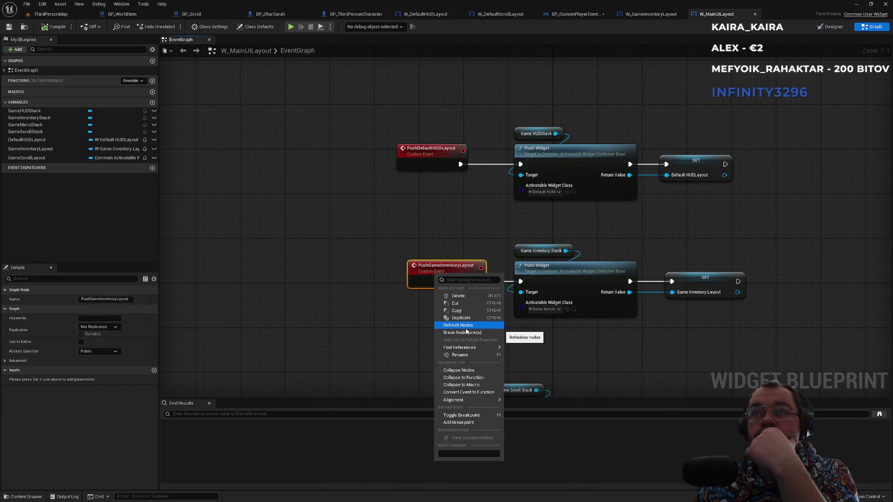
pyautogui.moveTo(465, 348)
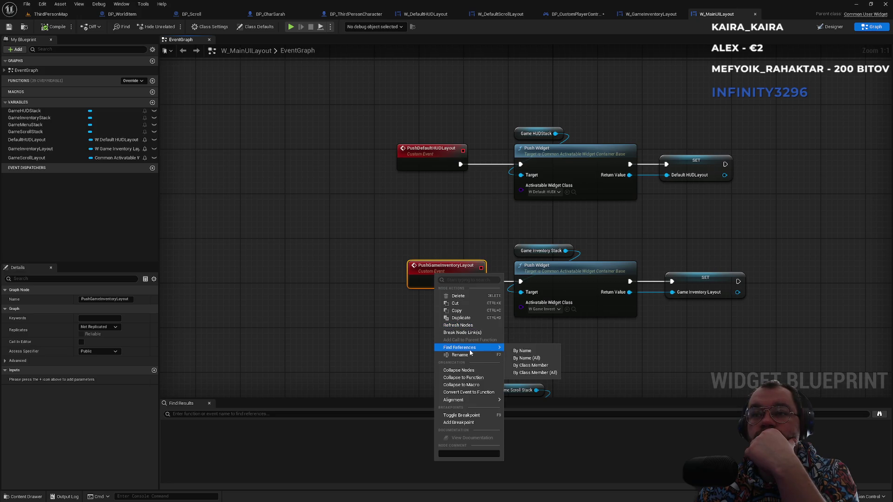
pyautogui.click(523, 357)
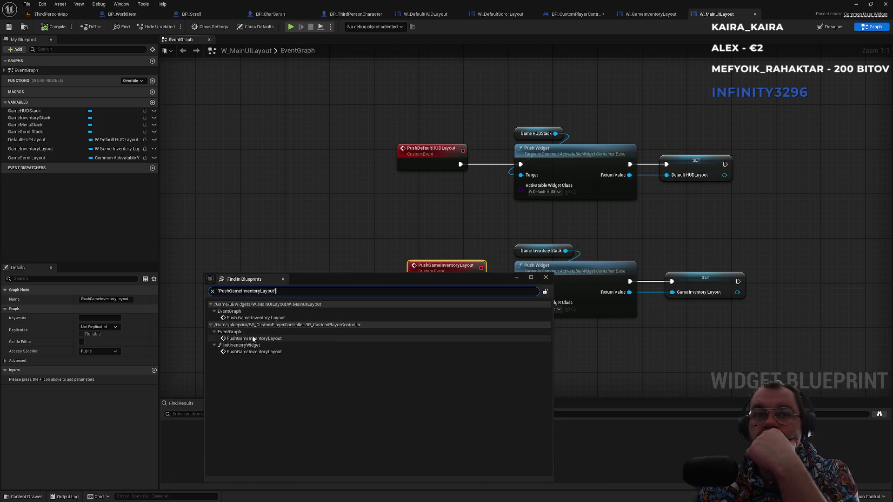
pyautogui.click(242, 352)
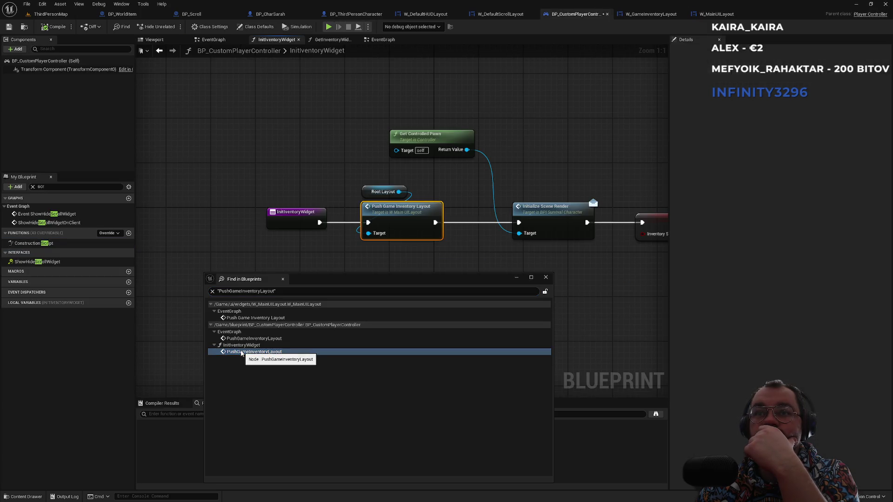
# - Follow the InitInventoryWidget graph past Is Valid and Deactivate Widget, jumping between PushGameInventoryLayout calls
pyautogui.moveTo(367, 264); pyautogui.dragTo(269, 252)
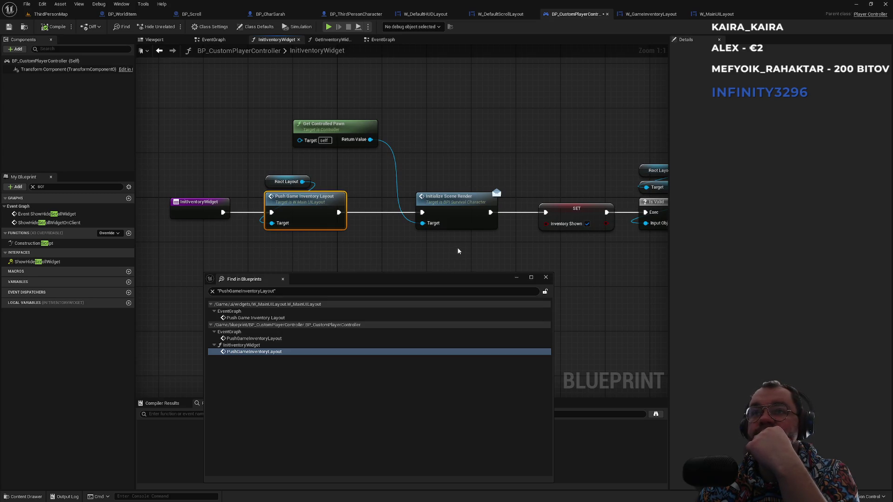
pyautogui.moveTo(464, 252); pyautogui.dragTo(259, 251)
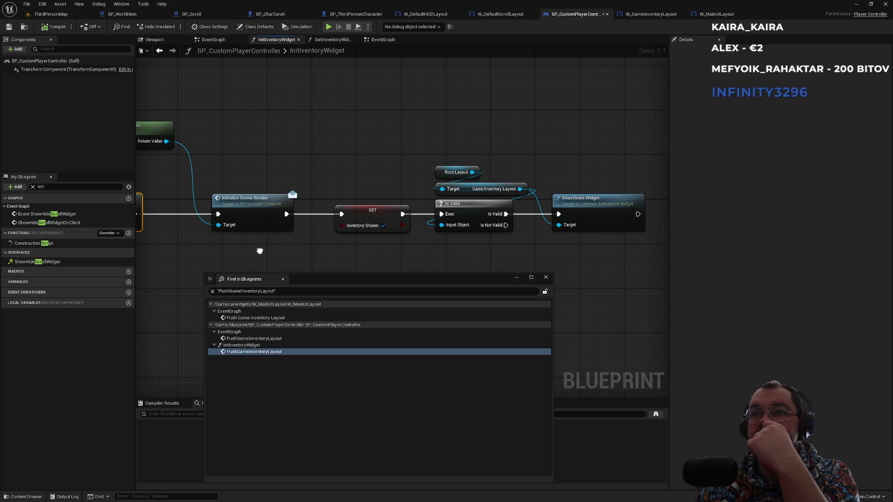
pyautogui.moveTo(259, 251)
pyautogui.mouseDown()
pyautogui.moveTo(463, 259)
pyautogui.moveTo(413, 260)
pyautogui.moveTo(368, 254)
pyautogui.moveTo(557, 253)
pyautogui.moveTo(364, 254)
pyautogui.moveTo(532, 252)
pyautogui.mouseUp()
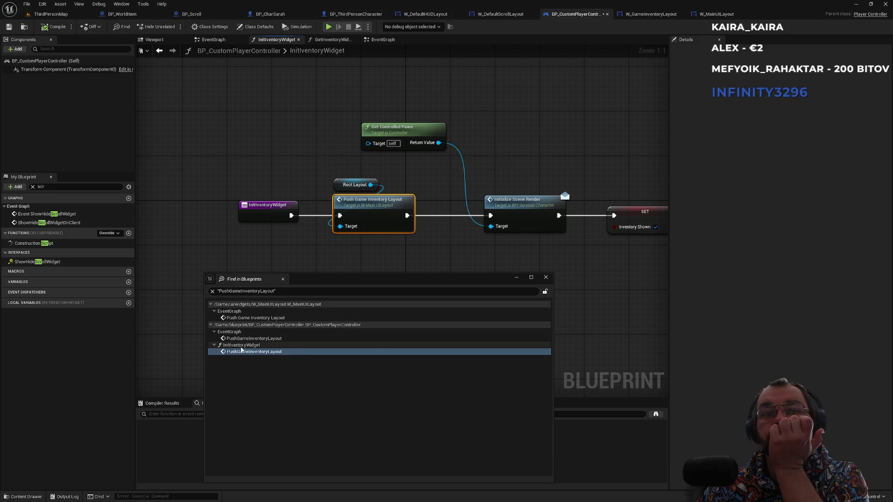
pyautogui.doubleClick(261, 339)
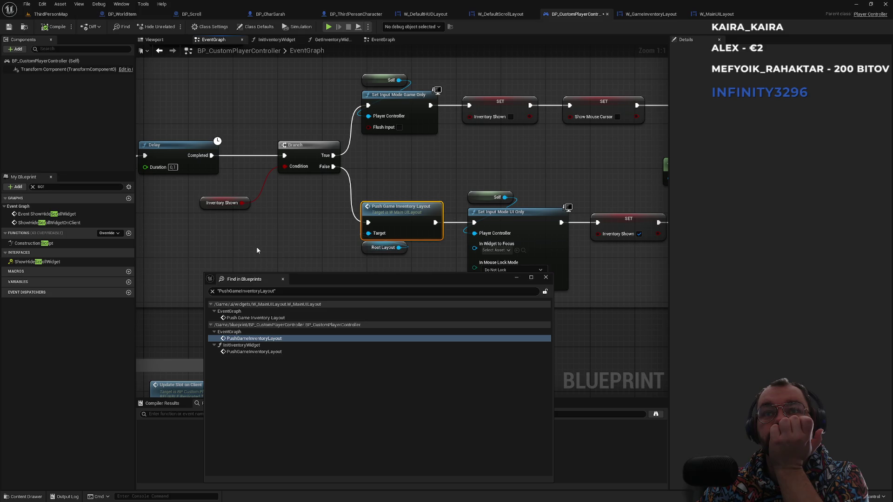
pyautogui.doubleClick(246, 352)
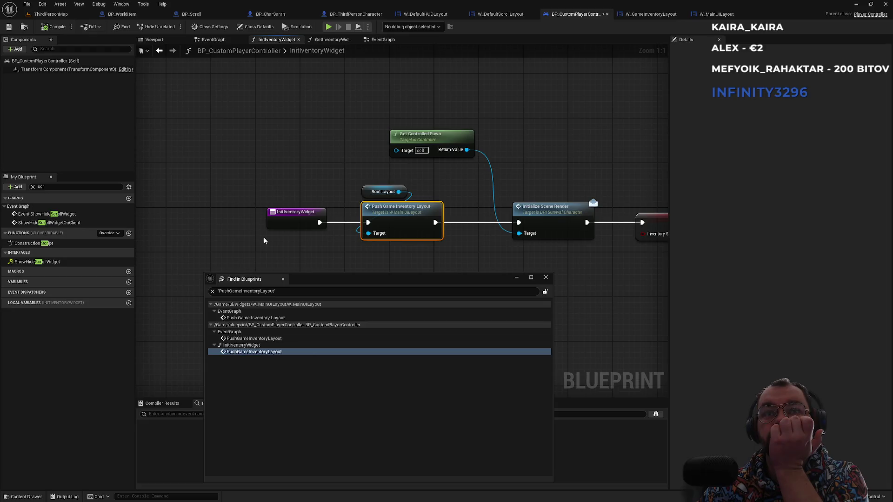
# - Find all references to the InitInventoryWidget function, then close the search results window
pyautogui.click(293, 220)
pyautogui.rightClick(293, 220)
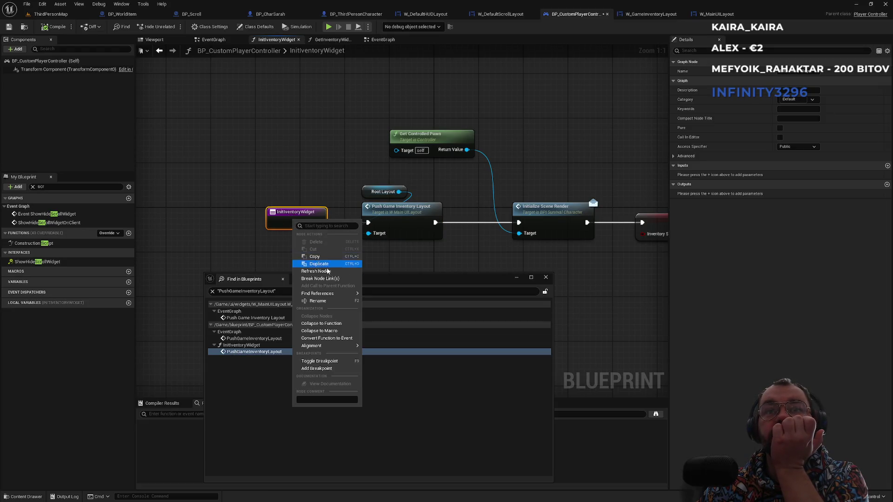
pyautogui.moveTo(341, 296)
pyautogui.click(379, 298)
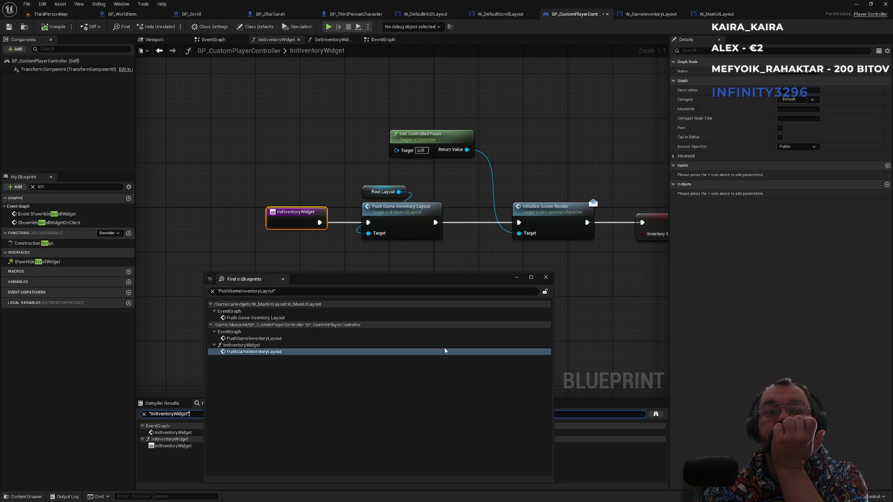
pyautogui.click(545, 278)
# - Inspect the InitInventoryWidget call and Create W Main UILayout Widget nodes, then view W_MainUILayout
pyautogui.click(173, 433)
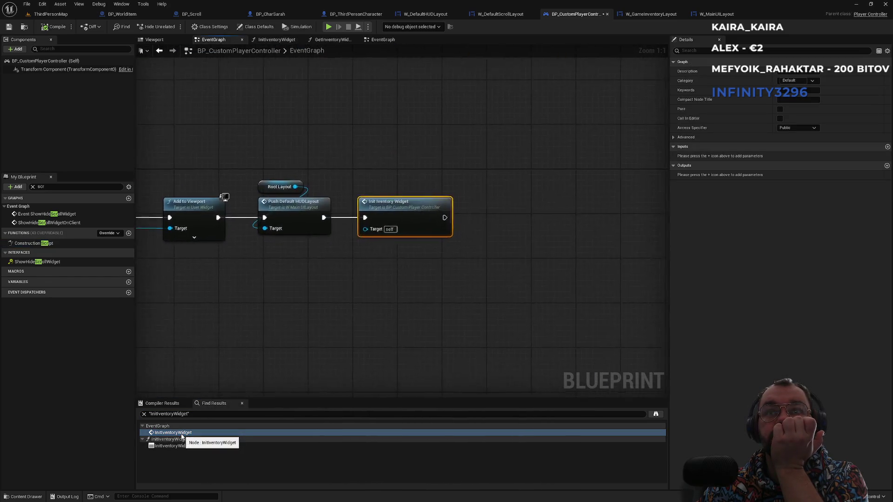
pyautogui.scroll(-1, 259, 306)
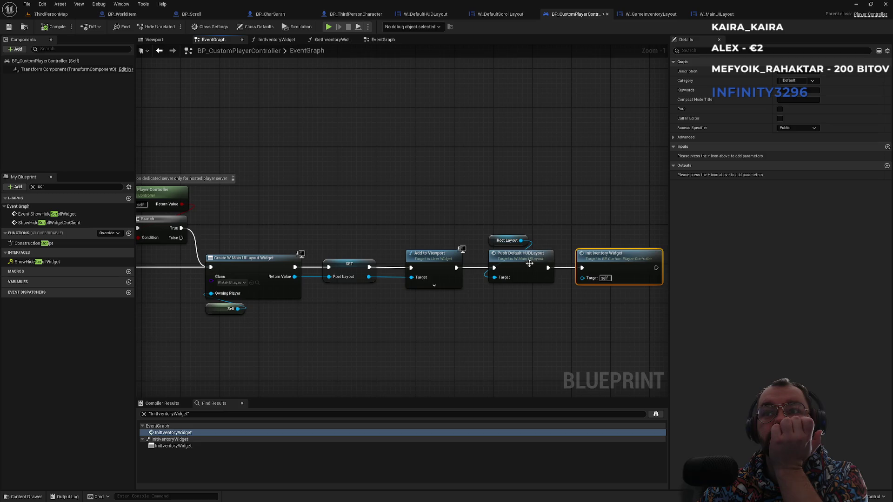
pyautogui.scroll(1, 566, 233)
pyautogui.moveTo(268, 208); pyautogui.dragTo(372, 200)
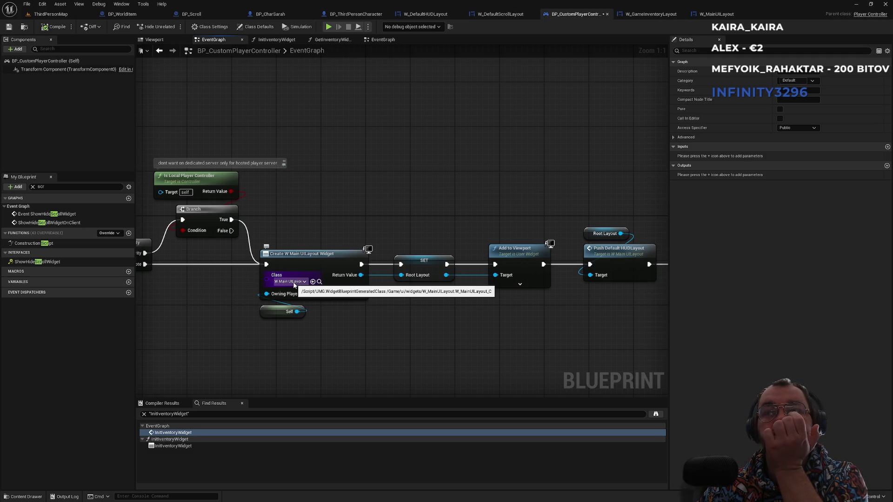
pyautogui.moveTo(333, 241); pyautogui.dragTo(300, 335)
pyautogui.click(300, 336)
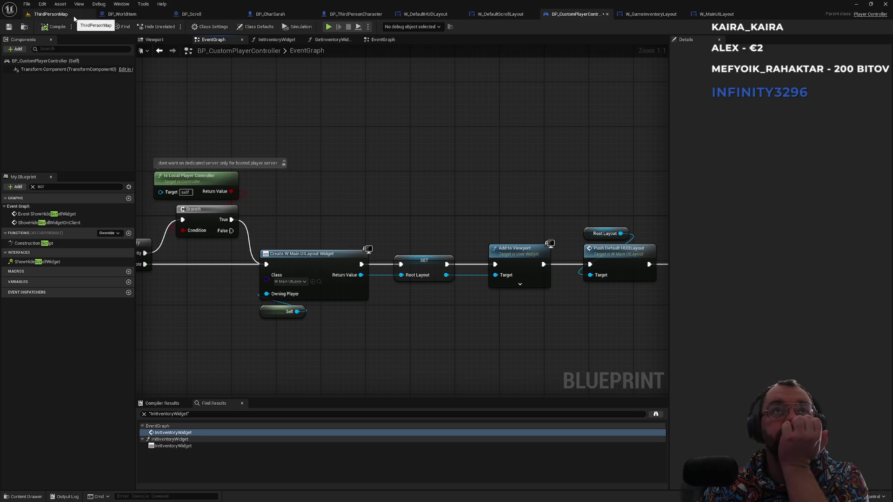
pyautogui.click(712, 14)
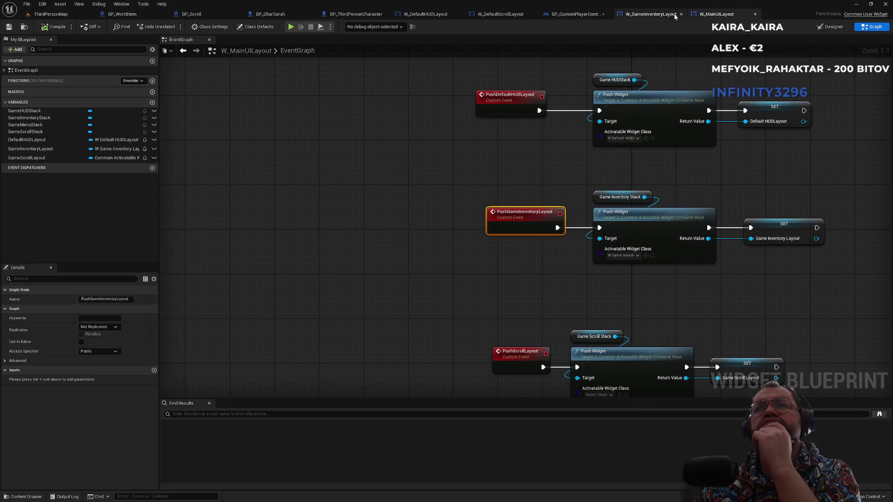
# - Cycle through the W_DefaultScrollLayout, ThirdPersonMap, W_MainUILayout, BP_Scroll and BP_WorldItem tabs
pyautogui.click(513, 18)
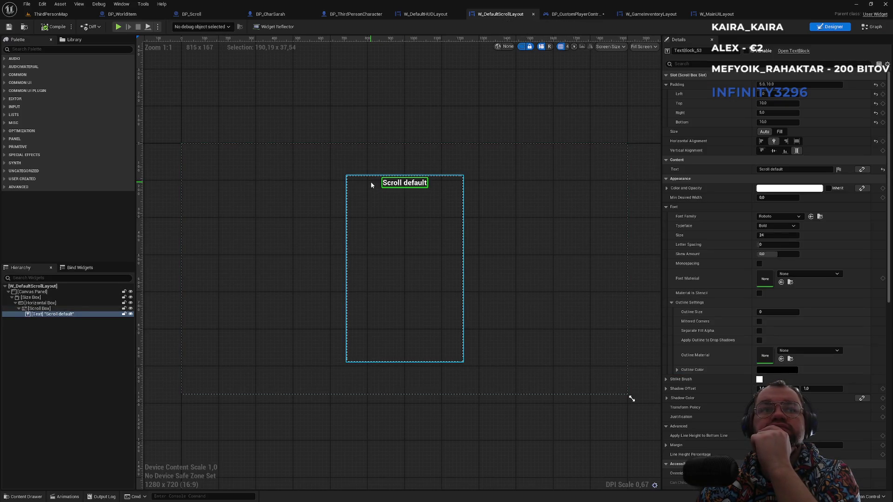
pyautogui.click(54, 14)
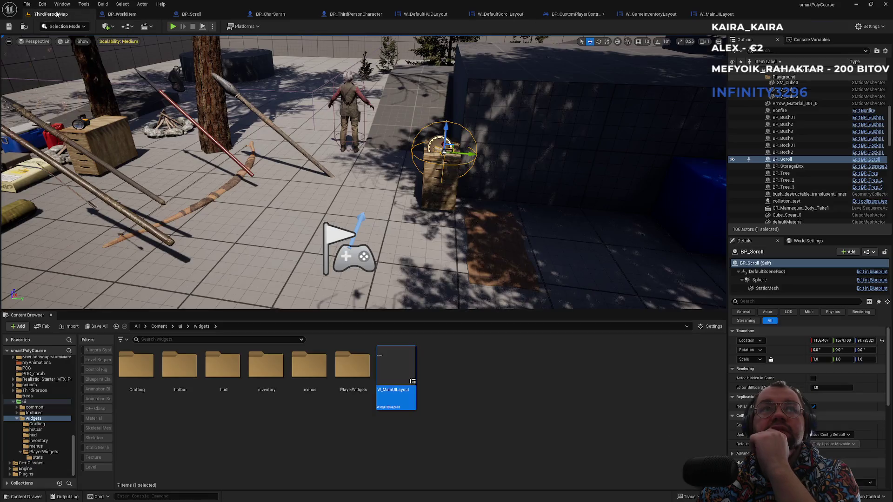
pyautogui.click(714, 15)
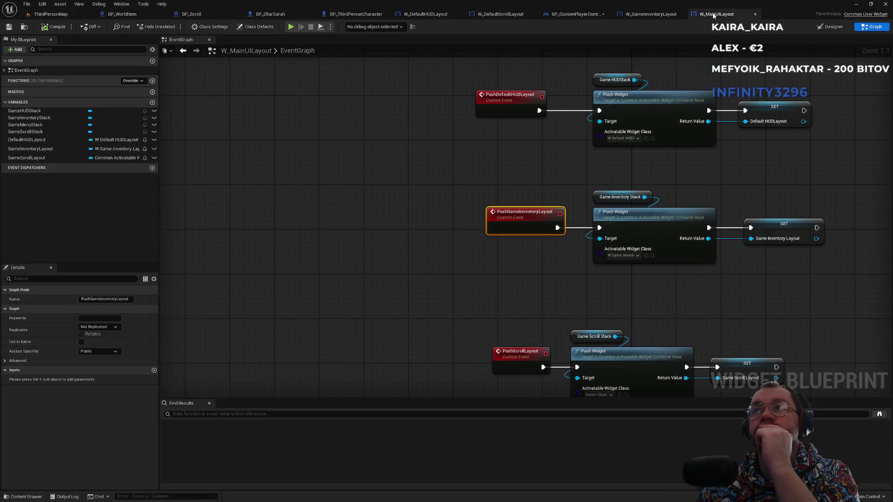
pyautogui.click(209, 14)
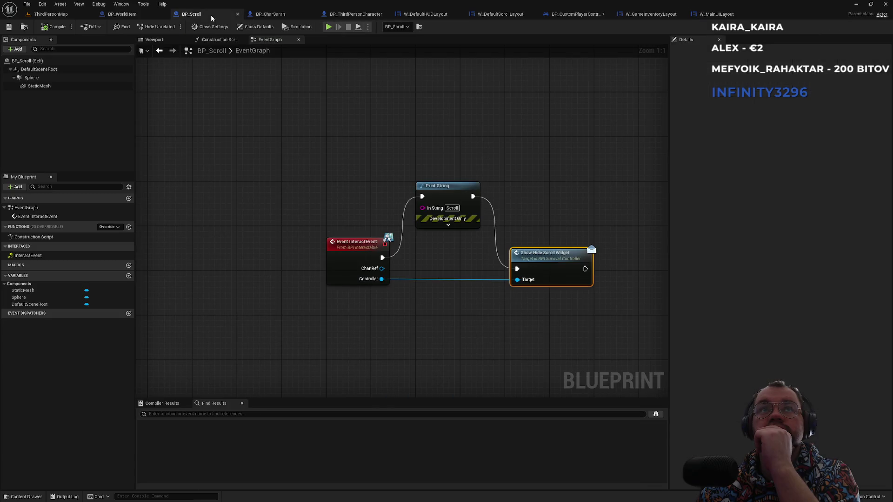
pyautogui.click(128, 14)
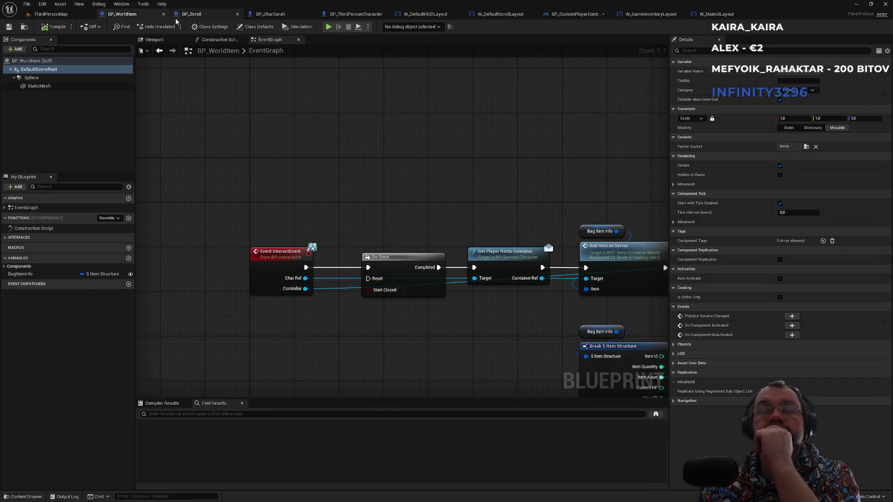
pyautogui.click(188, 14)
# - Play-test in ThirdPersonMap, walking the character up to the scroll crate
pyautogui.click(49, 14)
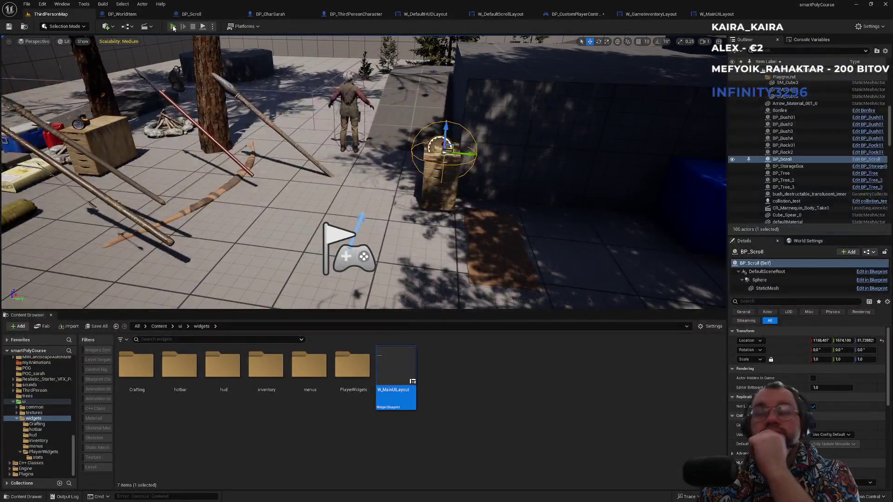
pyautogui.press('F11')
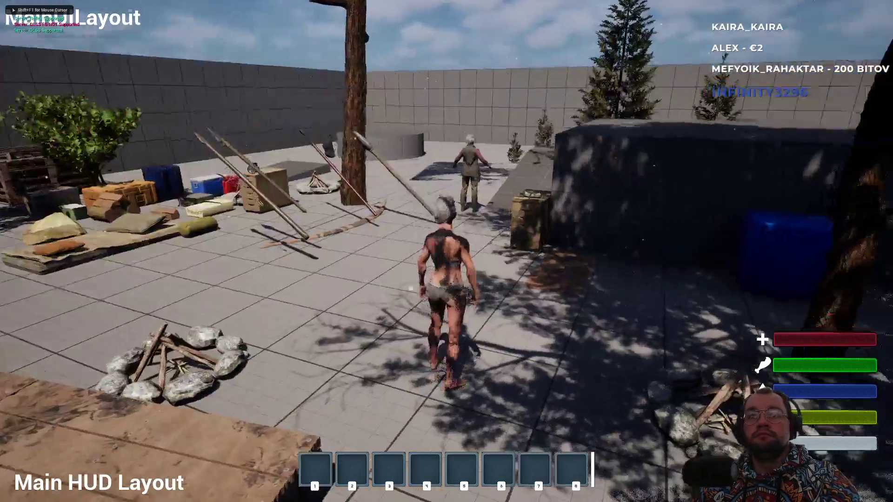
pyautogui.press('w')
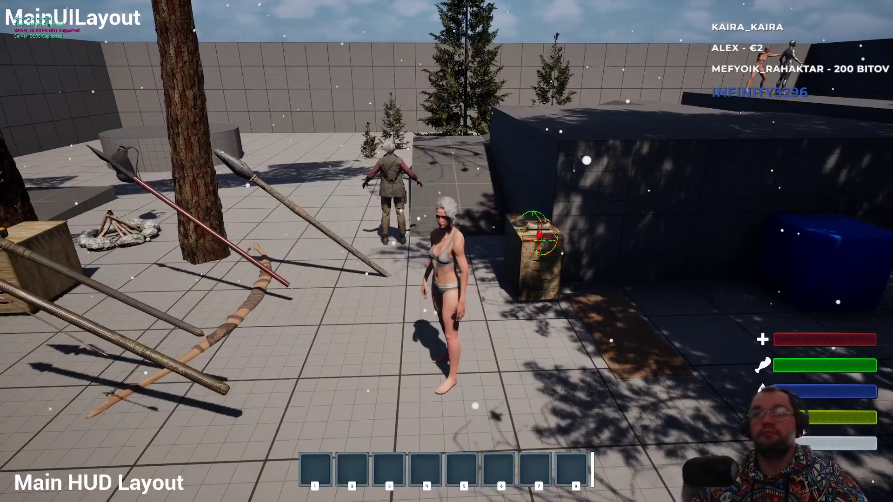
pyautogui.press('F11')
# - Move via BP_CustomPlayerController to W_GameInventoryLayout and open the CloseInventory interface function
pyautogui.click(431, 15)
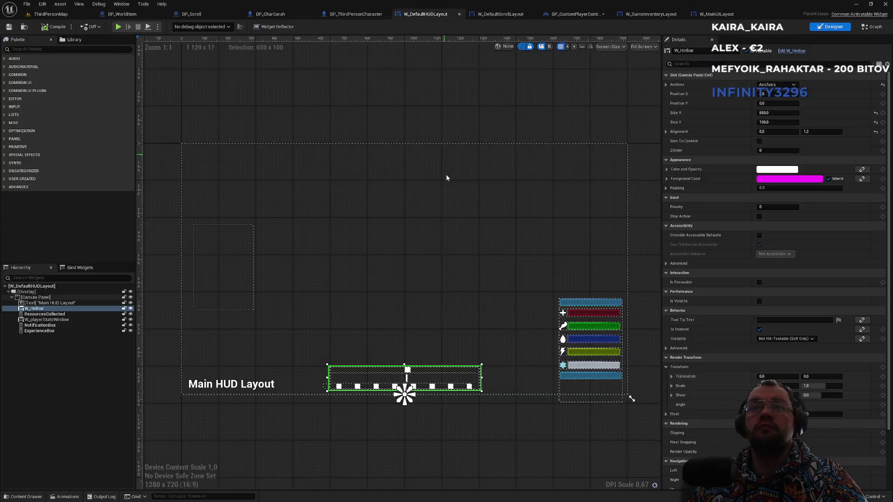
pyautogui.click(577, 15)
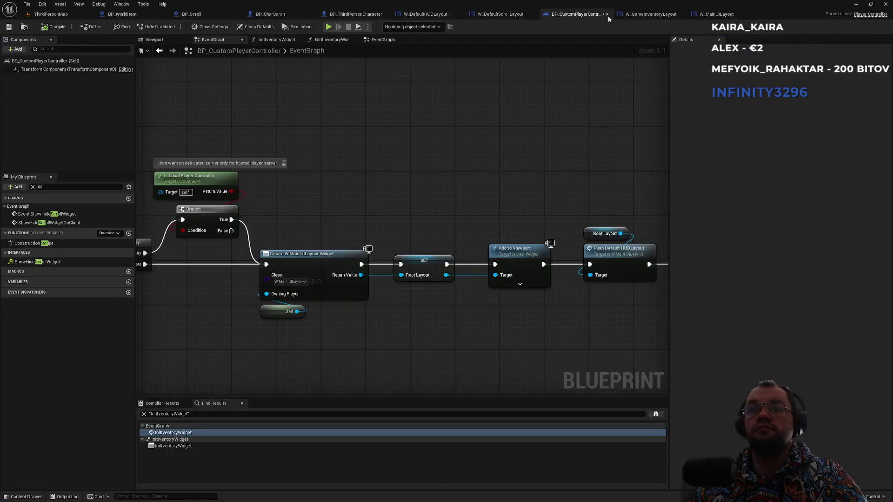
pyautogui.click(644, 14)
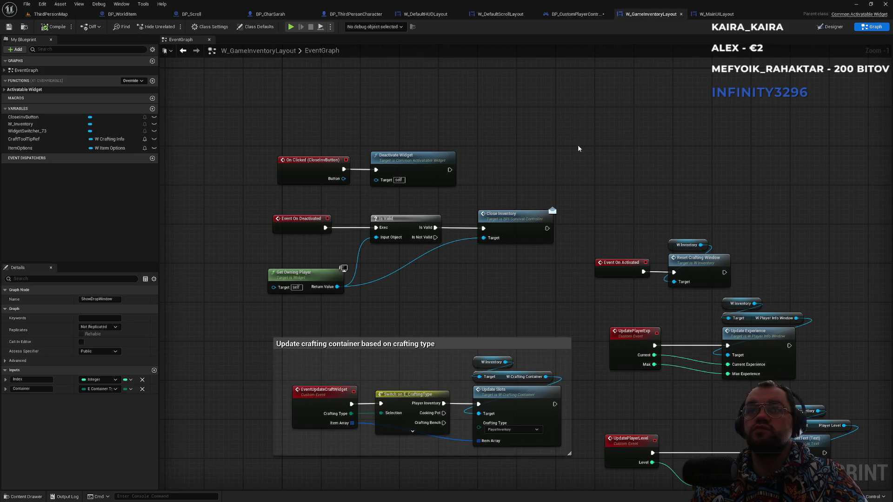
pyautogui.scroll(1, 303, 175)
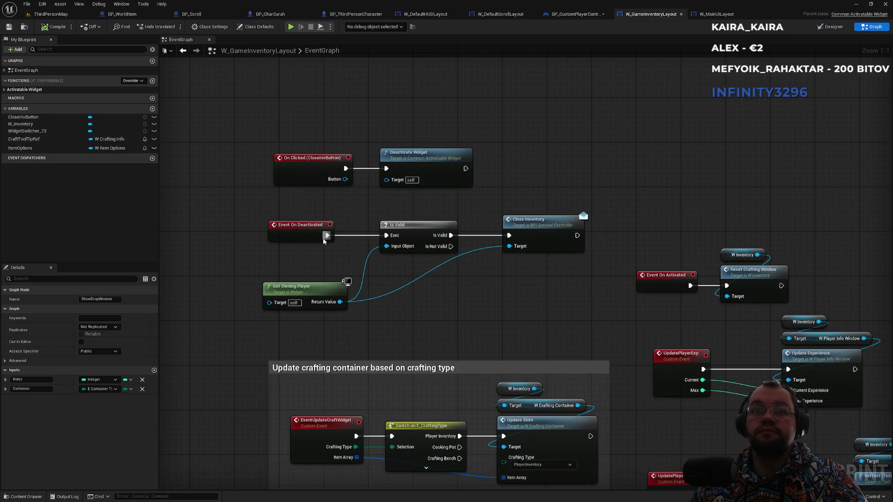
pyautogui.doubleClick(541, 227)
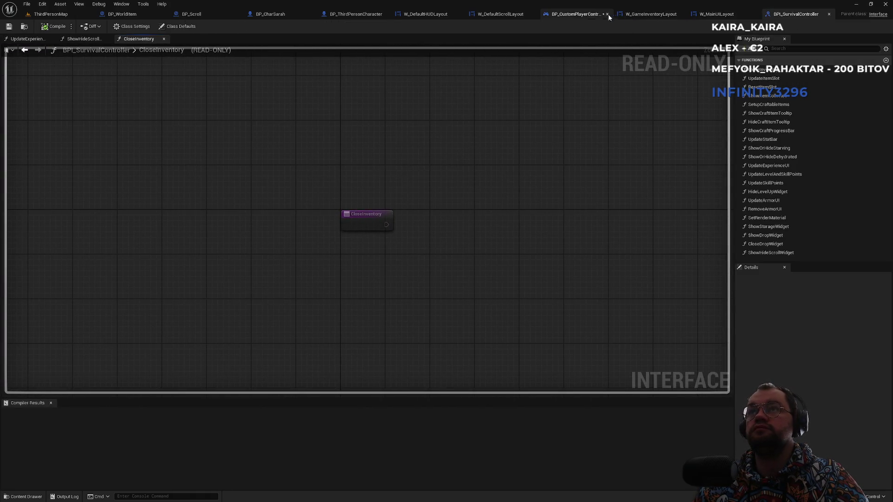
# - Search every blueprint for references to CloseInventory by name
pyautogui.click(372, 213)
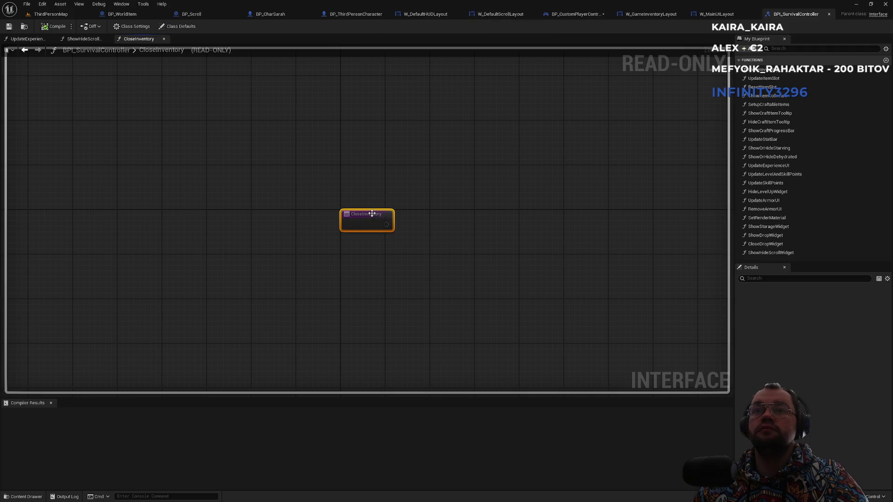
pyautogui.rightClick(373, 213)
pyautogui.moveTo(399, 229)
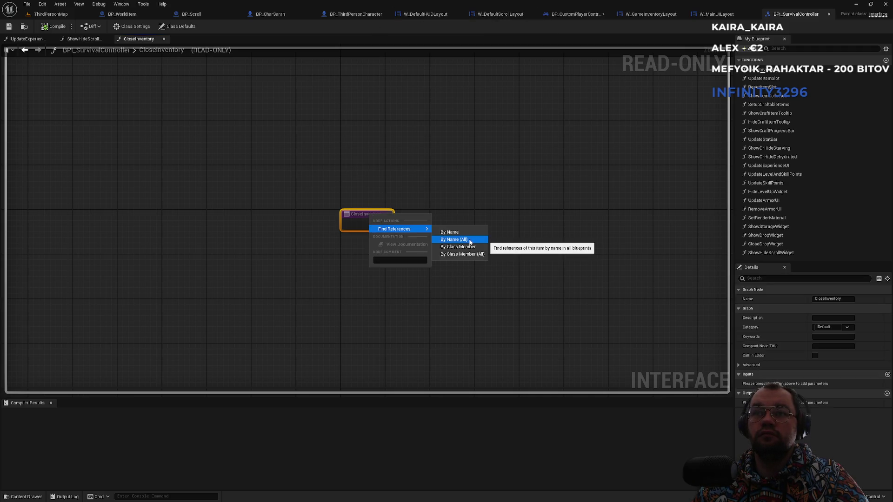
pyautogui.click(469, 240)
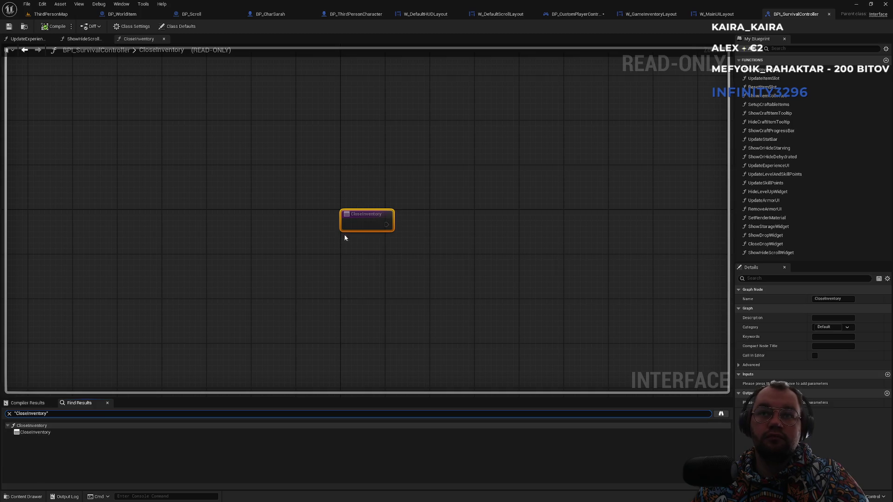
pyautogui.rightClick(365, 214)
pyautogui.moveTo(409, 230)
pyautogui.click(448, 241)
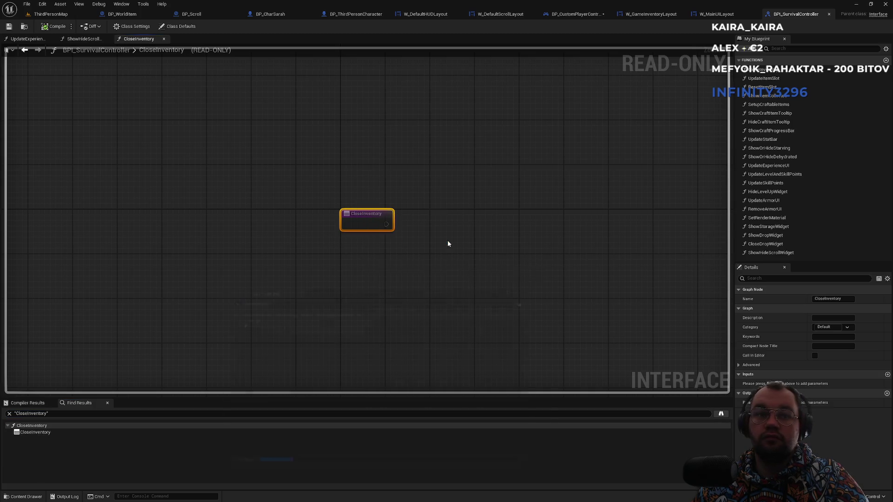
# - Jump to Event CloseInventory in the player controller and follow it to the Branch and Hide Storage nodes
pyautogui.click(251, 339)
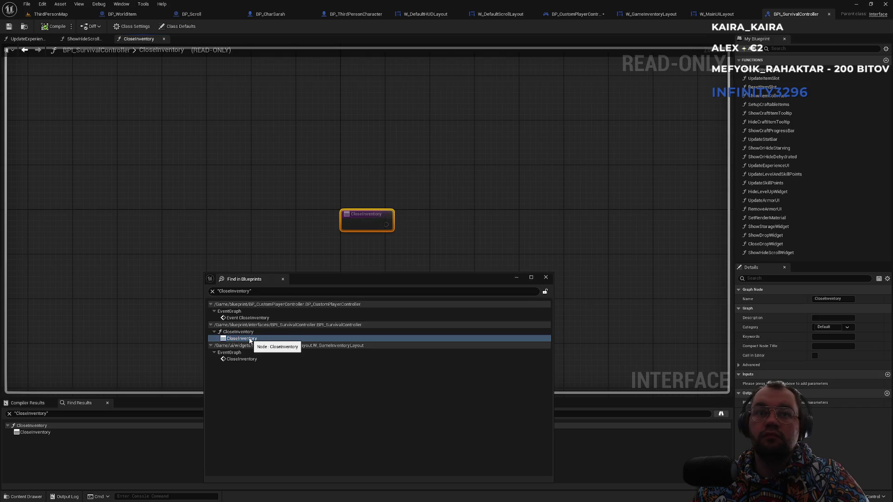
pyautogui.click(255, 319)
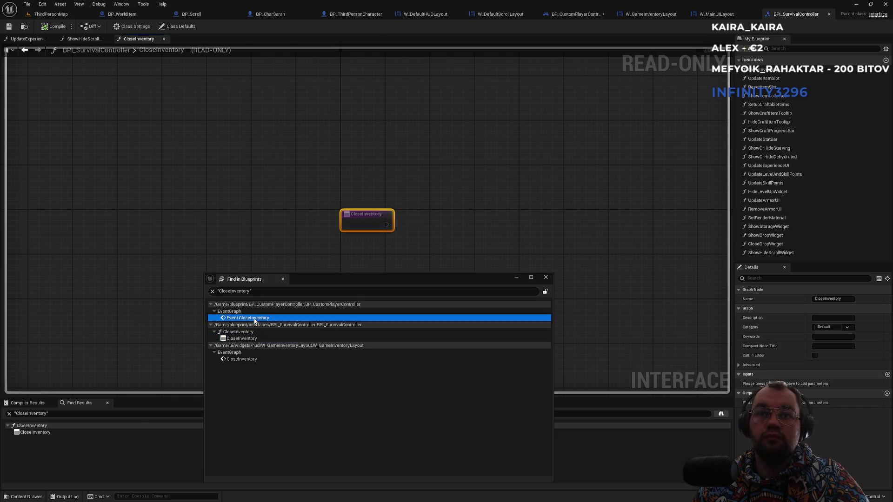
pyautogui.doubleClick(255, 319)
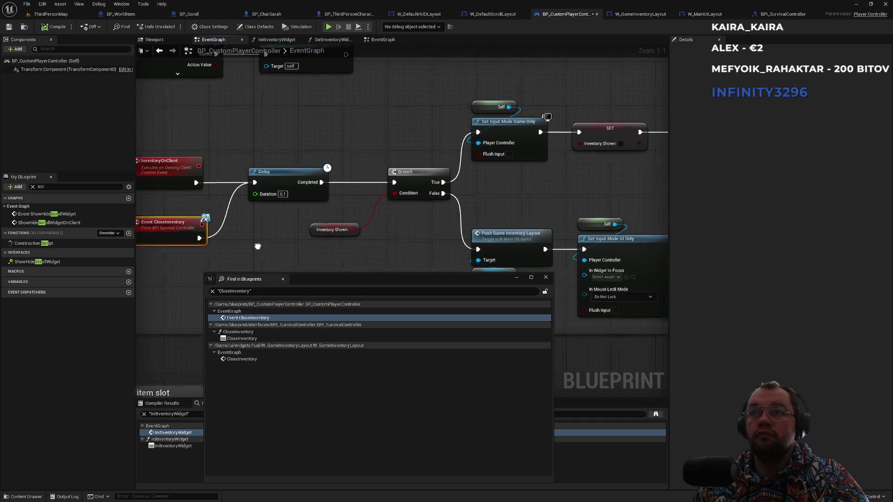
pyautogui.moveTo(495, 203); pyautogui.dragTo(222, 203)
pyautogui.moveTo(465, 154); pyautogui.dragTo(297, 164)
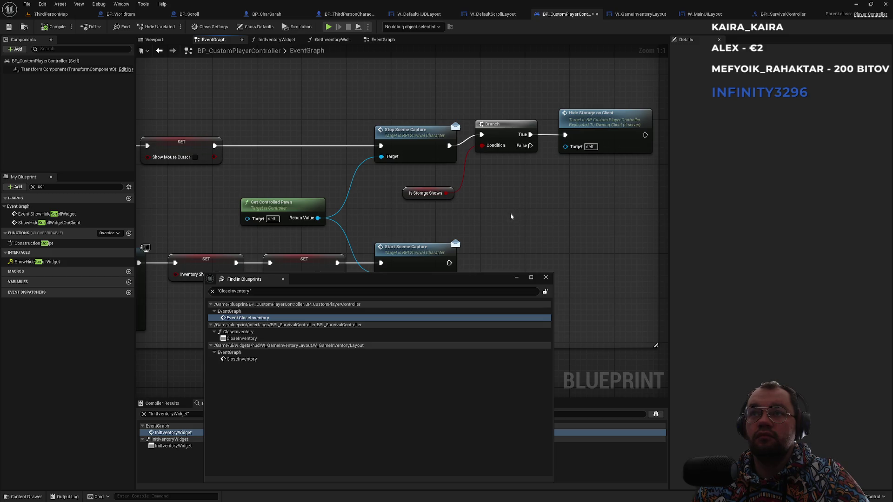
# - Step through the CloseInventory results, ending at W_GameInventoryLayout, and close the search window
pyautogui.click(228, 360)
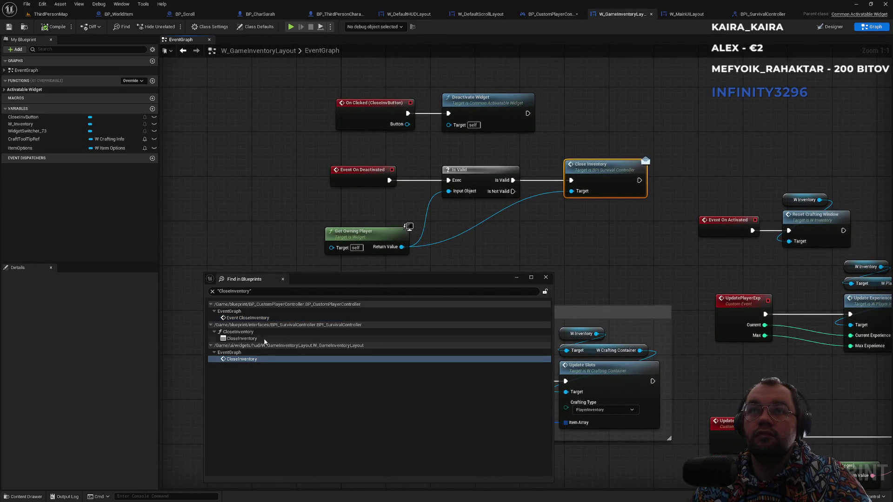
pyautogui.click(237, 339)
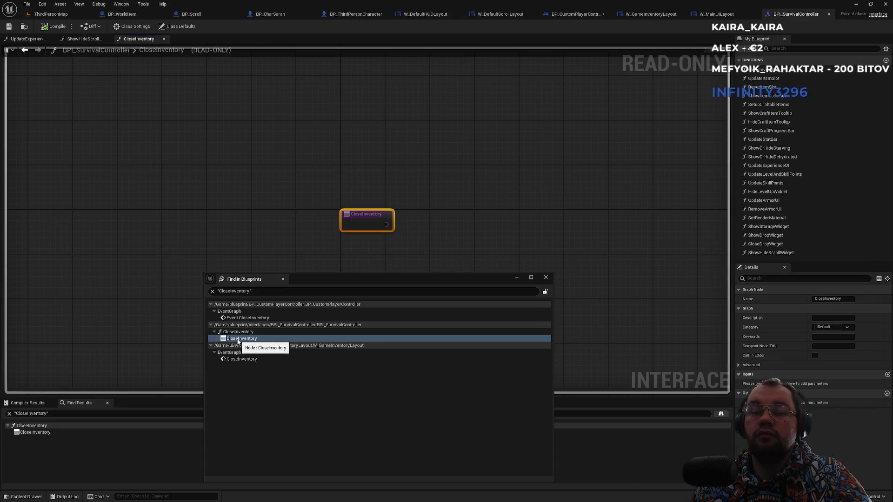
pyautogui.click(269, 317)
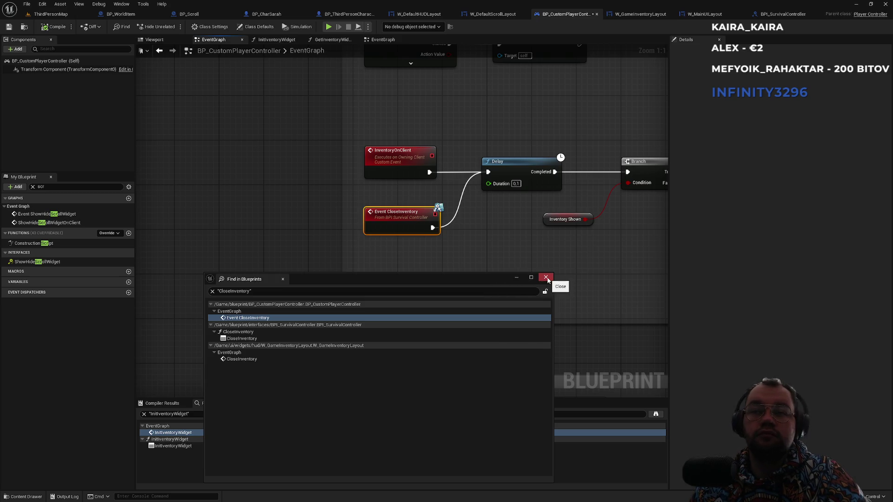
pyautogui.click(237, 361)
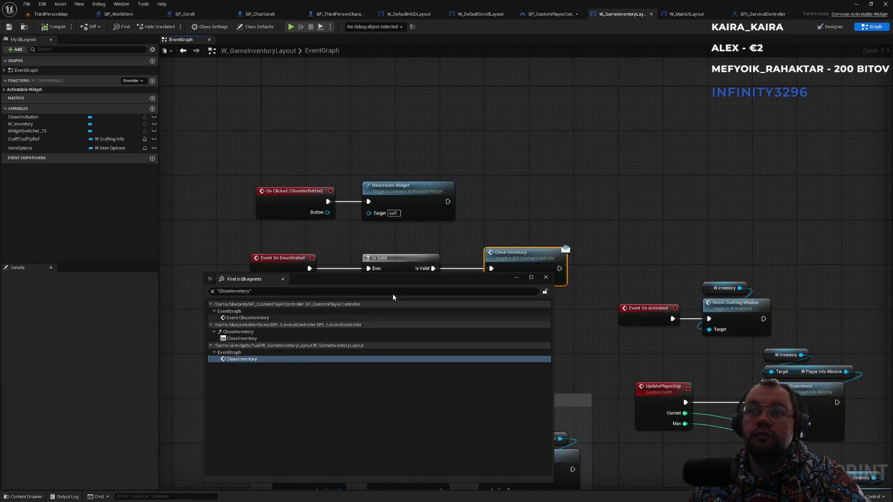
pyautogui.click(546, 278)
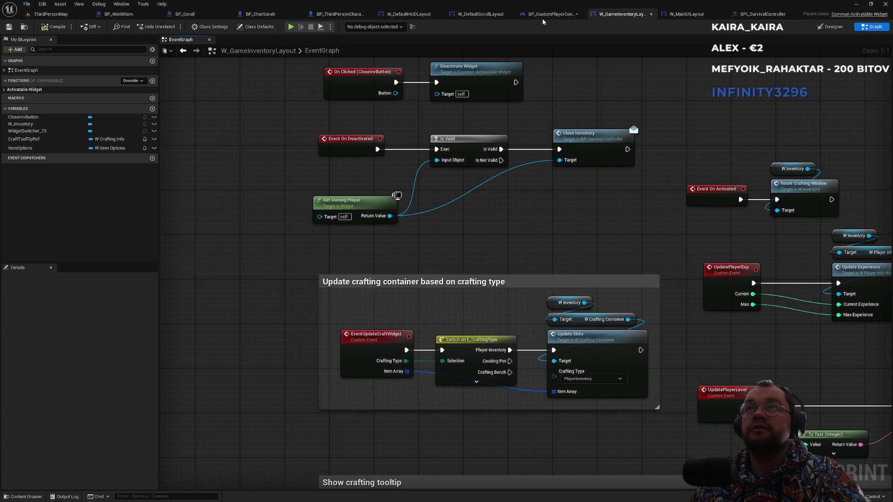
# - Review BP_ThirdPersonCharacter's FInteract function, viewport with its sphere, and event graph
pyautogui.click(328, 15)
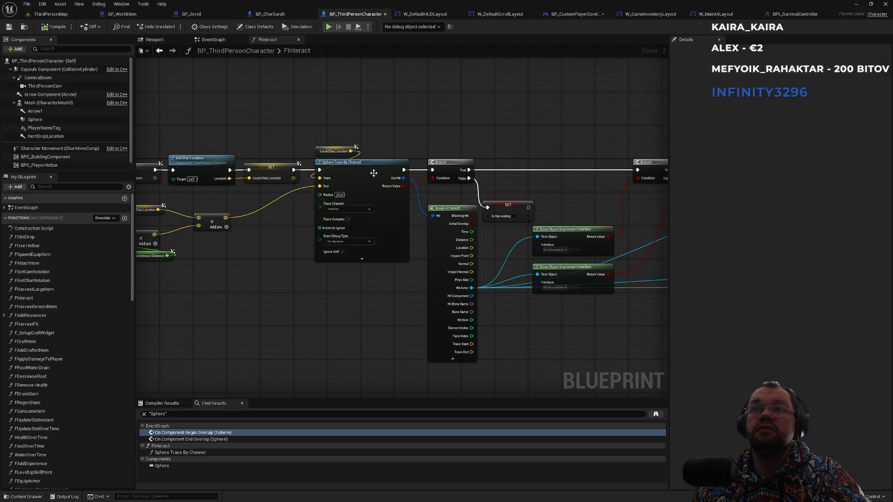
pyautogui.click(153, 41)
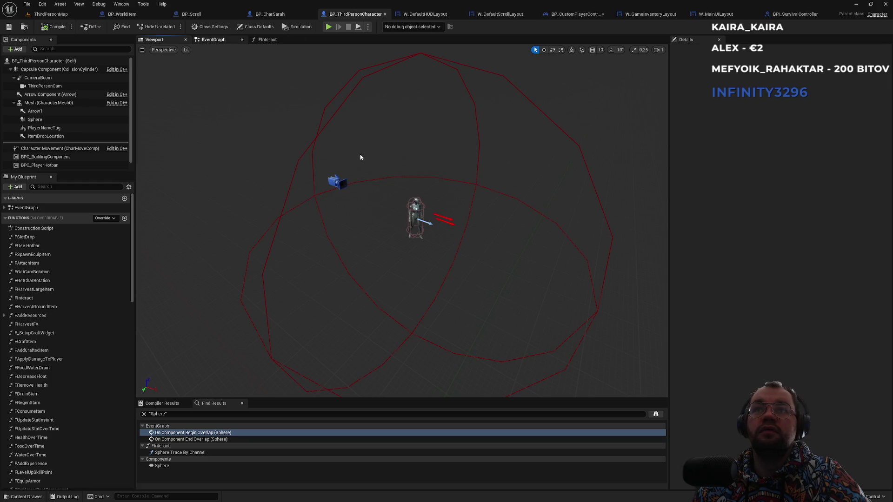
pyautogui.click(214, 40)
pyautogui.scroll(-5, 356, 115)
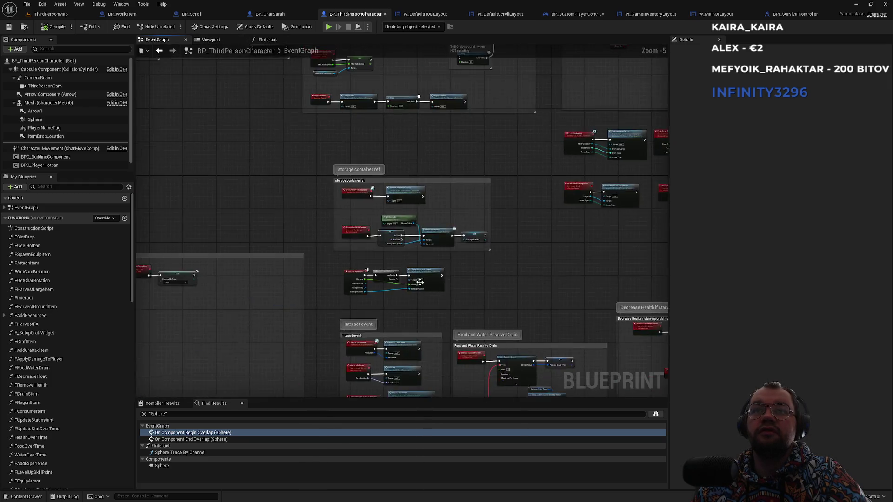
pyautogui.scroll(3, 420, 282)
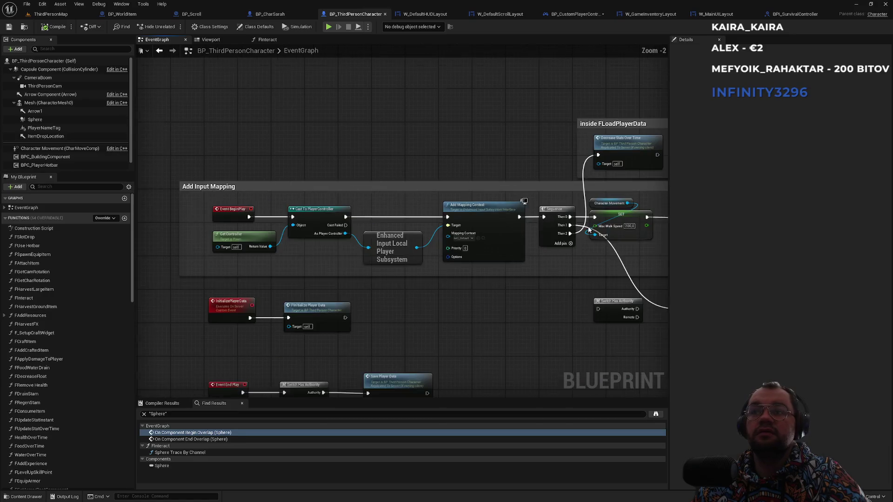
pyautogui.scroll(-2, 379, 255)
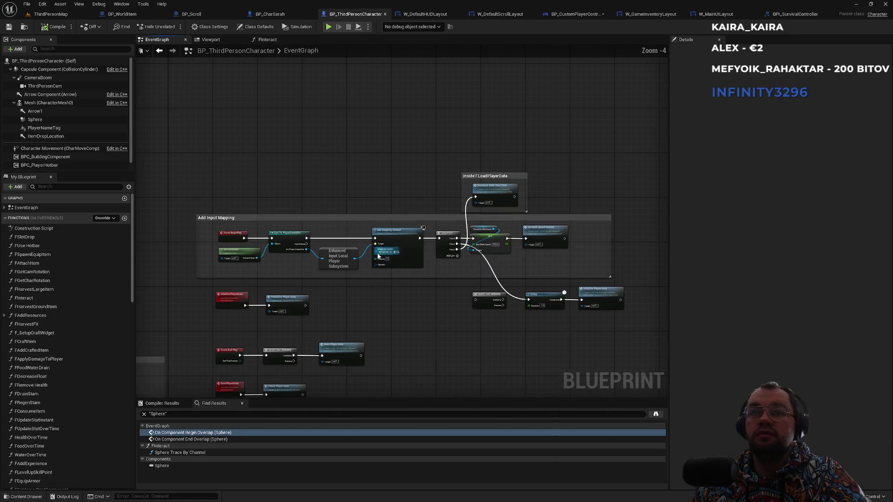
# - Glance at BP_CharSarah and the CloseInventory interface function, then open the player controller's EventGraph
pyautogui.click(272, 15)
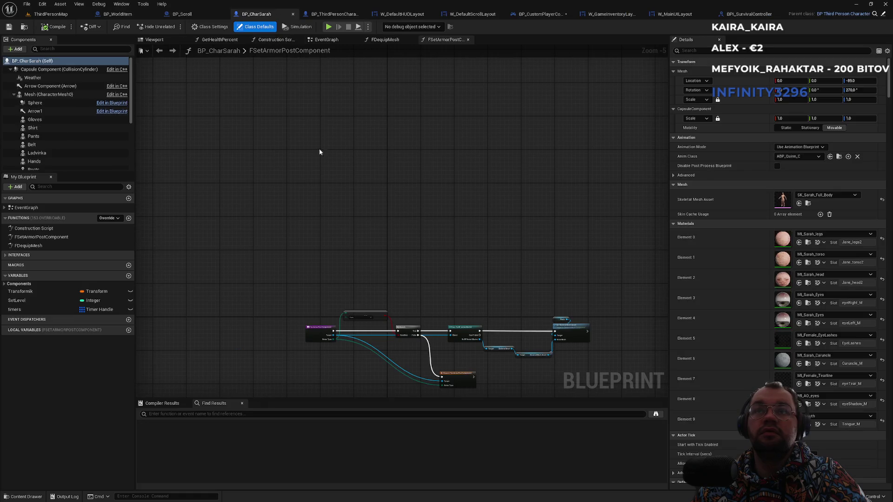
pyautogui.click(745, 14)
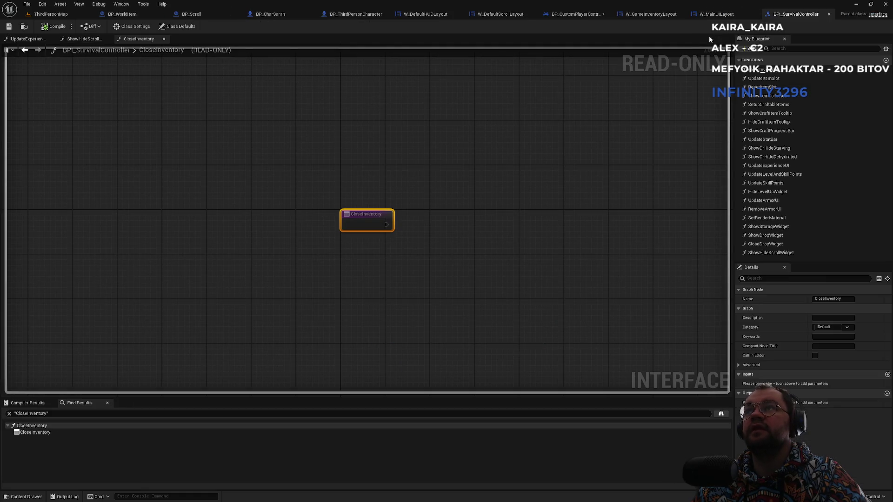
pyautogui.click(575, 14)
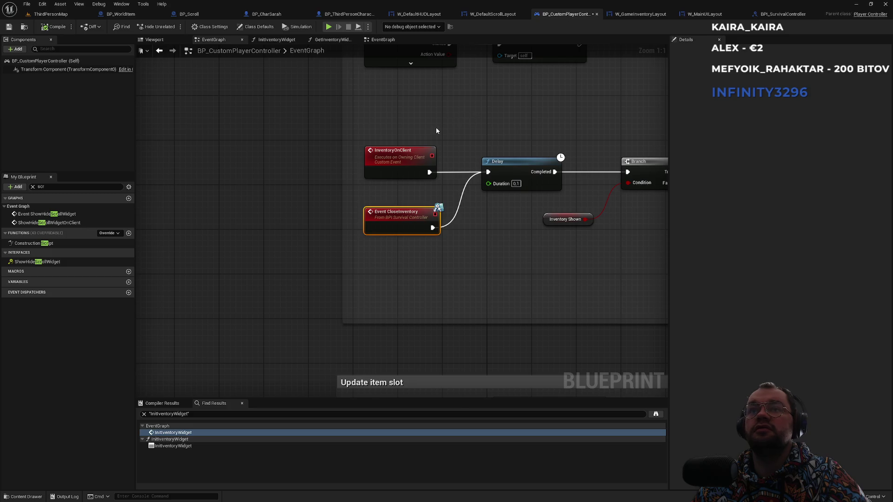
# - Pan BP_CustomPlayerController's BeginPlay chain past Create W Main UILayout Widget and Add to Viewport to Init Inventory Widget
pyautogui.scroll(-3, 368, 330)
pyautogui.scroll(5, 370, 245)
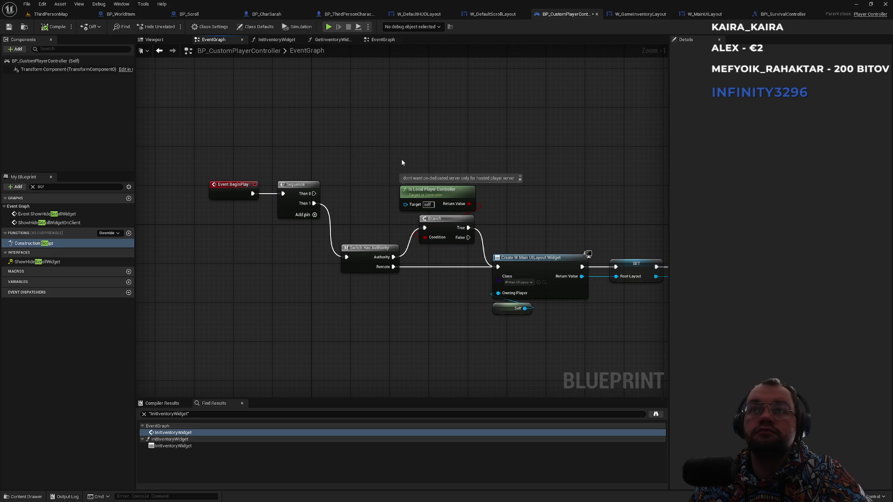
pyautogui.scroll(1, 384, 211)
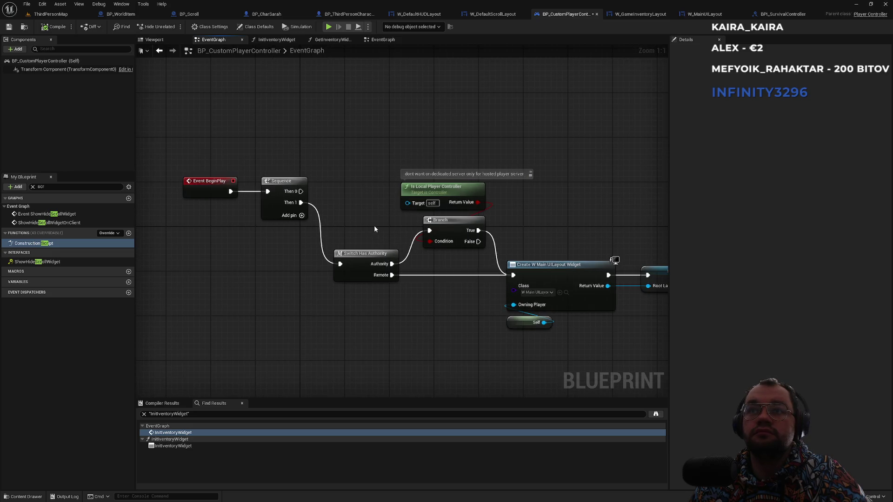
pyautogui.moveTo(560, 253)
pyautogui.mouseDown()
pyautogui.moveTo(436, 231)
pyautogui.moveTo(410, 345)
pyautogui.mouseUp()
pyautogui.click(411, 348)
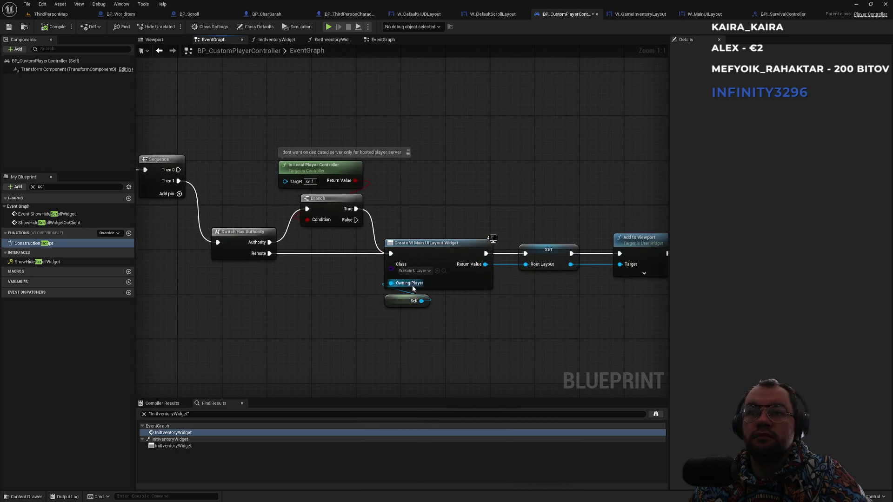
pyautogui.moveTo(512, 329); pyautogui.dragTo(372, 317)
pyautogui.moveTo(496, 295); pyautogui.dragTo(419, 298)
# - Check the Push Default HUDLayout and Init Inventory Widget nodes, then bring up W_DefaultScrollLayout
pyautogui.moveTo(469, 191); pyautogui.dragTo(481, 280)
pyautogui.click(549, 304)
pyautogui.moveTo(591, 307); pyautogui.dragTo(595, 174)
pyautogui.click(595, 174)
pyautogui.moveTo(580, 179); pyautogui.dragTo(464, 177)
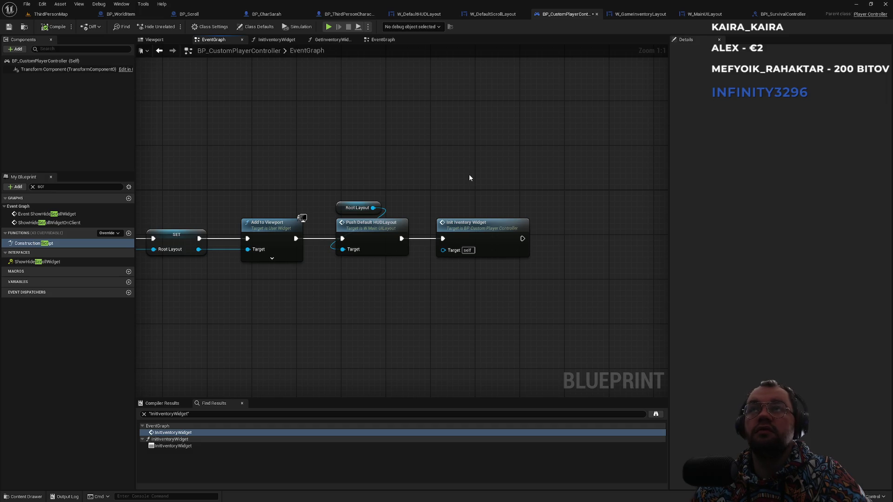
pyautogui.click(499, 16)
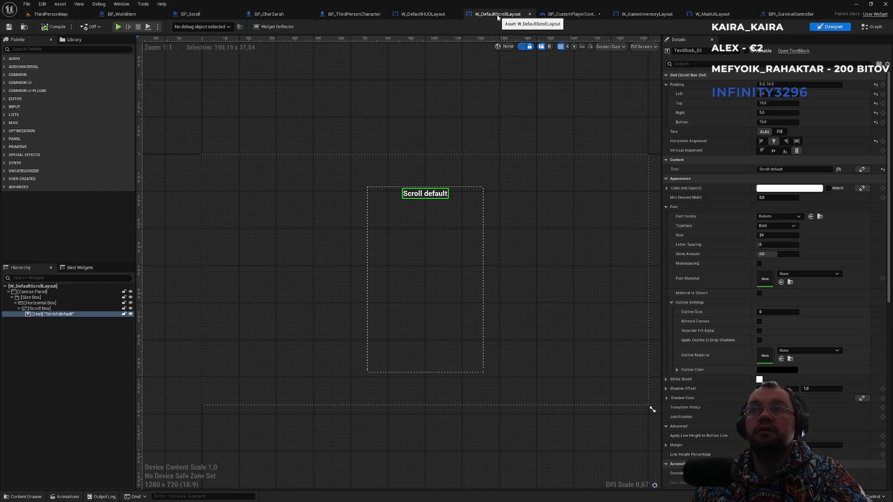
# - Review the open widget tabs and inspect W_MainUILayout's GameScrollStack widget in the designer
pyautogui.click(424, 16)
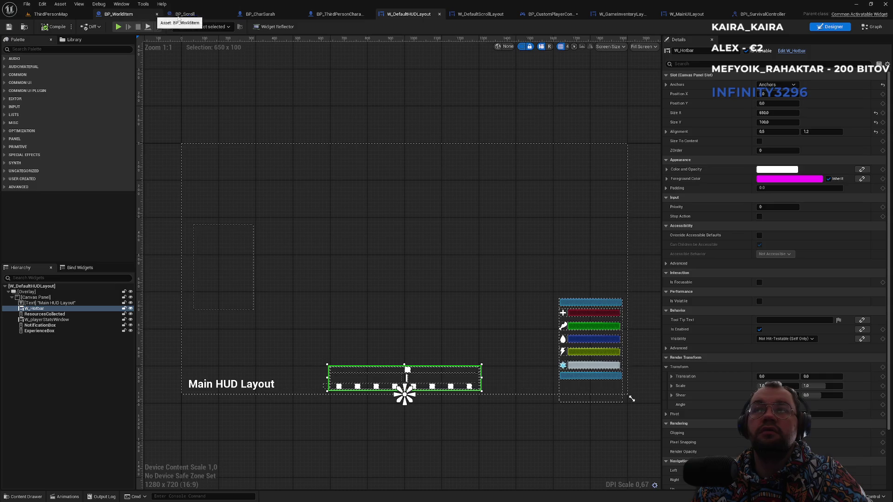
pyautogui.click(625, 15)
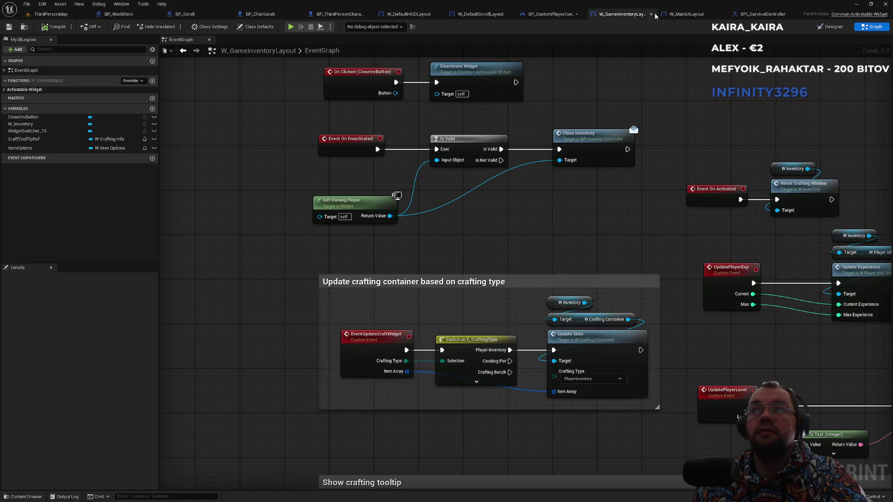
pyautogui.click(676, 14)
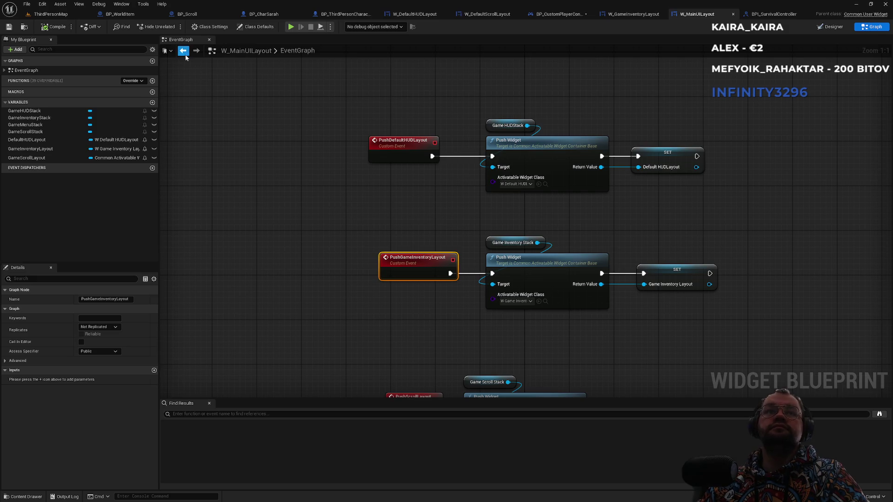
pyautogui.hotkey('shift', 'F12')
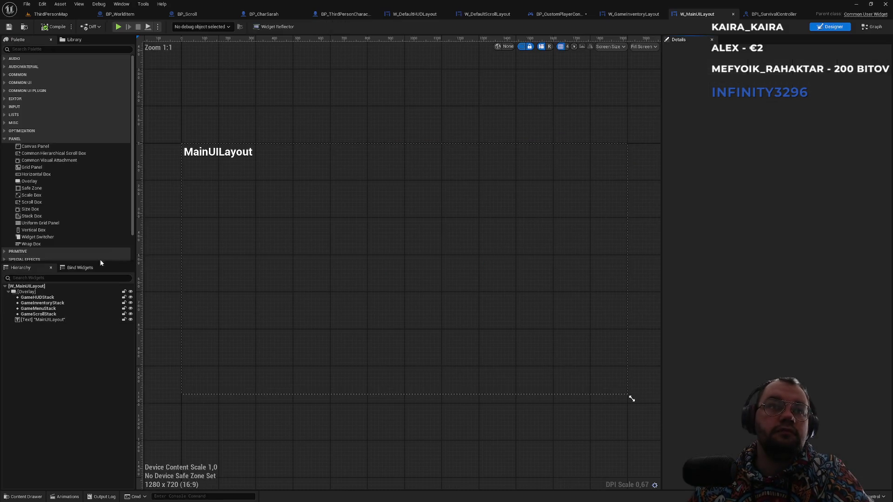
pyautogui.click(52, 317)
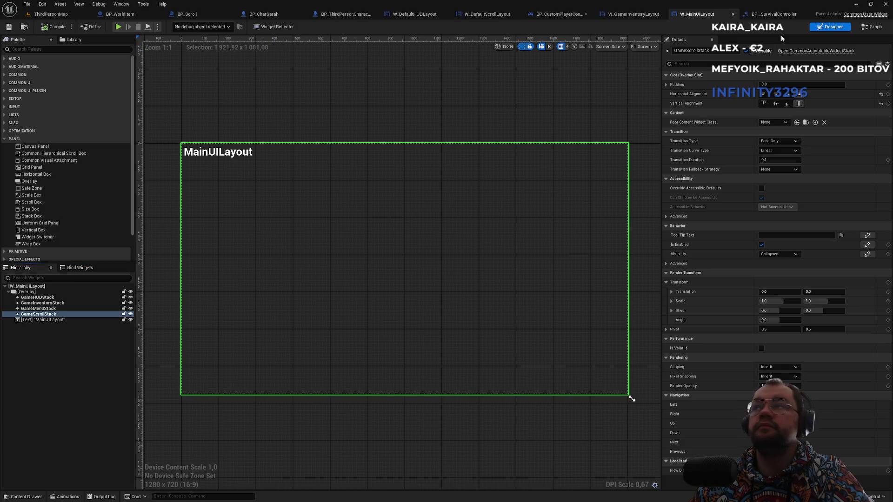
pyautogui.click(874, 27)
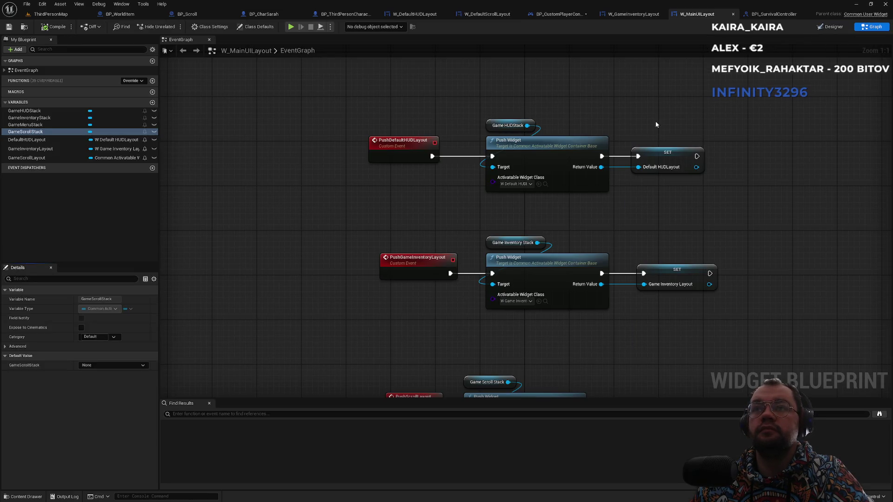
# - Inspect the DefaultHUDLayout, GameInventoryLayout and GameScrollLayout variables in W_MainUILayout's graph
pyautogui.scroll(-2, 366, 233)
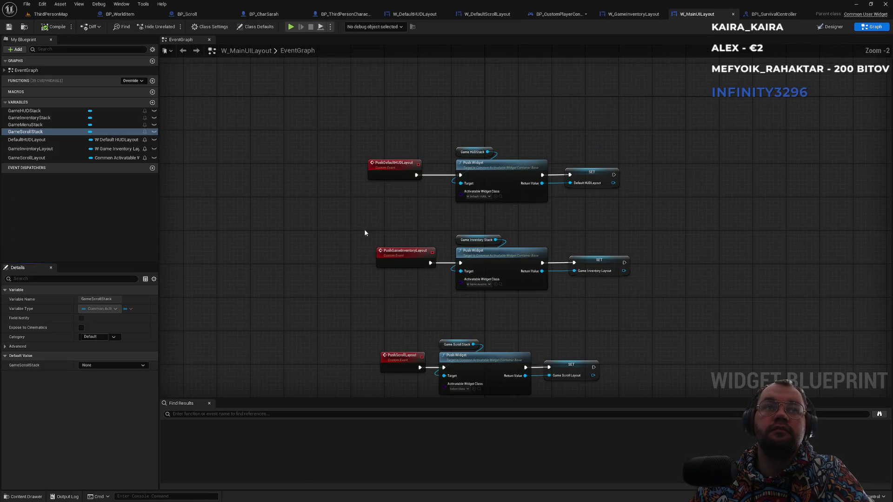
pyautogui.click(35, 139)
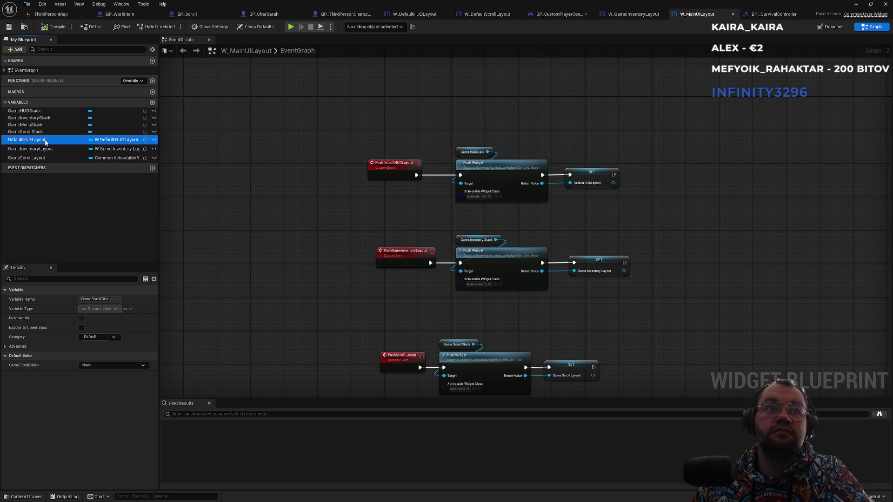
pyautogui.click(36, 149)
pyautogui.click(38, 158)
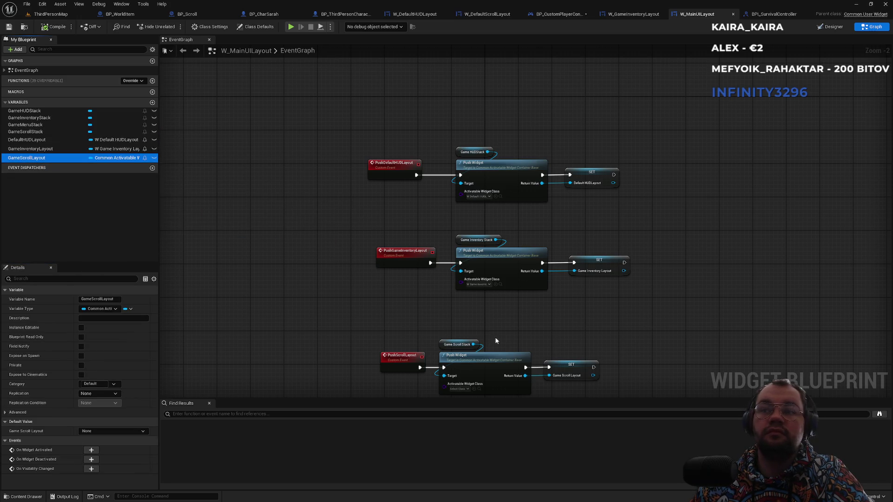
pyautogui.scroll(2, 503, 255)
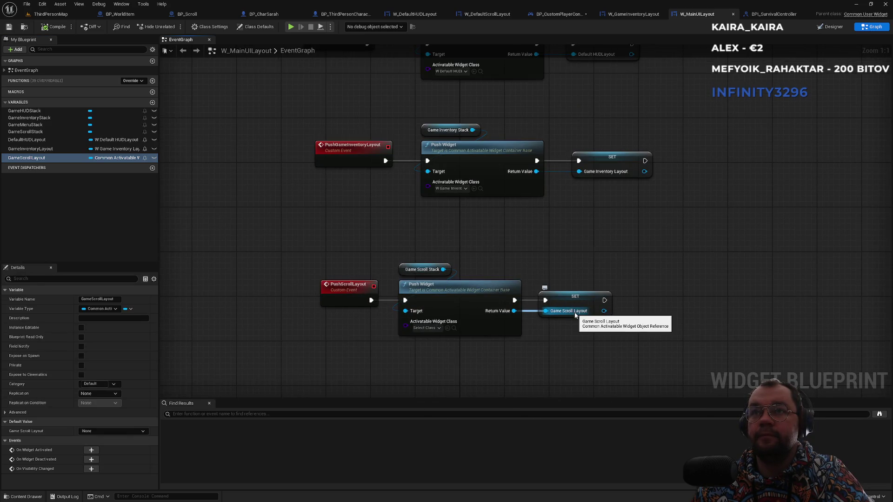
# - Browse the Push Widget class choices for 'sc' without picking one, then return to W_DefaultScrollLayout
pyautogui.click(433, 328)
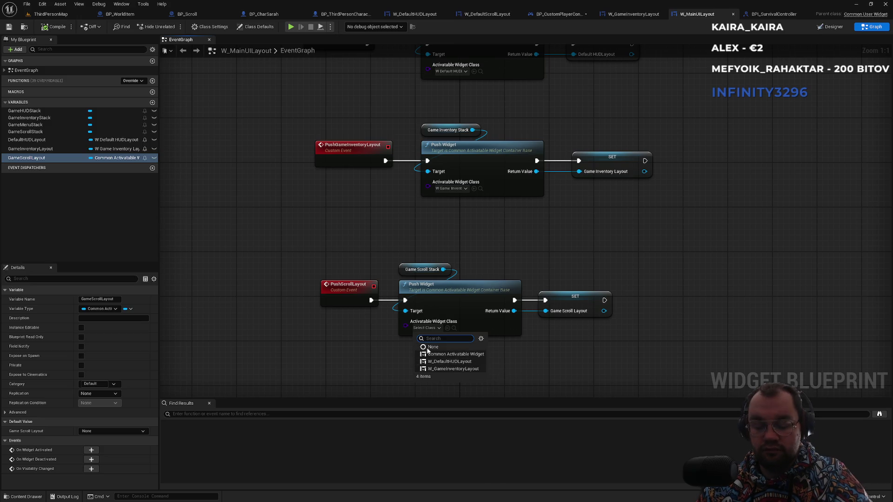
pyautogui.write('sc')
pyautogui.press('BackSpace')
pyautogui.press('BackSpace')
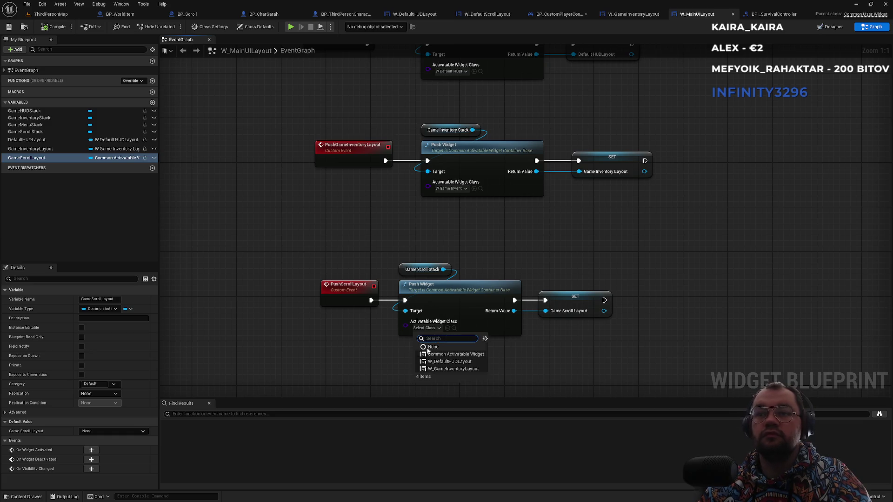
pyautogui.click(502, 254)
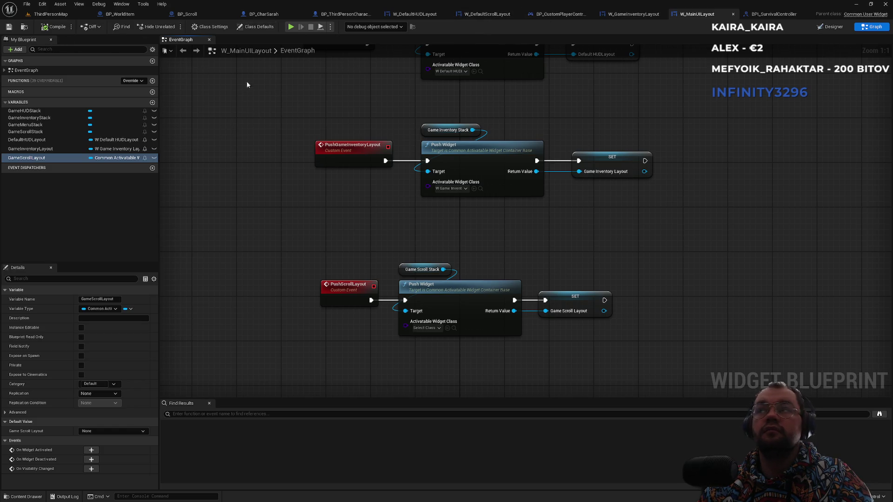
pyautogui.click(484, 14)
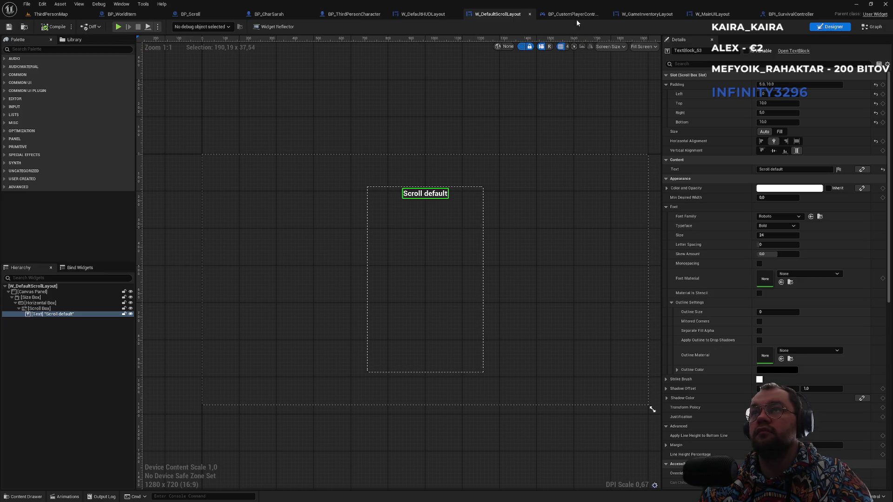
# - Switch briefly to W_DefaultHUDLayout, then show W_DefaultScrollLayout's EventGraph with its disabled default events
pyautogui.click(433, 17)
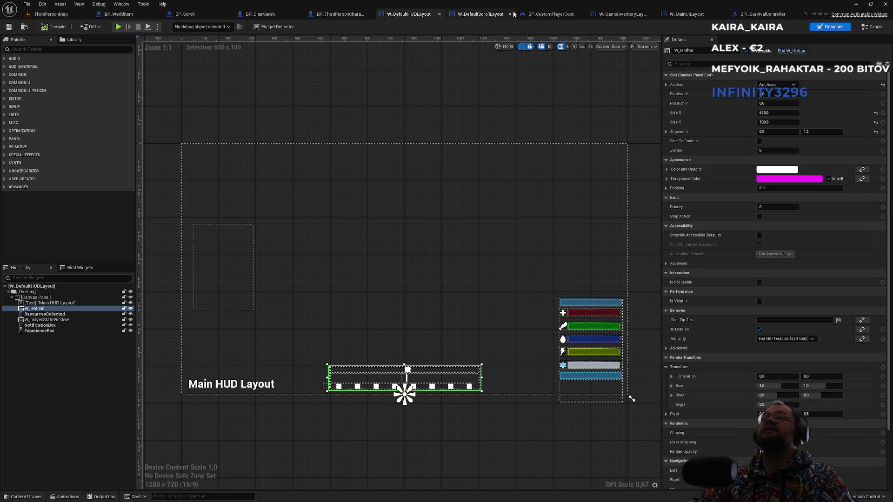
pyautogui.click(470, 17)
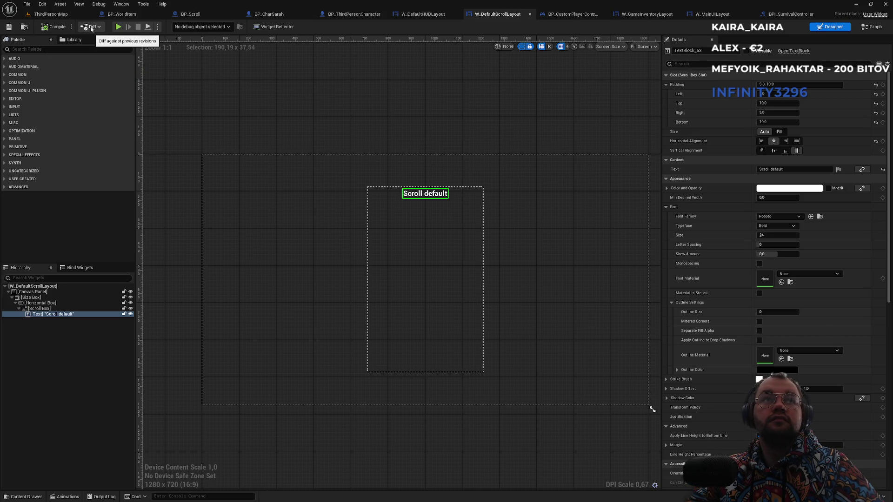
pyautogui.click(878, 28)
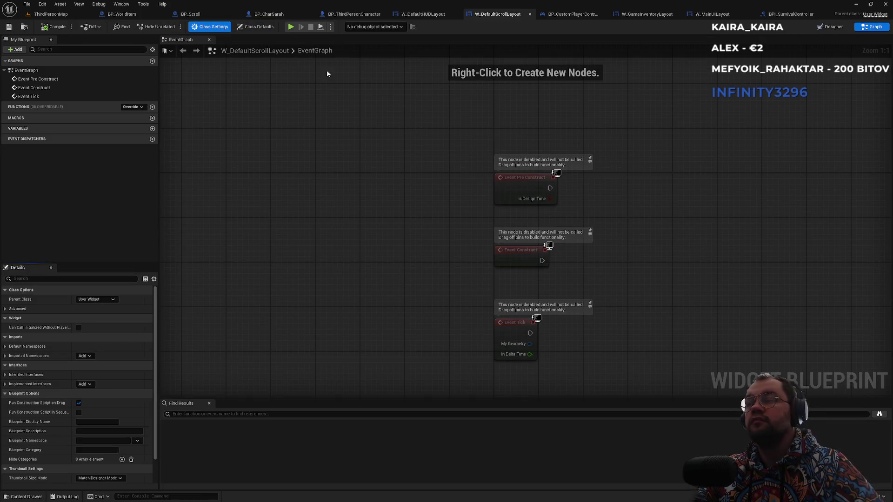
# - Reparent W_DefaultScrollLayout to CommonActivatableWidget via Class Settings and compile it
pyautogui.click(210, 26)
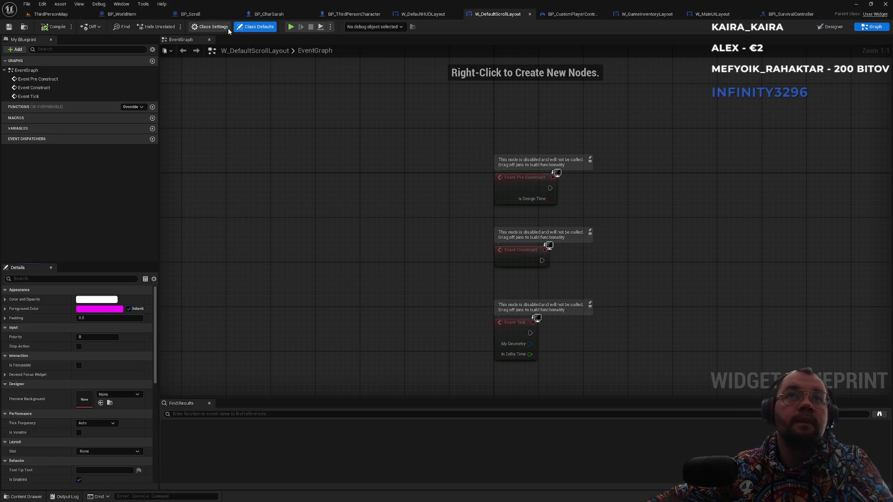
pyautogui.click(95, 300)
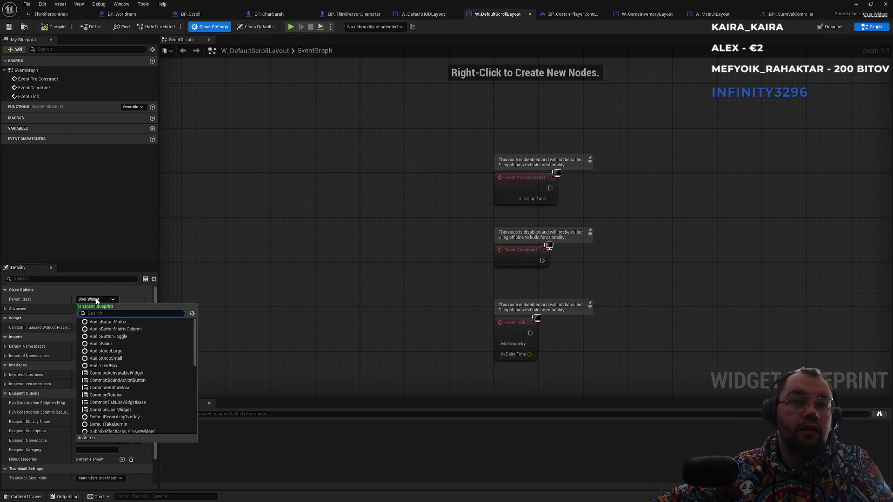
pyautogui.write('acti')
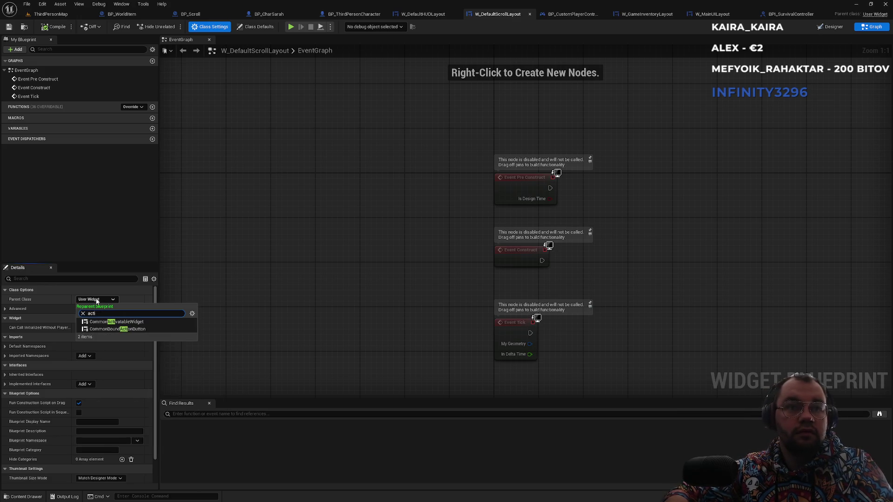
pyautogui.click(117, 326)
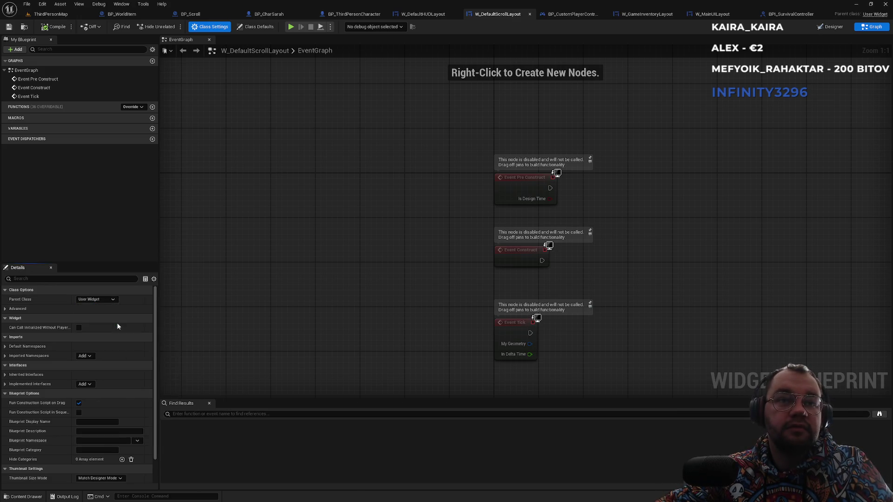
pyautogui.click(52, 28)
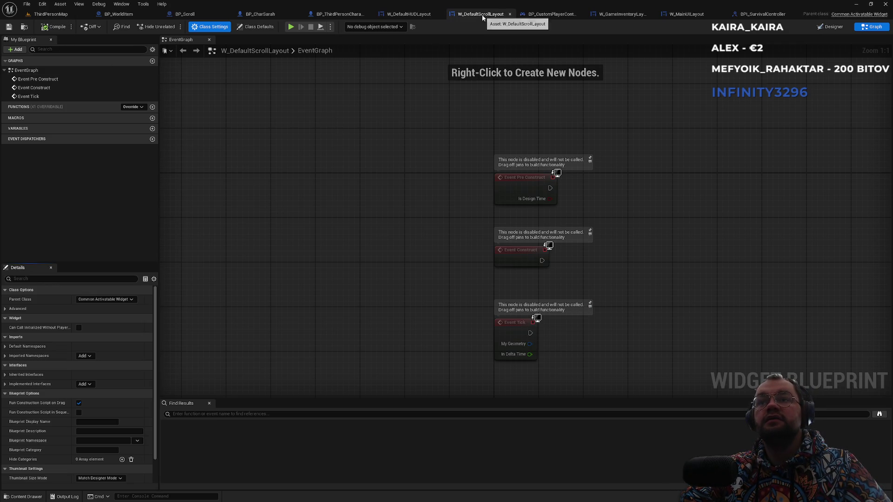
# - Look through the widget and controller tabs, then return to the ThirdPersonMap level
pyautogui.click(416, 15)
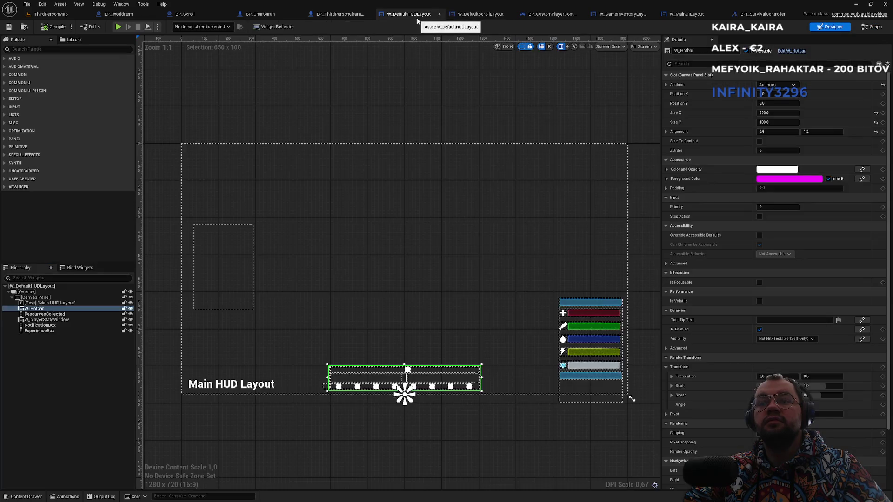
pyautogui.click(473, 14)
pyautogui.click(568, 15)
pyautogui.click(607, 15)
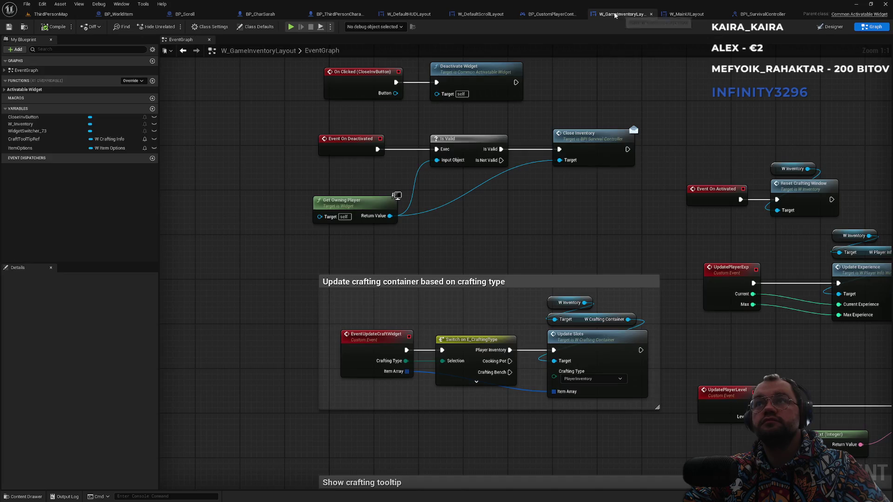
pyautogui.click(693, 16)
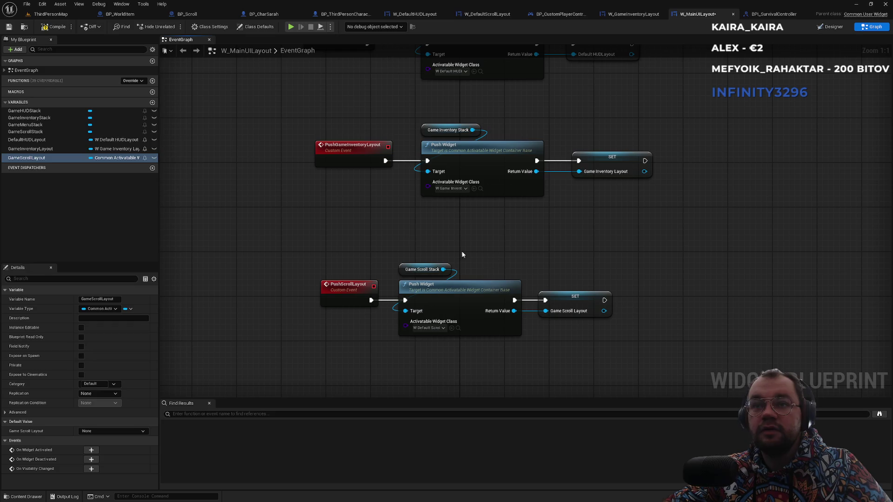
pyautogui.click(68, 15)
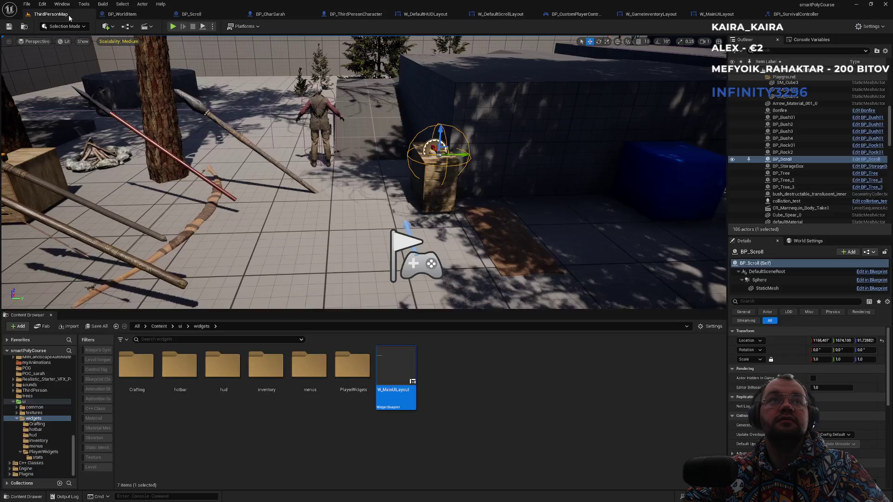
# - Play-test the level, walking to the crate to see 'Scroll default', then reopen W_MainUILayout's graph
pyautogui.click(173, 26)
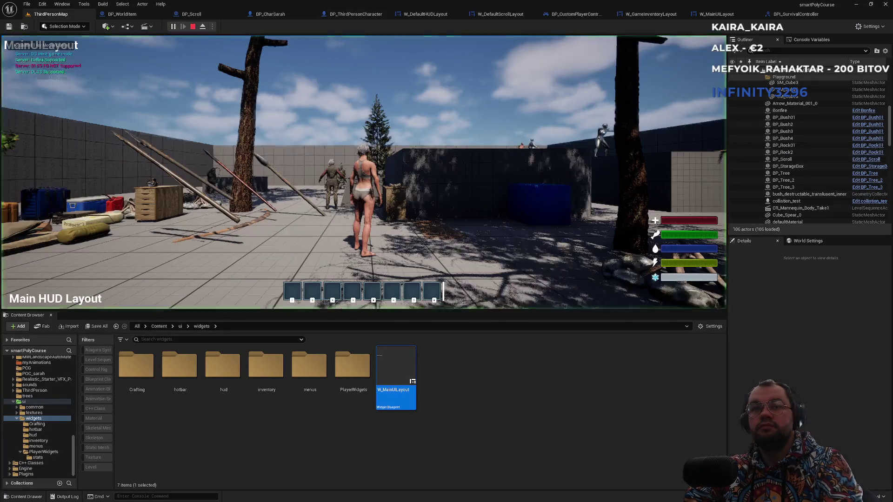
pyautogui.press('w')
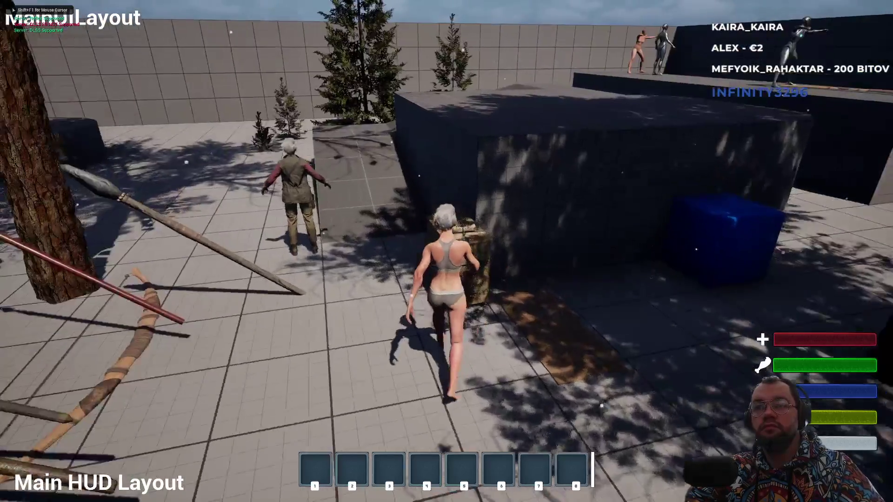
pyautogui.scroll(-2, 536, 164)
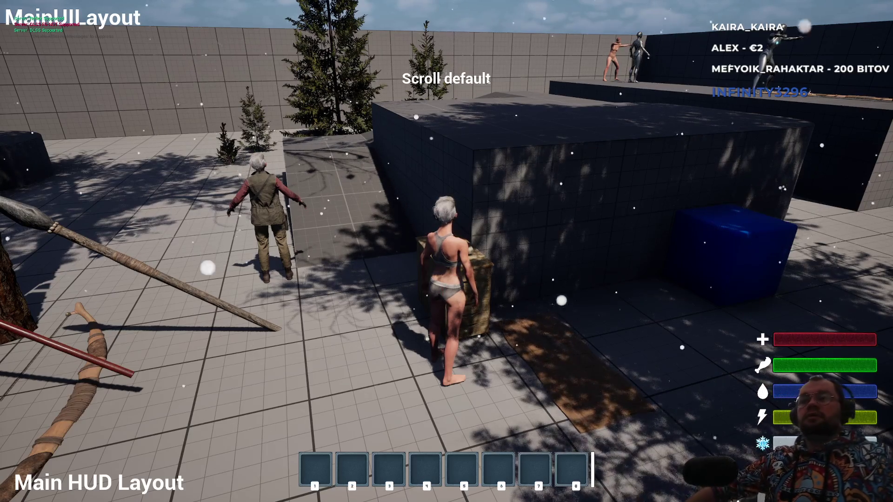
pyautogui.press('Escape')
pyautogui.press('F11')
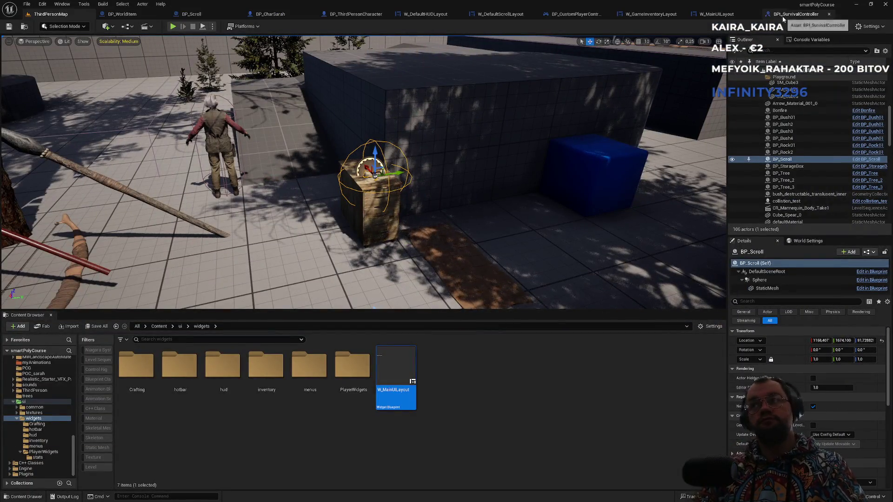
pyautogui.click(809, 14)
pyautogui.click(710, 17)
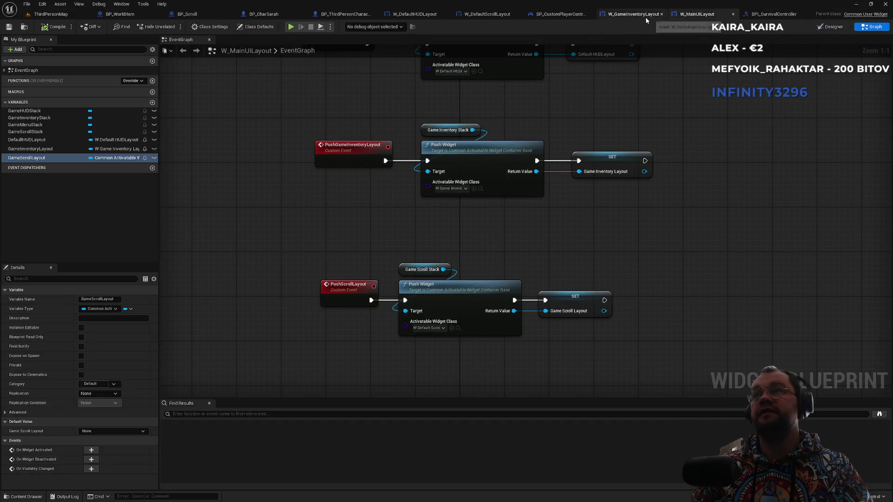
# - Open W_DefaultScrollLayout and inspect the Size Box's properties, clearing the property search
pyautogui.click(646, 16)
pyautogui.click(475, 15)
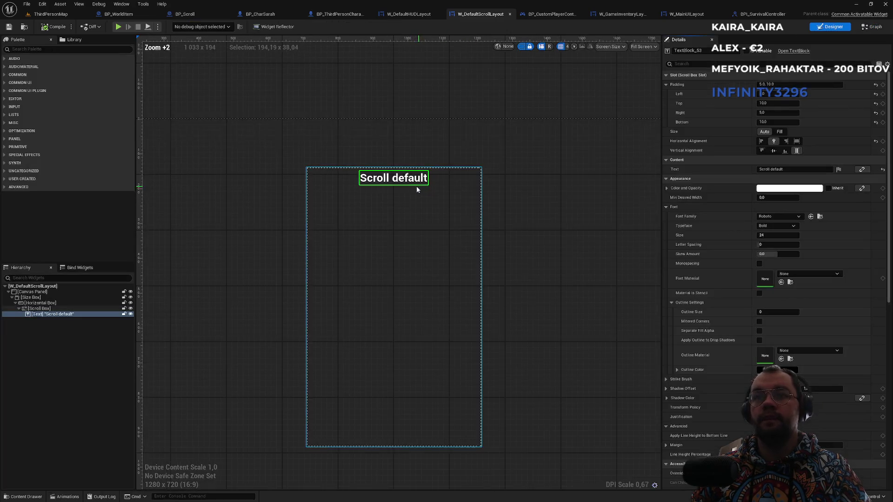
pyautogui.click(44, 298)
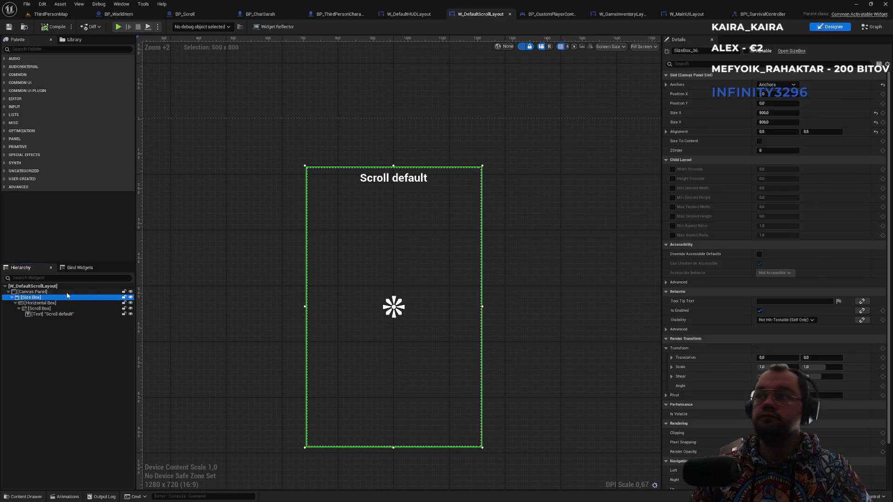
pyautogui.click(694, 64)
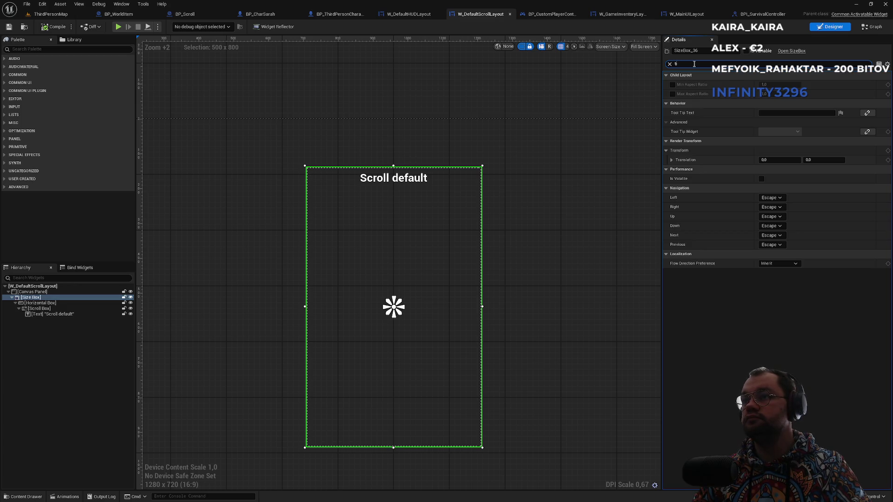
pyautogui.press('BackSpace')
pyautogui.press('BackSpace')
pyautogui.press('BackSpace')
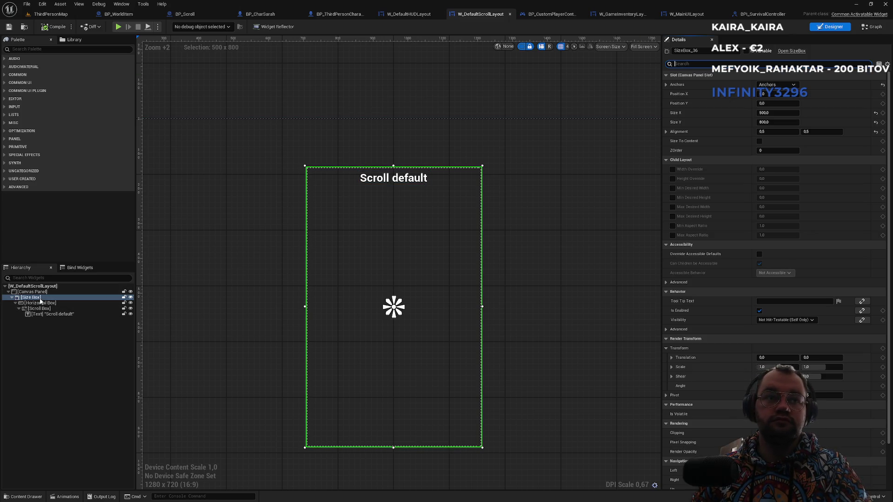
pyautogui.click(36, 50)
# - Move the Scroll default text into the Horizontal Box and delete the empty Scroll Box
pyautogui.click(53, 303)
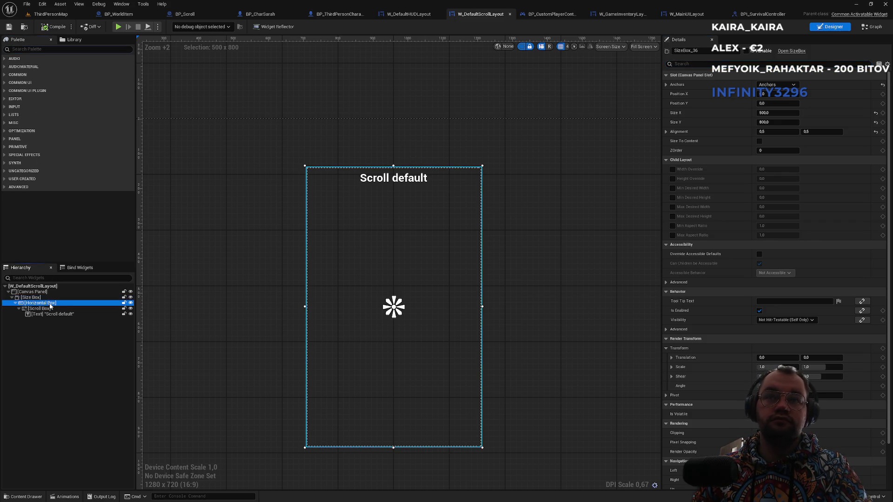
pyautogui.click(43, 310)
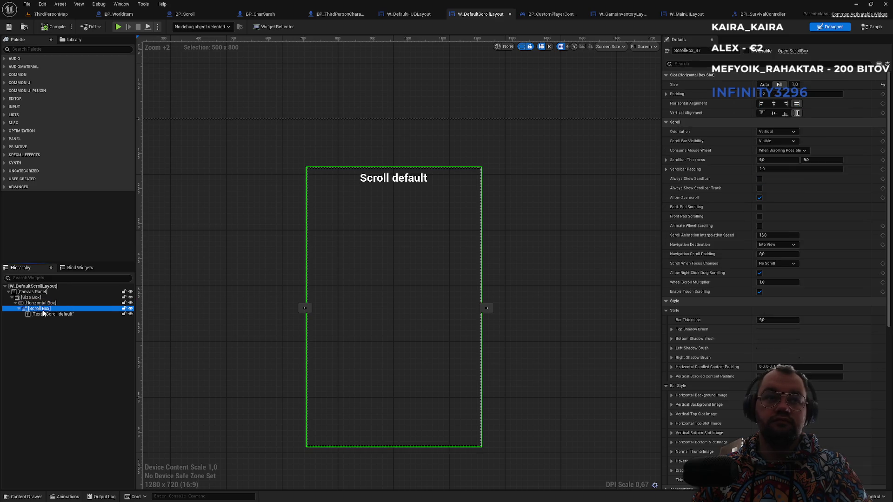
pyautogui.moveTo(43, 314)
pyautogui.mouseDown()
pyautogui.moveTo(45, 303)
pyautogui.moveTo(37, 309)
pyautogui.moveTo(28, 299)
pyautogui.moveTo(35, 311)
pyautogui.mouseUp()
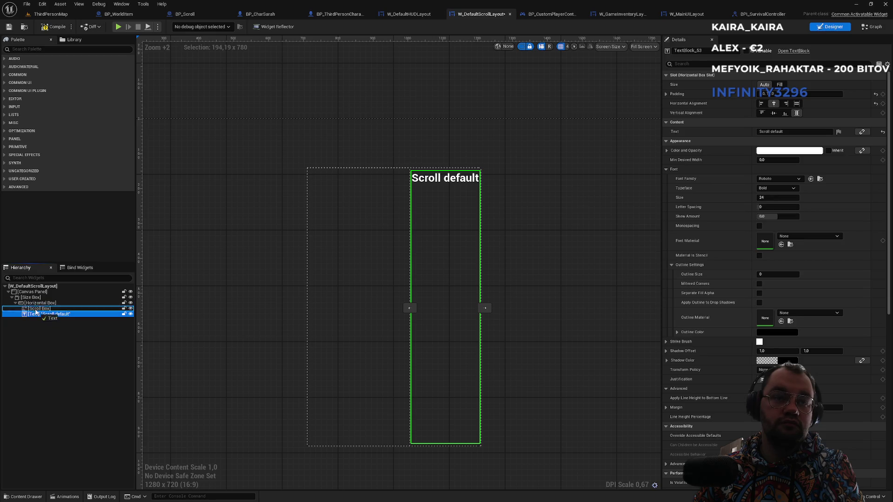
pyautogui.click(38, 309)
pyautogui.press('Delete')
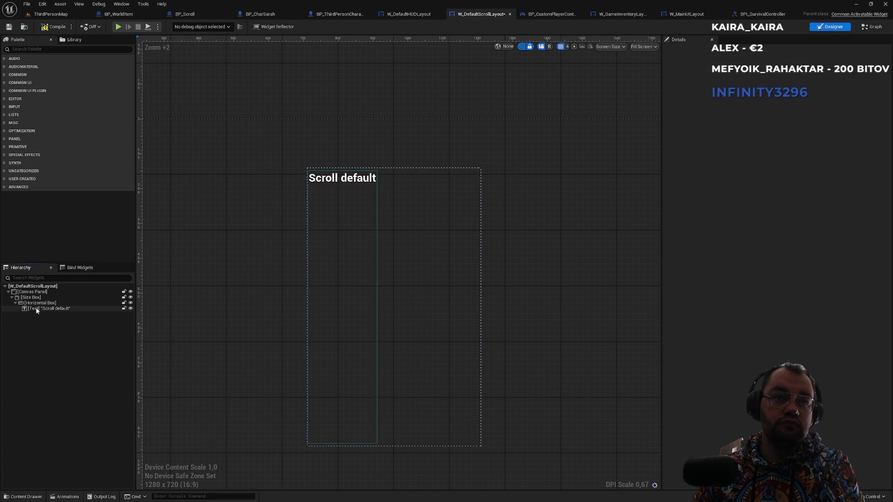
# - Set the text's slot Size to Fill and Vertical Alignment to Fill
pyautogui.click(40, 310)
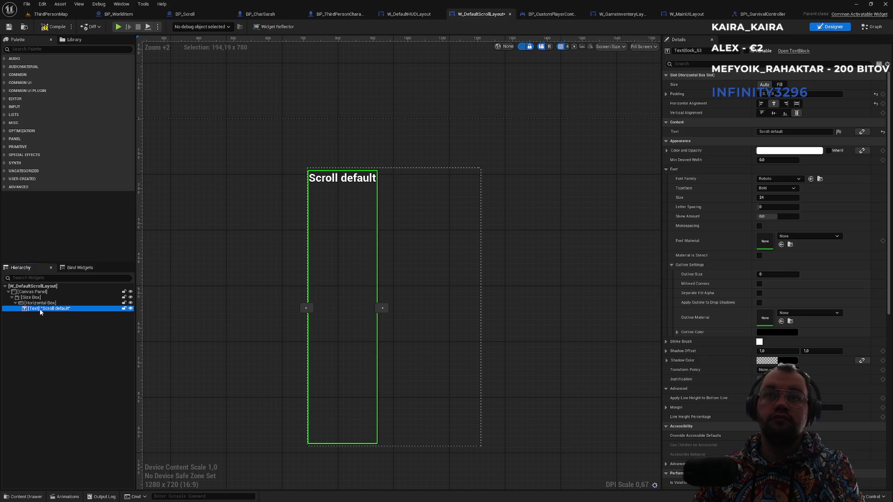
pyautogui.click(781, 85)
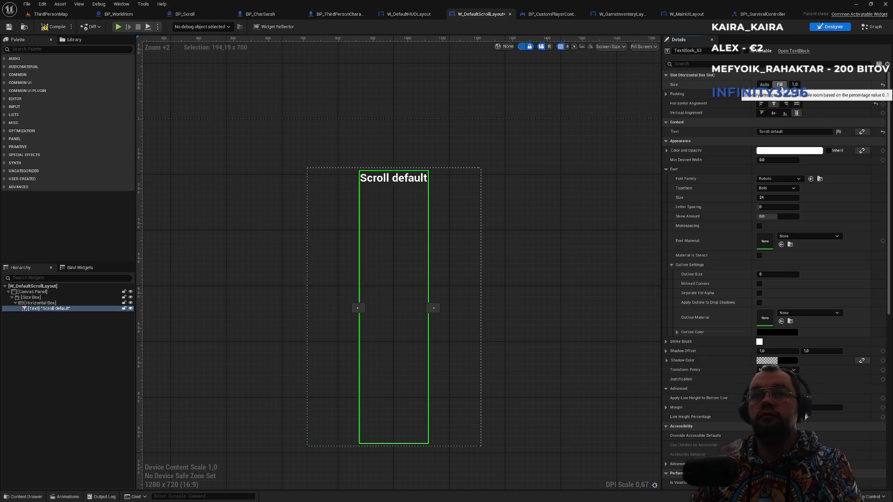
pyautogui.click(774, 114)
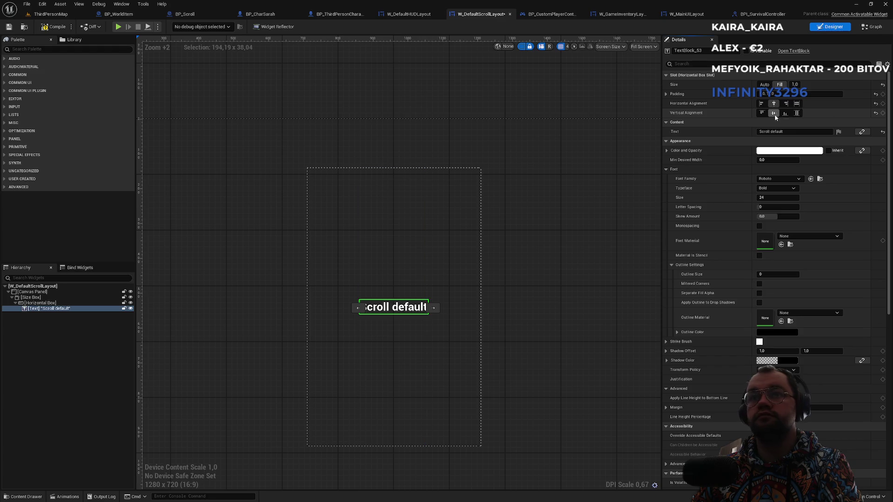
pyautogui.click(800, 115)
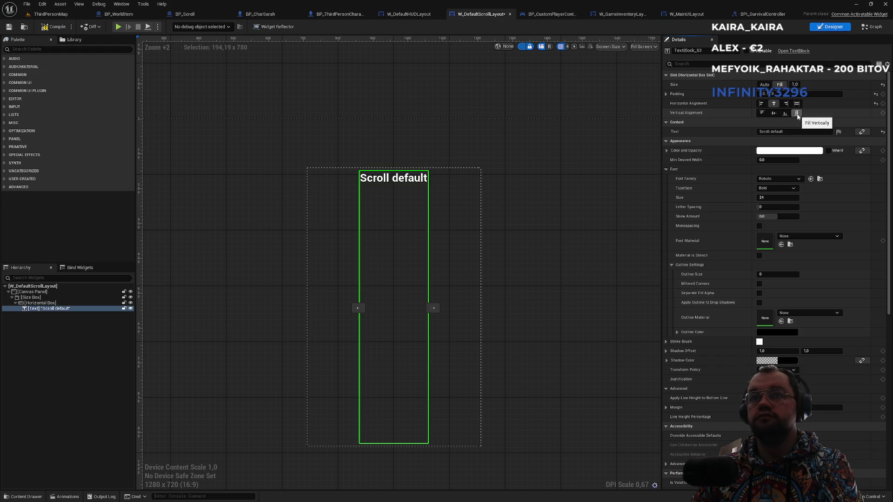
pyautogui.click(34, 304)
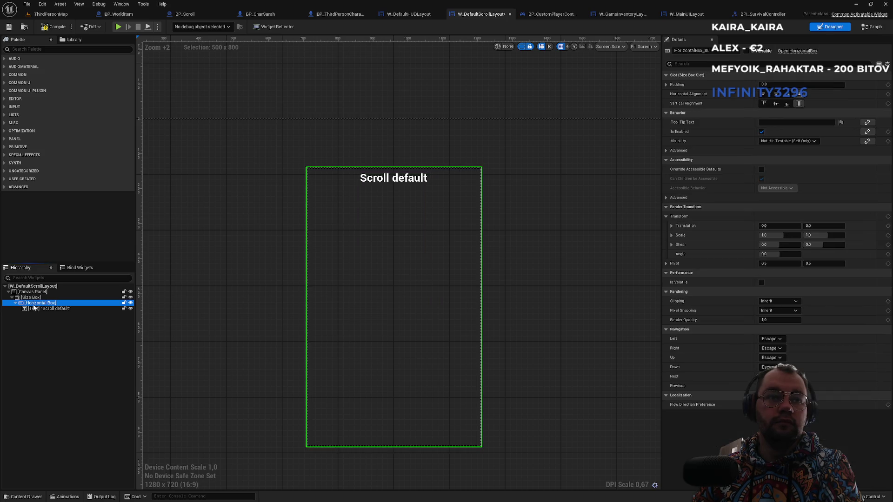
pyautogui.click(32, 50)
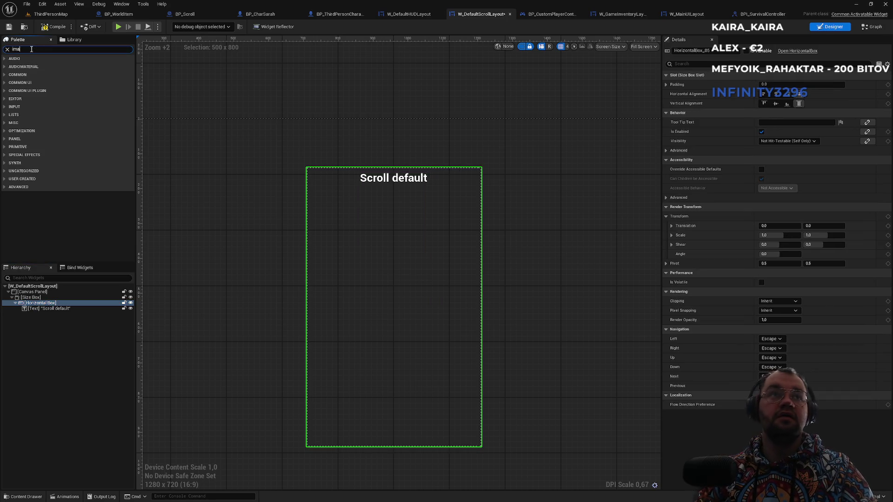
pyautogui.write('ima')
pyautogui.moveTo(28, 66); pyautogui.dragTo(35, 307)
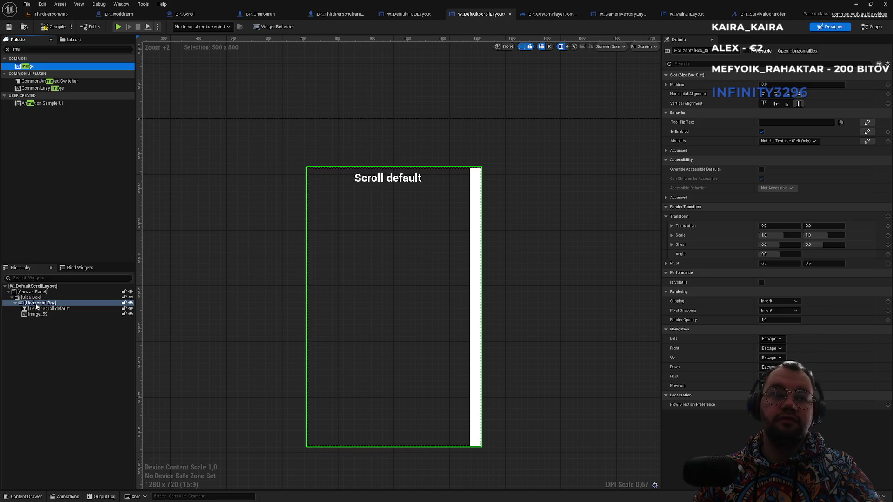
pyautogui.moveTo(38, 309)
pyautogui.mouseDown()
pyautogui.moveTo(38, 317)
pyautogui.moveTo(41, 310)
pyautogui.mouseUp()
pyautogui.click(34, 315)
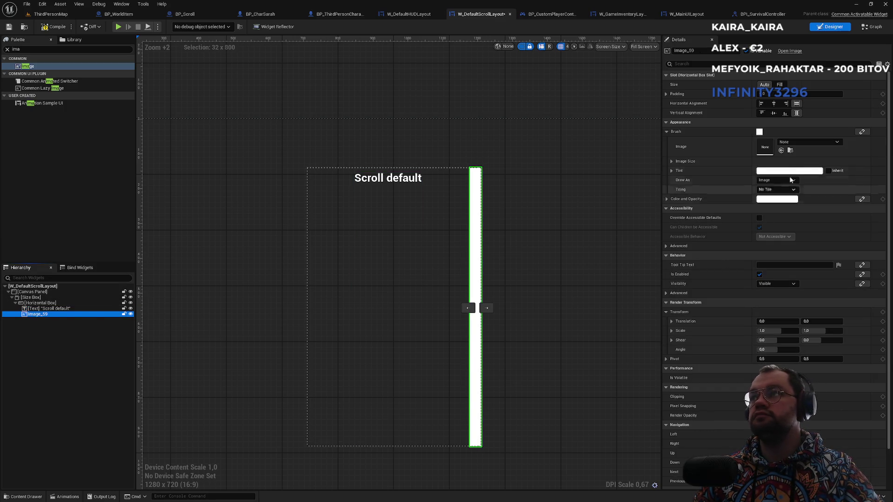
pyautogui.click(779, 85)
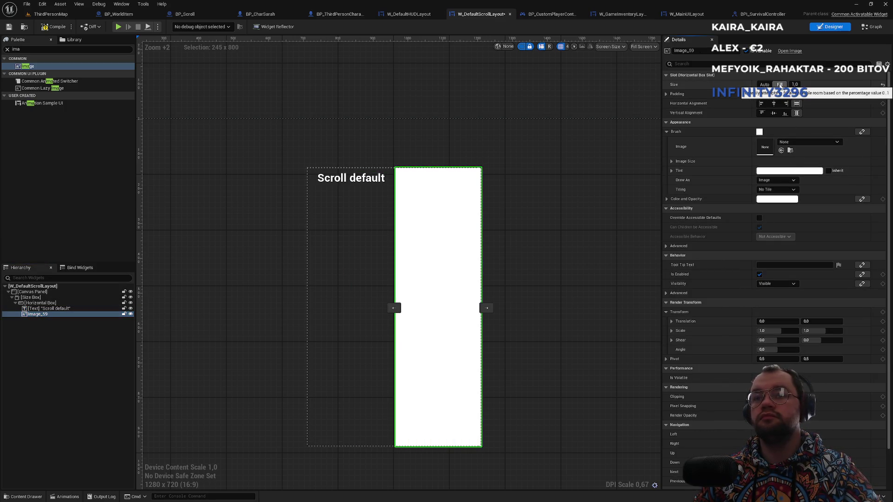
pyautogui.click(37, 310)
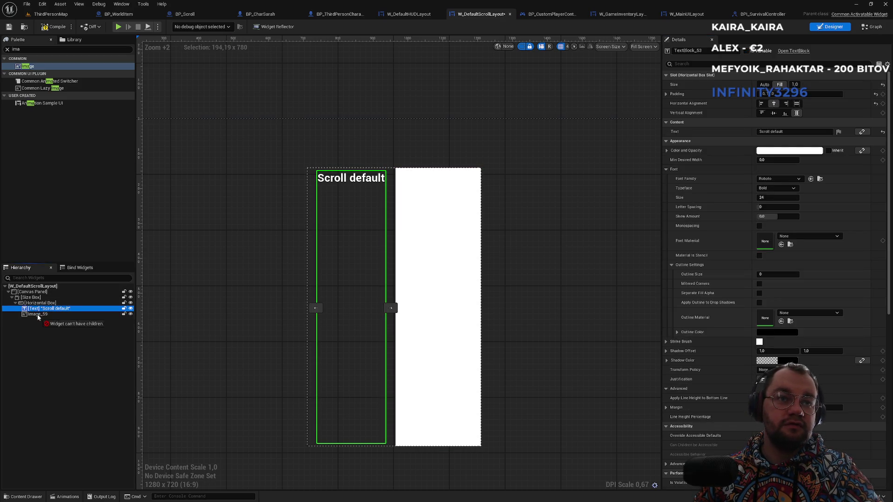
pyautogui.moveTo(38, 318); pyautogui.dragTo(37, 316)
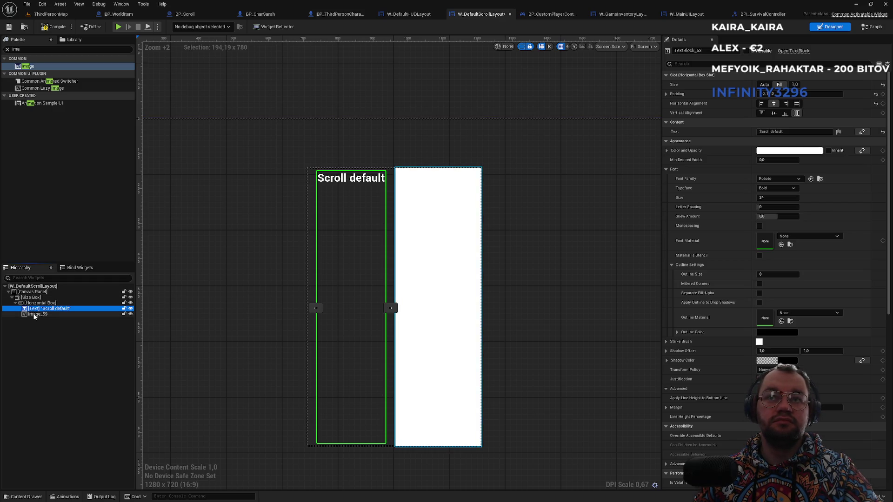
pyautogui.click(37, 315)
pyautogui.moveTo(33, 317); pyautogui.dragTo(35, 308)
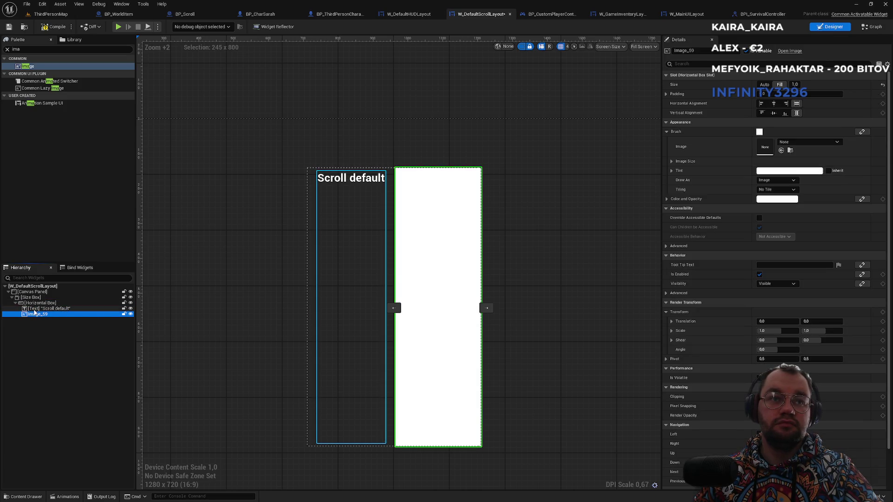
pyautogui.click(51, 308)
pyautogui.click(131, 308)
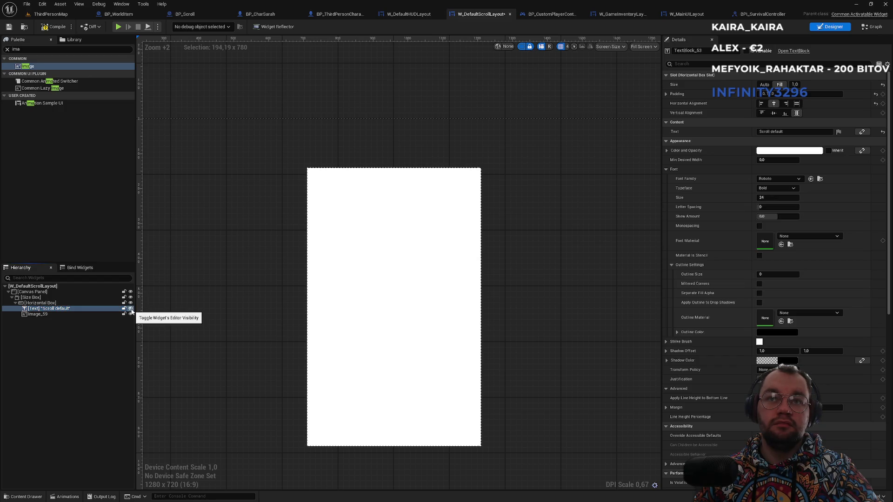
pyautogui.click(131, 309)
pyautogui.click(131, 310)
pyautogui.click(131, 309)
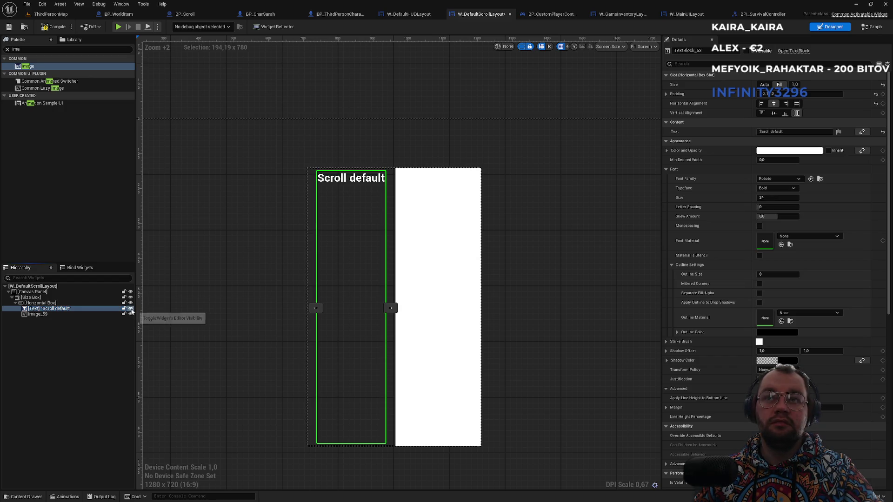
pyautogui.click(46, 314)
pyautogui.press('Delete')
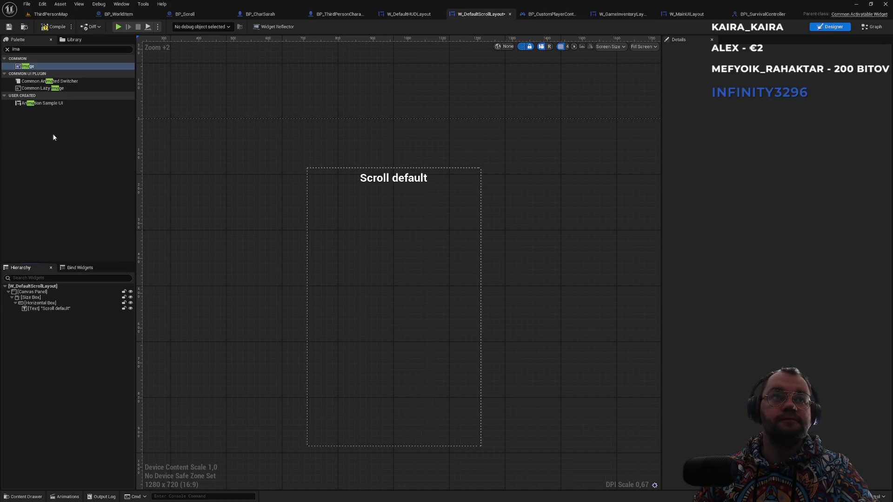
# - Clear the Palette search and browse the Lists, Misc and Common UI categories, expanding Panel
pyautogui.click(7, 49)
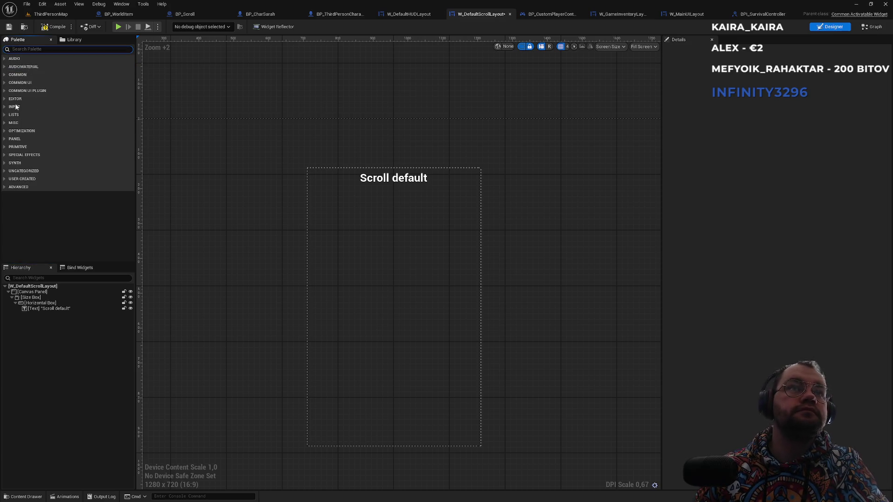
pyautogui.click(6, 117)
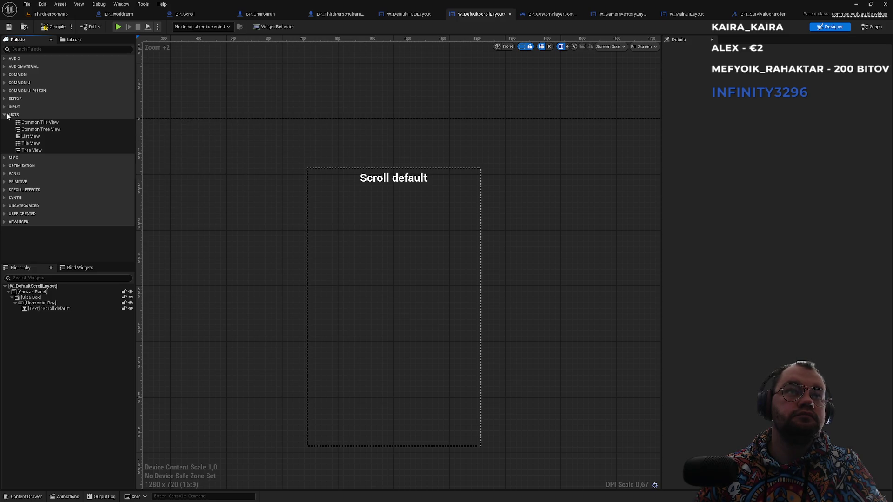
pyautogui.click(8, 116)
pyautogui.click(6, 124)
pyautogui.click(6, 124)
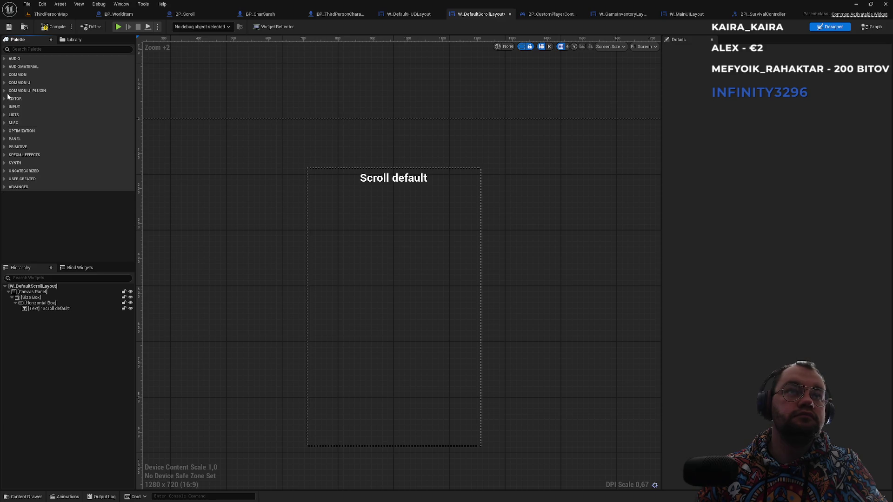
pyautogui.click(7, 83)
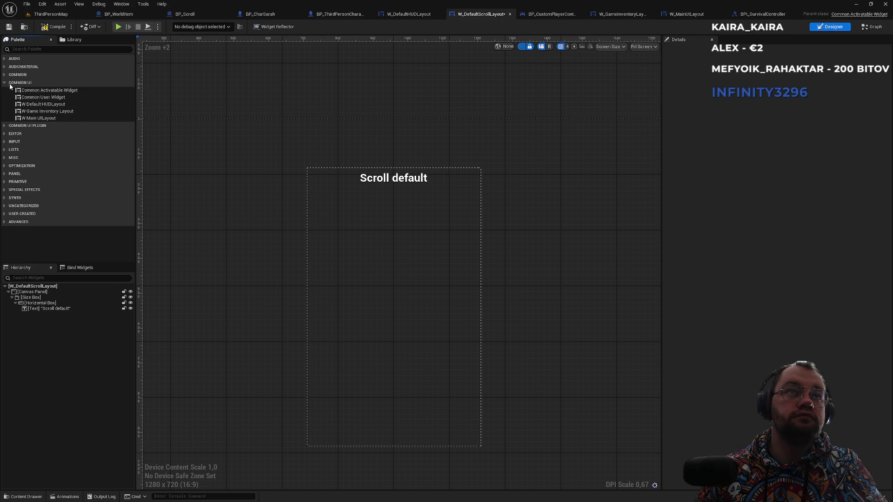
pyautogui.click(5, 83)
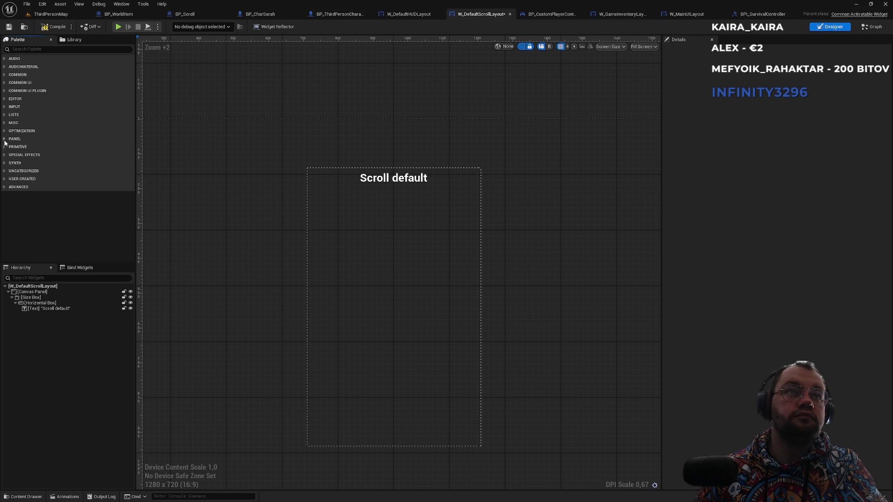
pyautogui.click(5, 139)
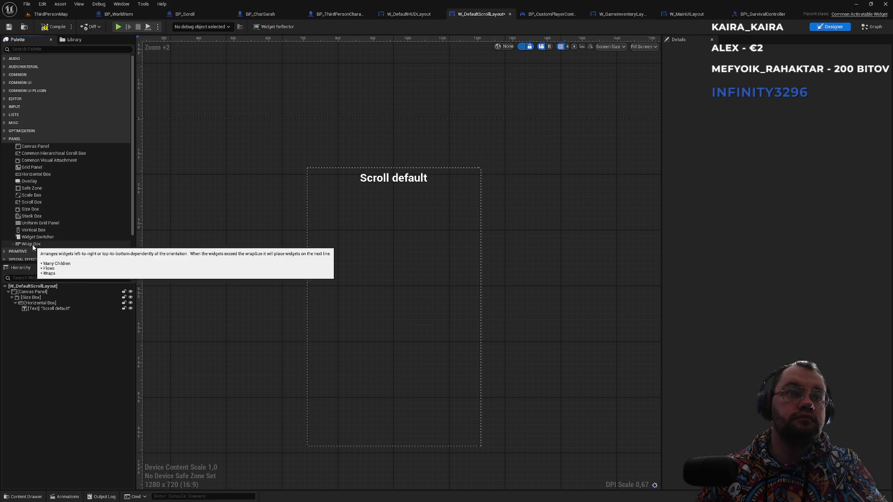
# - Add a Scale Box into the Horizontal Box, then delete it again
pyautogui.click(30, 195)
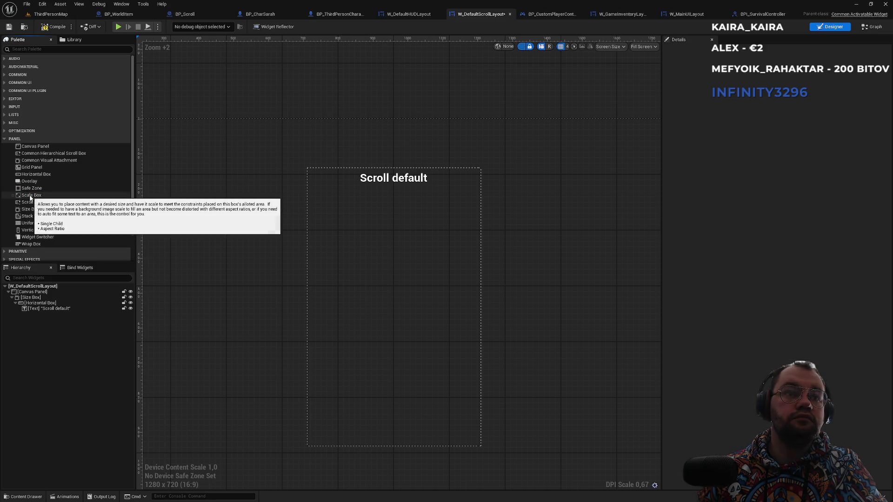
pyautogui.moveTo(30, 196)
pyautogui.mouseDown()
pyautogui.moveTo(41, 258)
pyautogui.moveTo(37, 314)
pyautogui.mouseUp()
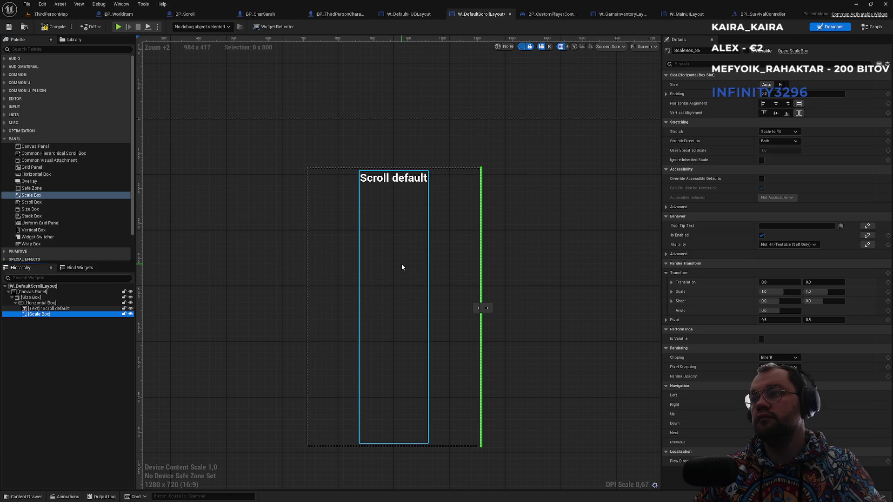
pyautogui.doubleClick(49, 314)
pyautogui.press('BackSpace')
pyautogui.press('Escape')
pyautogui.press('Delete')
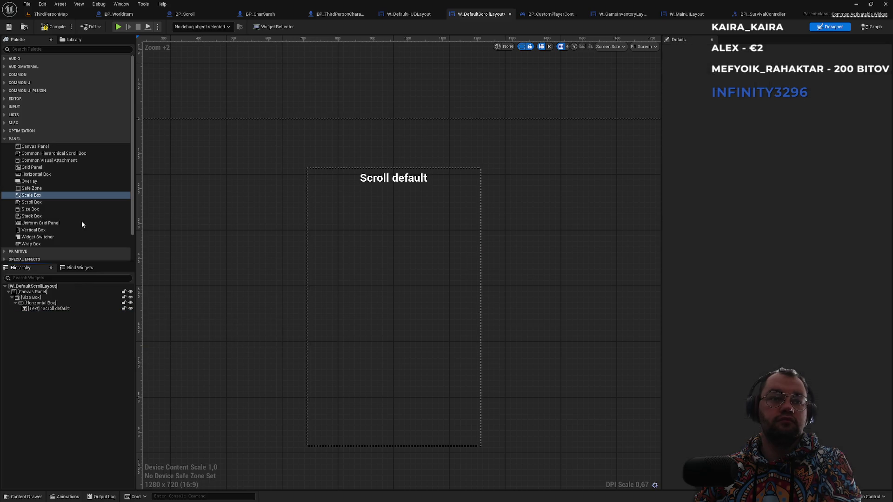
# - Search the Palette for 'bad', clear the search, and open the Windows Start menu
pyautogui.click(28, 49)
pyautogui.write('bad')
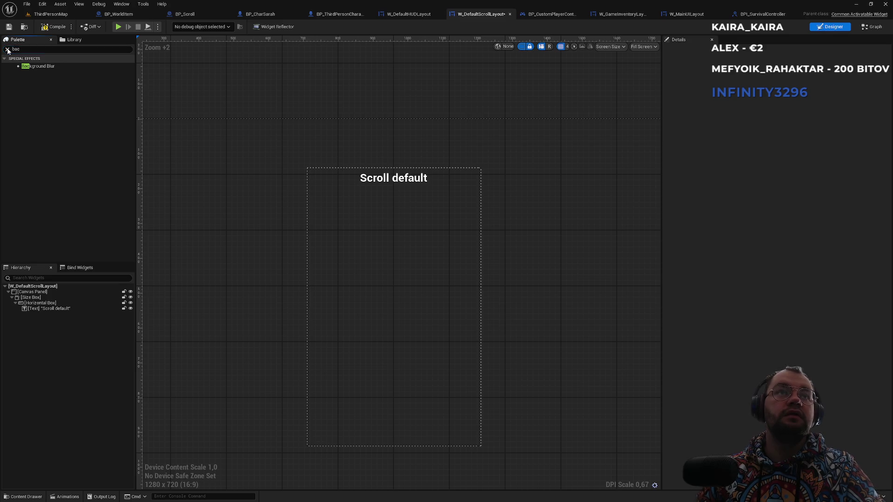
pyautogui.click(7, 50)
pyautogui.click(385, 494)
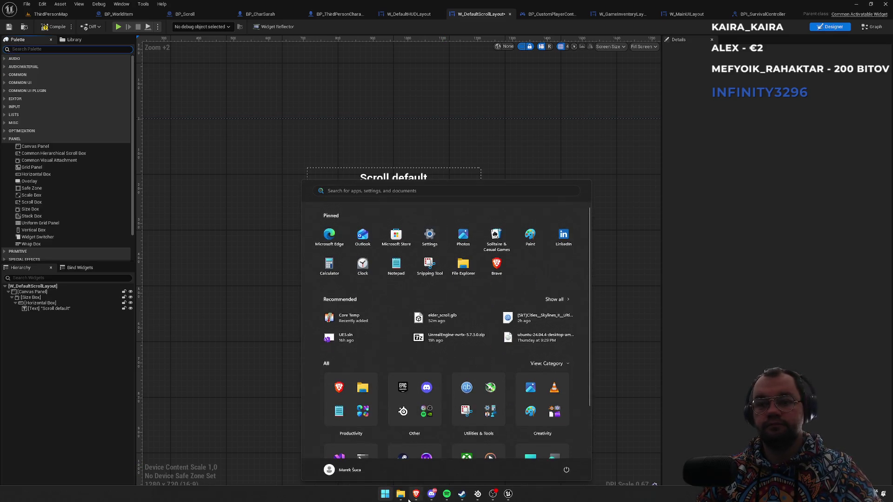
# - In a new Brave tab, Google 'ue5 what can be used as color background in UI'
pyautogui.moveTo(416, 497)
pyautogui.click(409, 463)
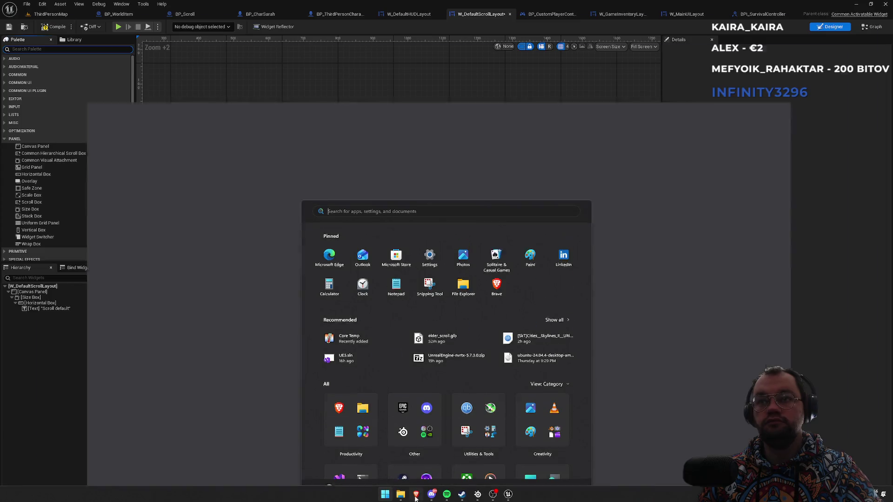
pyautogui.click(522, 8)
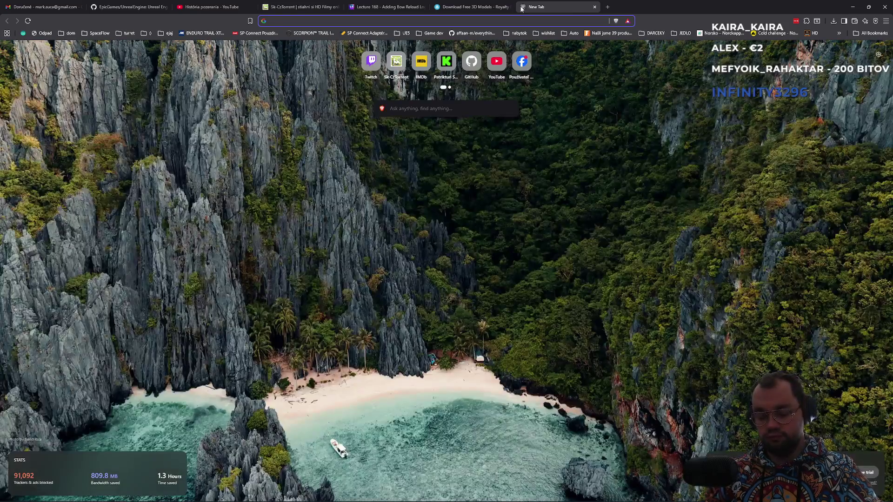
pyautogui.write('ue5 wha')
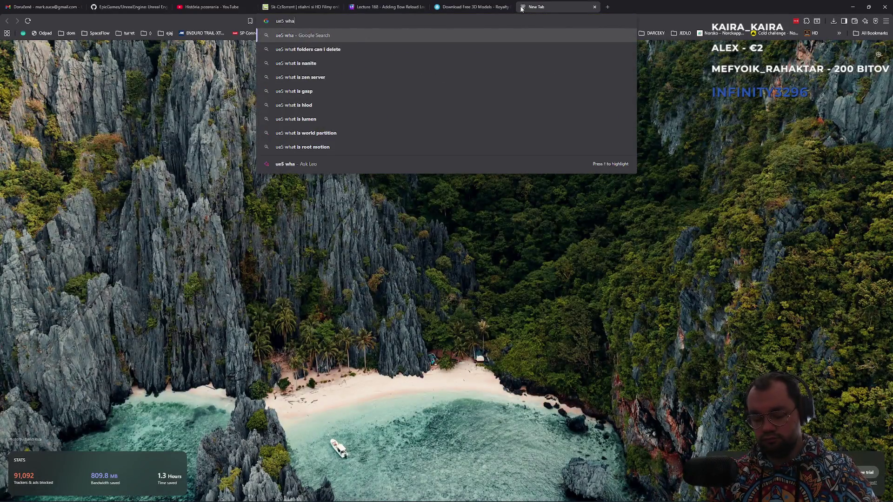
pyautogui.write('t can be used as color background in UI')
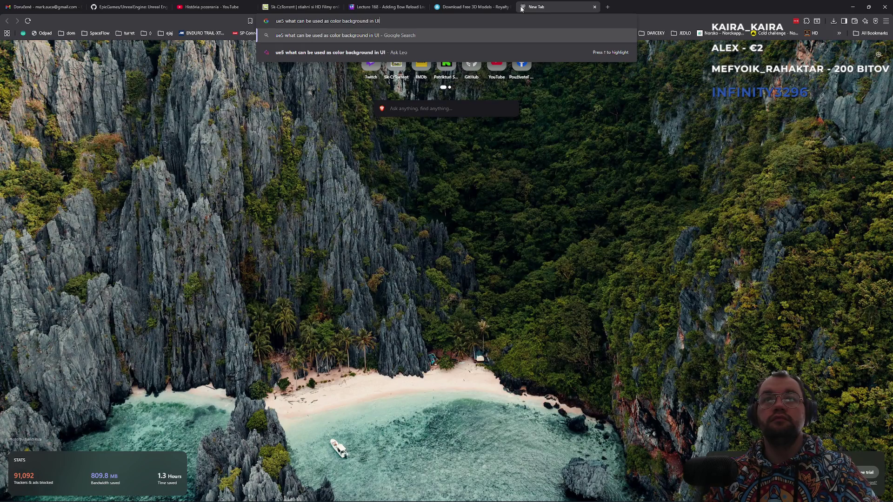
pyautogui.press('Return')
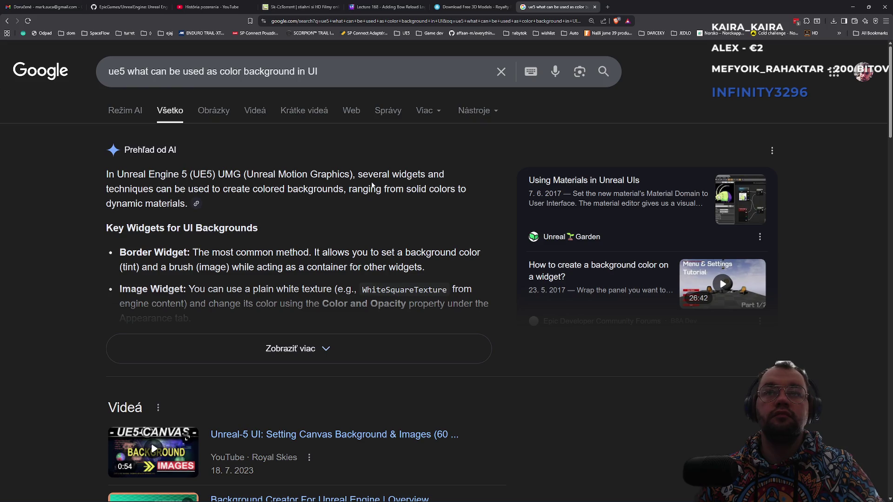
# - Expand the AI overview, highlight its Border Widget suggestion, and return to Unreal
pyautogui.moveTo(152, 193); pyautogui.dragTo(214, 199)
pyautogui.click(258, 193)
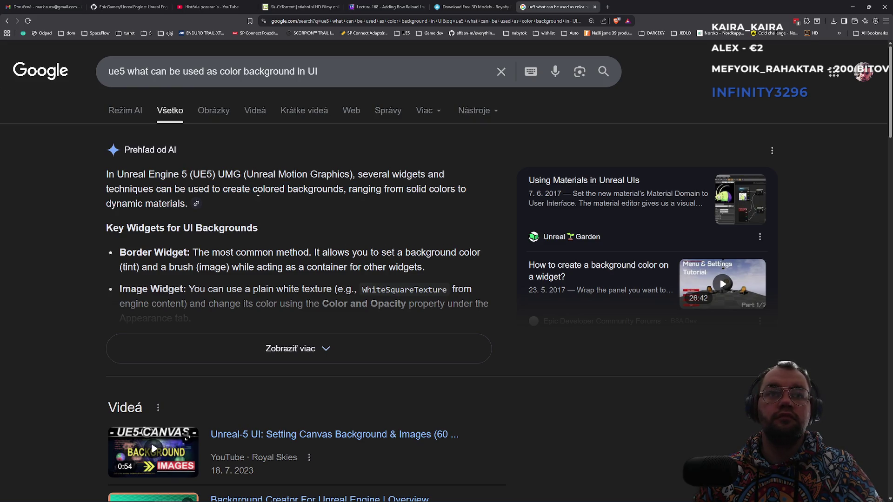
pyautogui.click(219, 350)
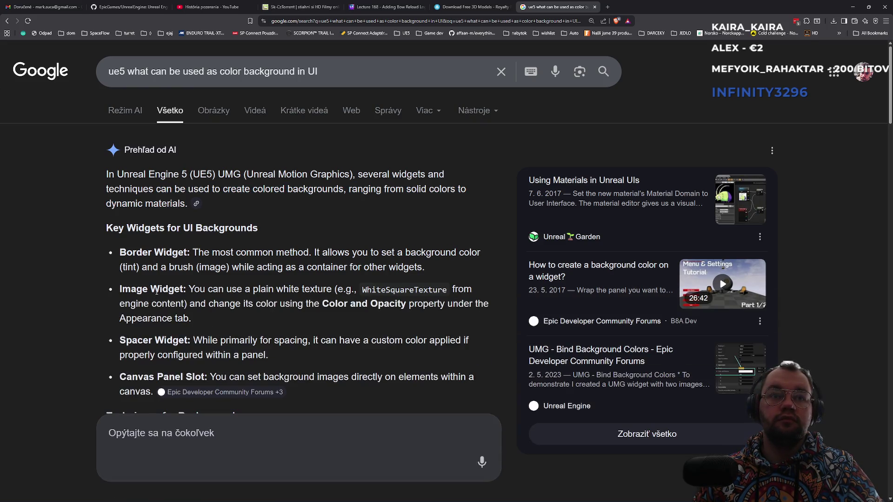
pyautogui.moveTo(195, 252); pyautogui.dragTo(460, 253)
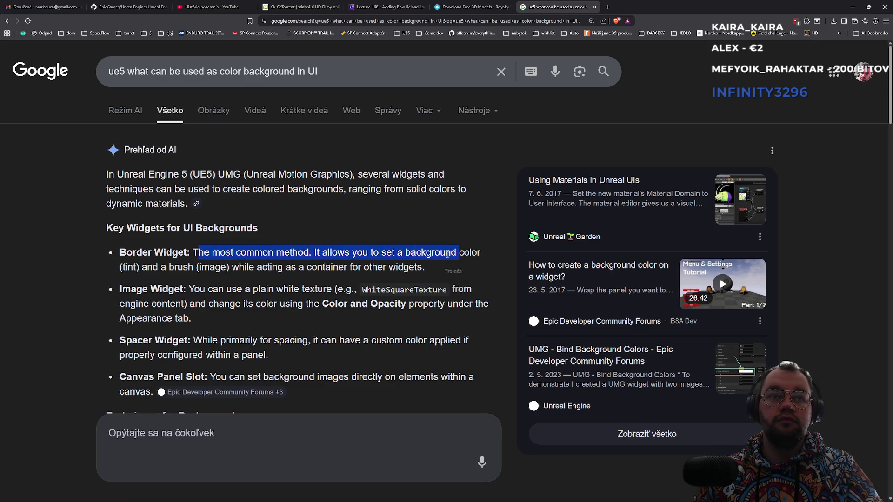
pyautogui.hotkey('alt', 'Tab')
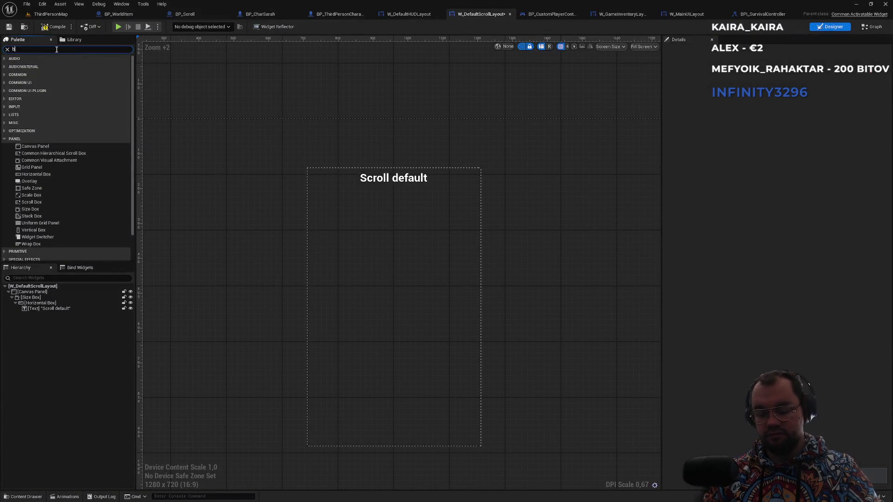
# - Add a Border to the Horizontal Box and move the Scroll default text into it
pyautogui.write('bor')
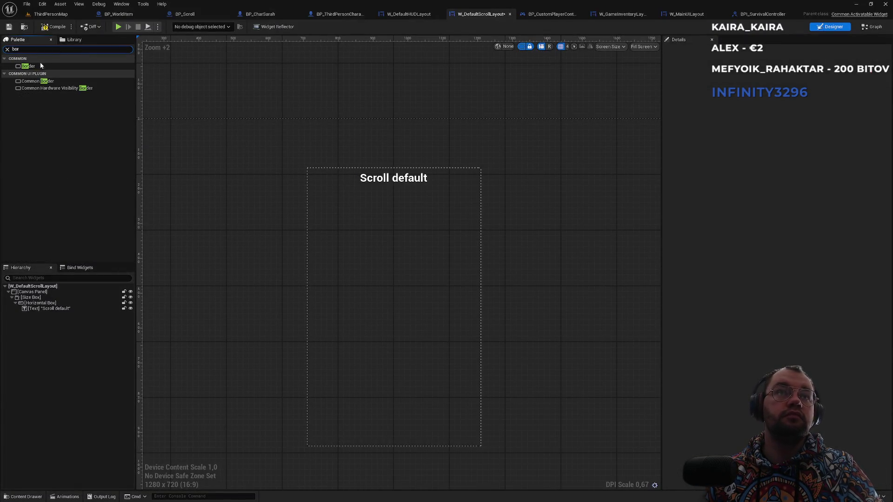
pyautogui.moveTo(29, 66)
pyautogui.mouseDown()
pyautogui.moveTo(49, 176)
pyautogui.moveTo(52, 305)
pyautogui.moveTo(40, 317)
pyautogui.mouseUp()
pyautogui.click(44, 309)
pyautogui.click(52, 309)
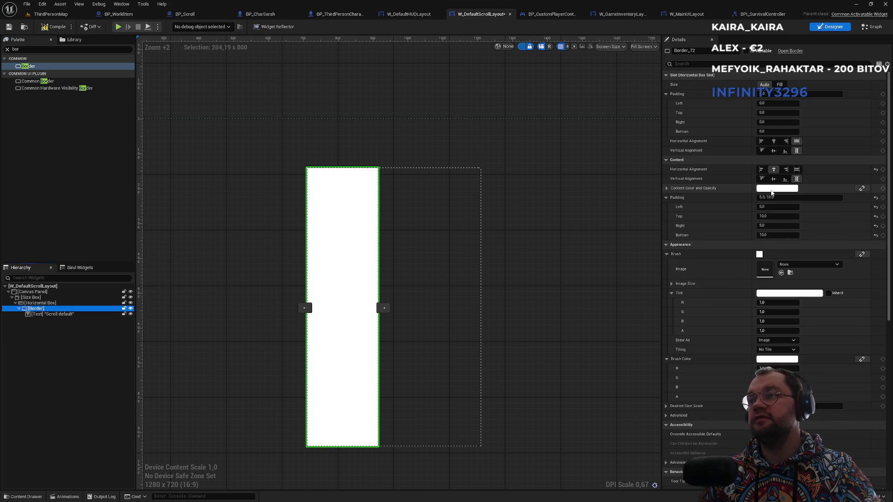
pyautogui.click(777, 188)
pyautogui.moveTo(719, 242); pyautogui.dragTo(717, 286)
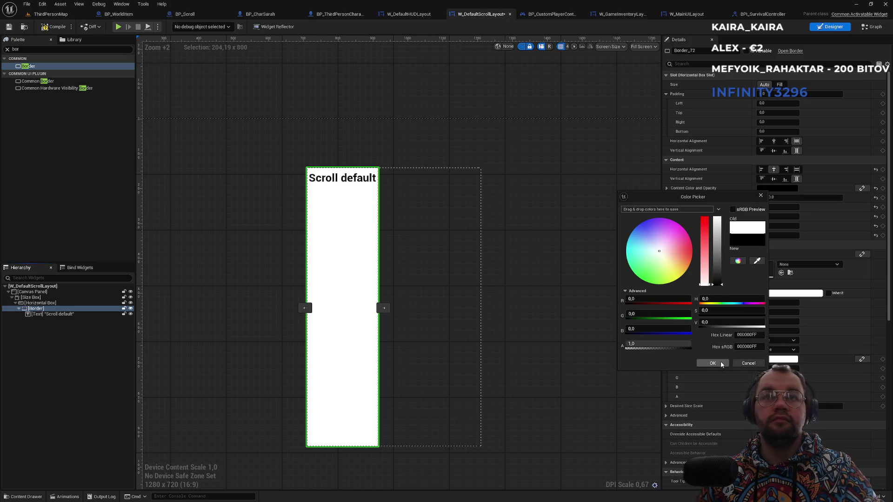
pyautogui.click(748, 364)
# - Set the Scroll default text's Color and Opacity to black, then reselect the Border
pyautogui.click(70, 314)
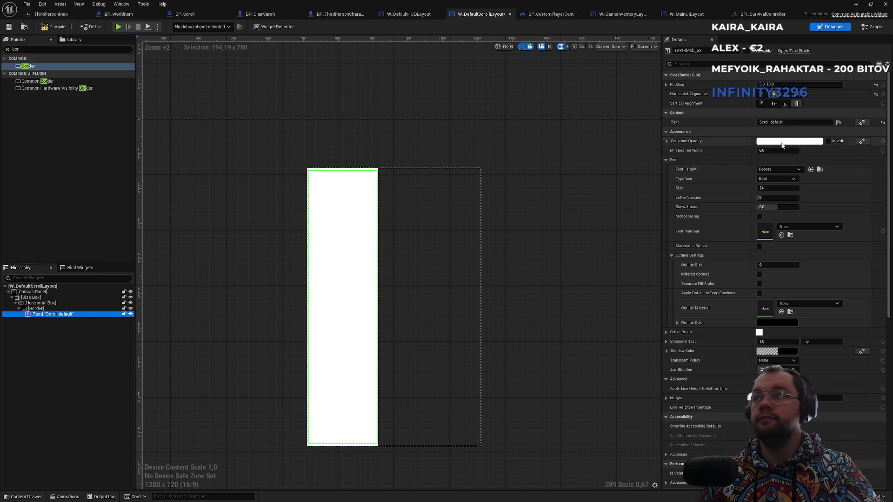
pyautogui.click(776, 142)
pyautogui.moveTo(727, 187); pyautogui.dragTo(726, 255)
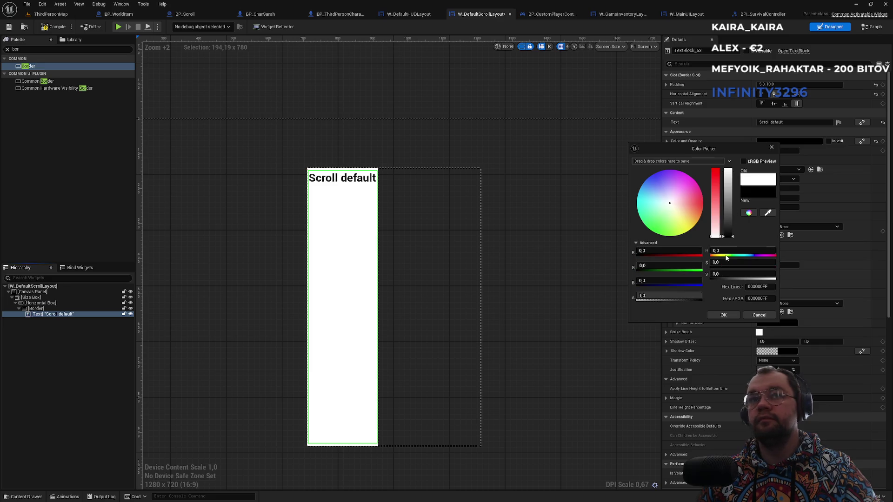
pyautogui.click(723, 315)
pyautogui.click(538, 208)
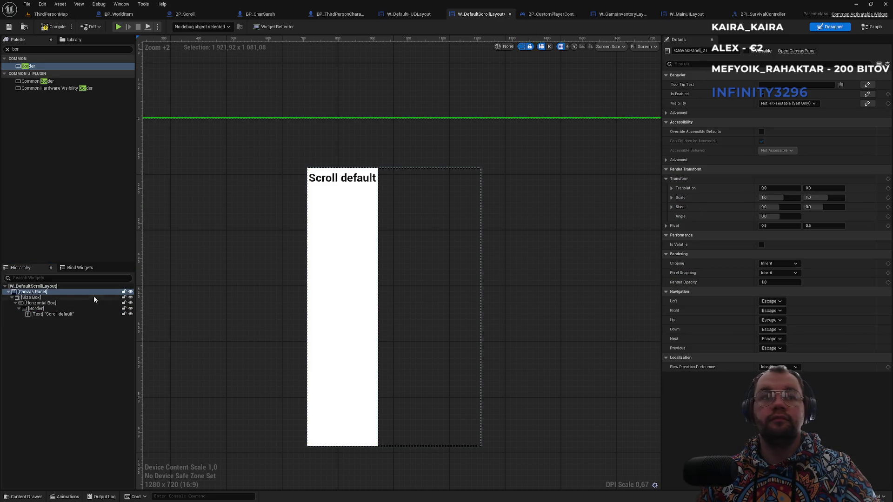
pyautogui.click(37, 309)
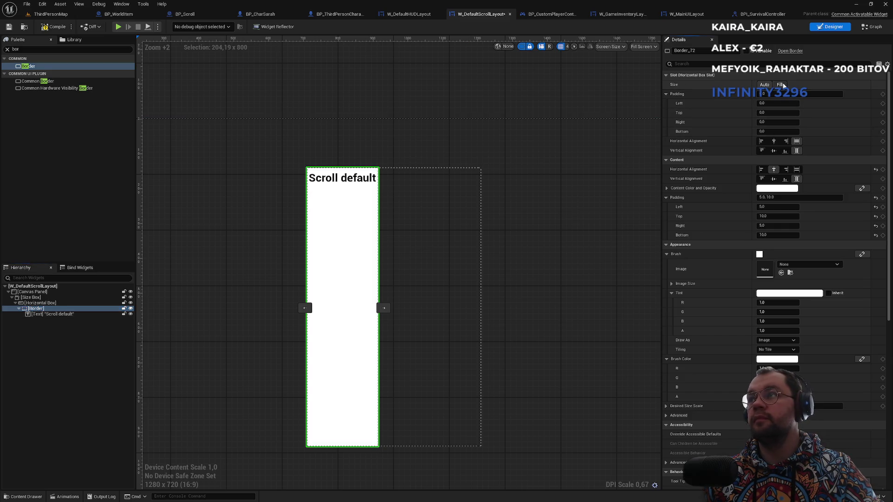
# - Set the Border's slot Size to Fill, leaving its content colour alpha at full
pyautogui.click(781, 85)
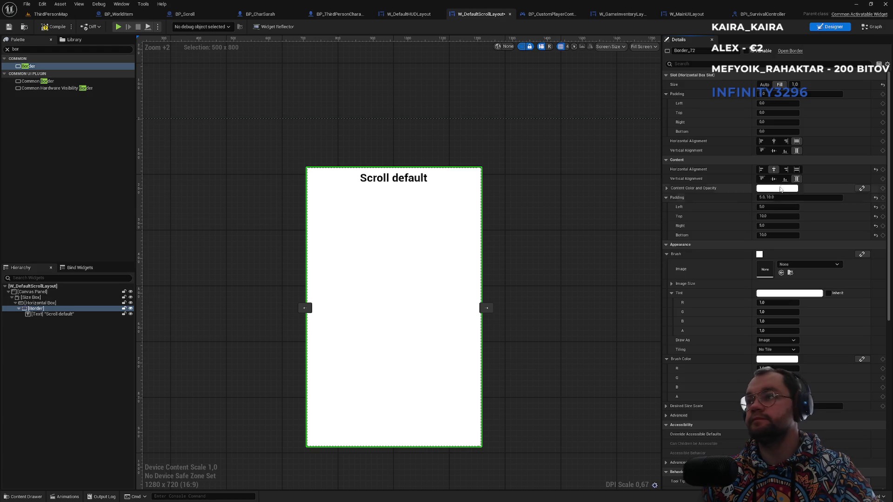
pyautogui.click(765, 188)
pyautogui.click(672, 342)
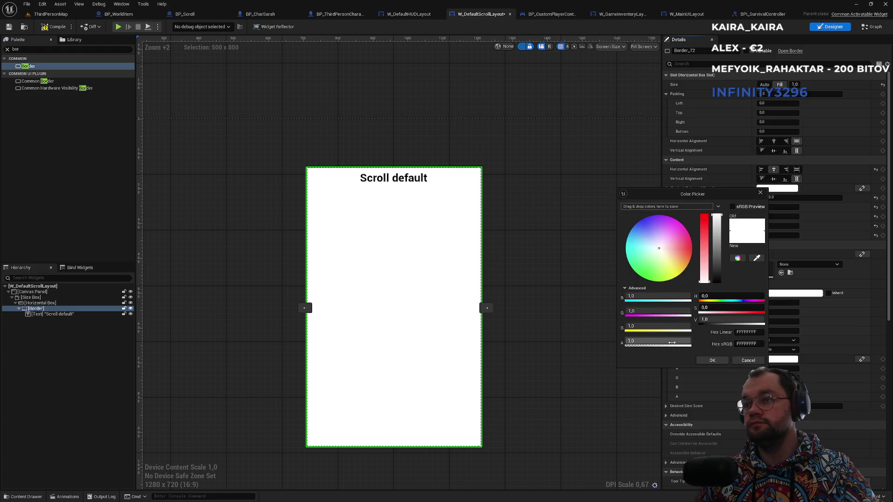
pyautogui.write('0,5')
pyautogui.press('Return')
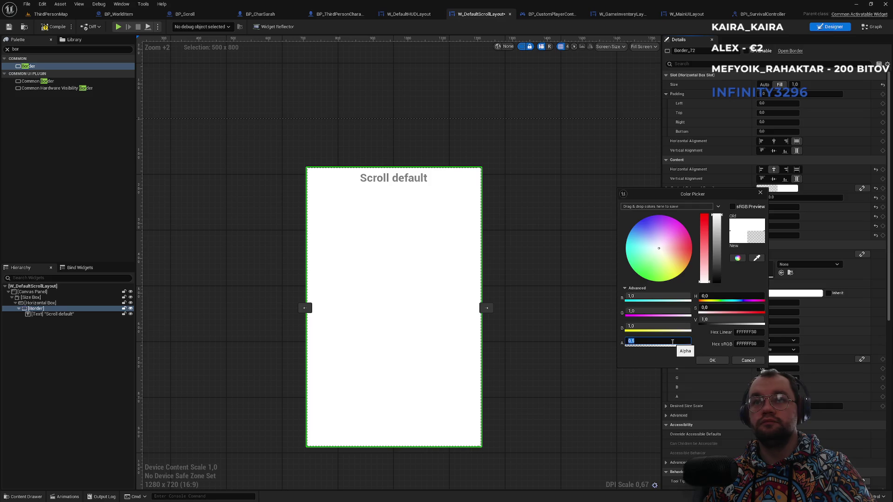
pyautogui.write('1')
pyautogui.press('Return')
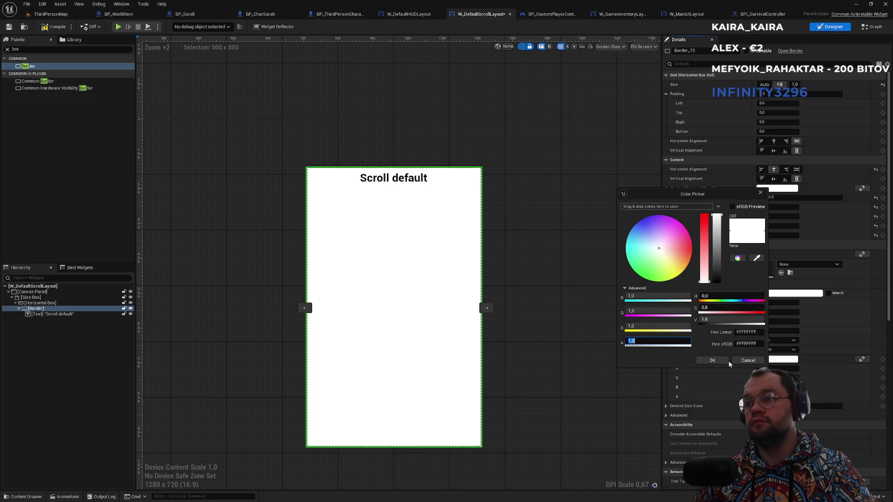
pyautogui.click(716, 360)
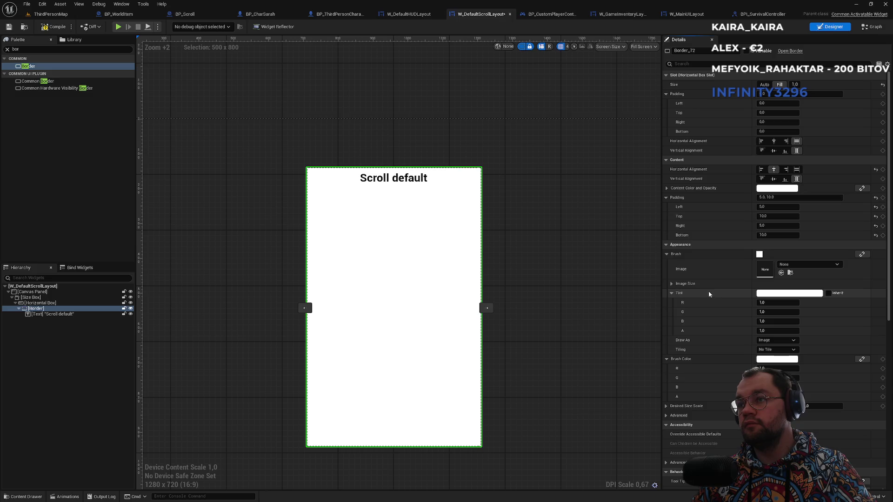
# - Set the Border's Brush Tint alpha to 0.4 for a translucent grey panel
pyautogui.click(769, 294)
pyautogui.click(655, 448)
pyautogui.write('0,5')
pyautogui.press('Return')
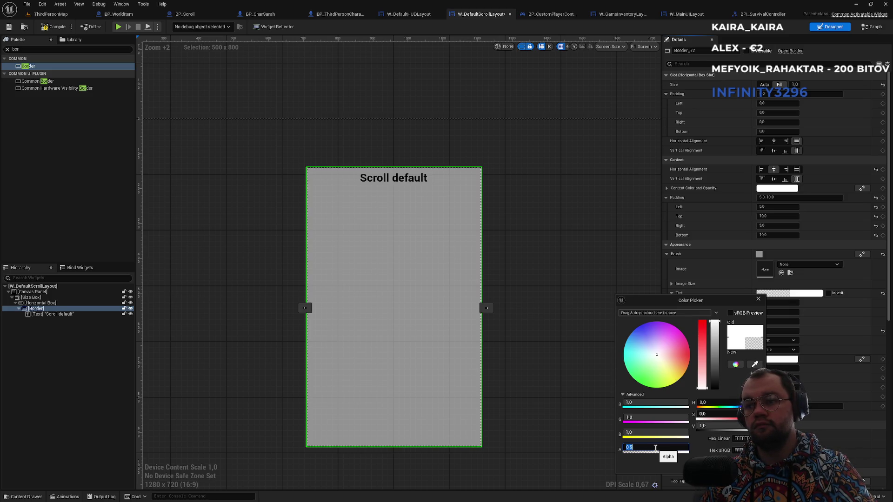
pyautogui.press('Return')
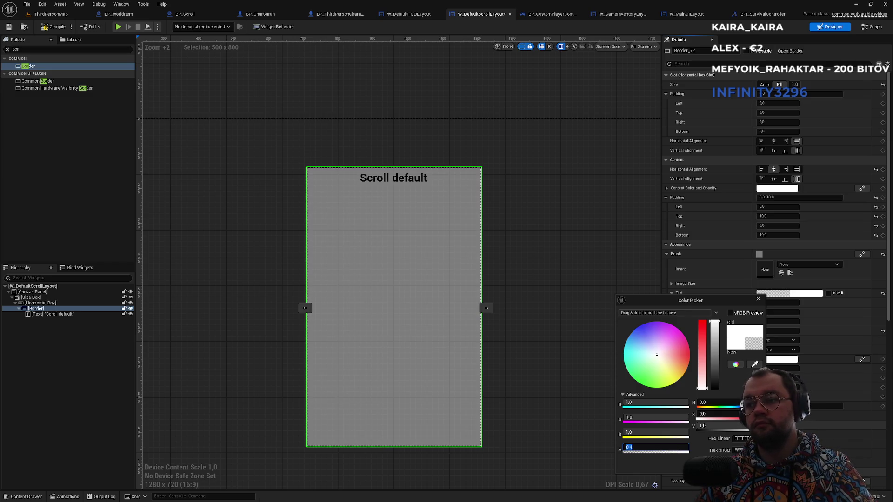
pyautogui.click(520, 315)
pyautogui.click(525, 243)
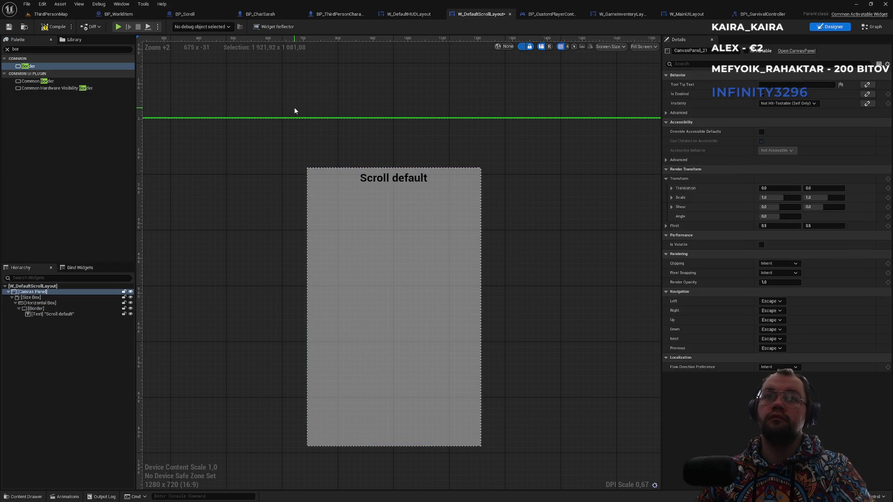
# - Play-test ThirdPersonMap full screen to check the translucent Scroll default panel, then open W_GameInventoryLayout's graph
pyautogui.click(48, 14)
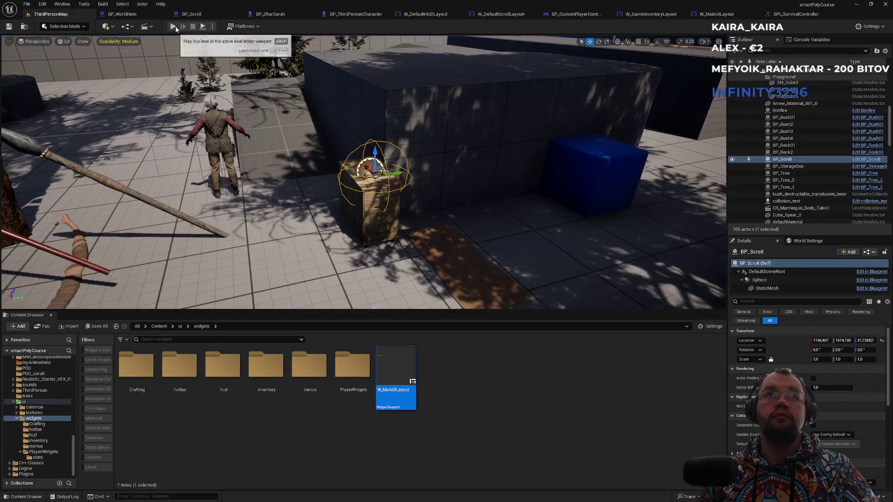
pyautogui.click(173, 26)
pyautogui.press('F11')
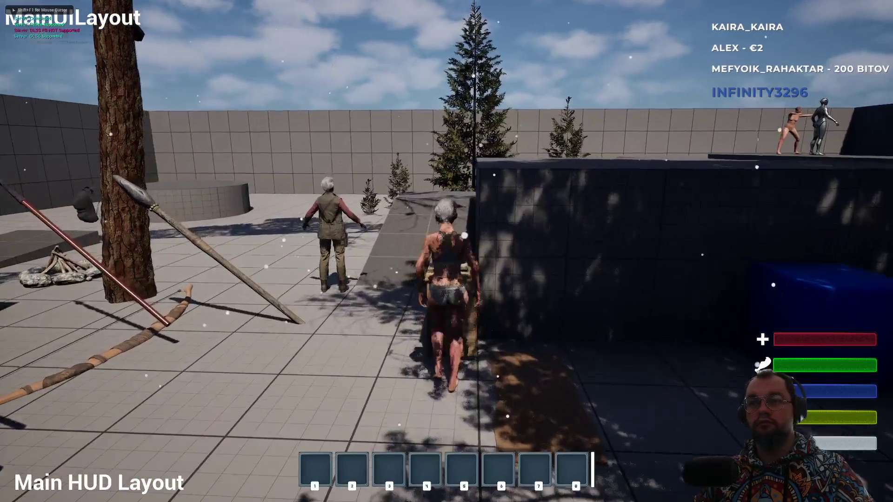
pyautogui.press('Tab')
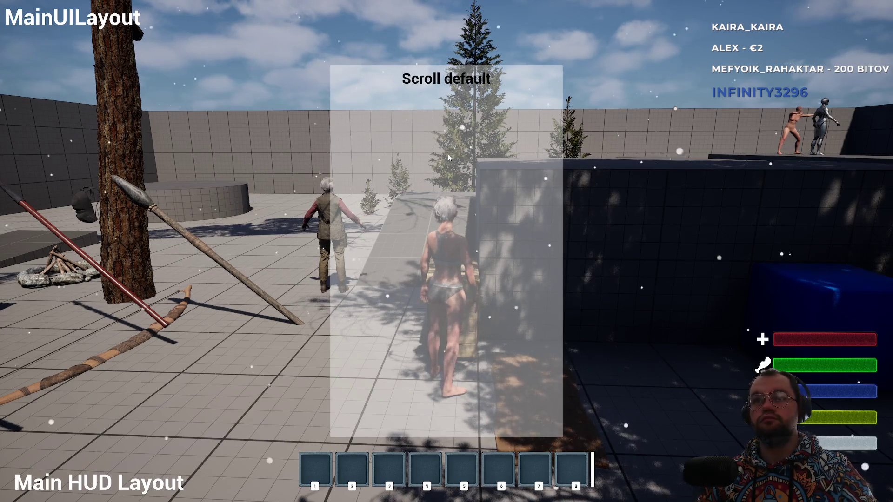
pyautogui.press('Escape')
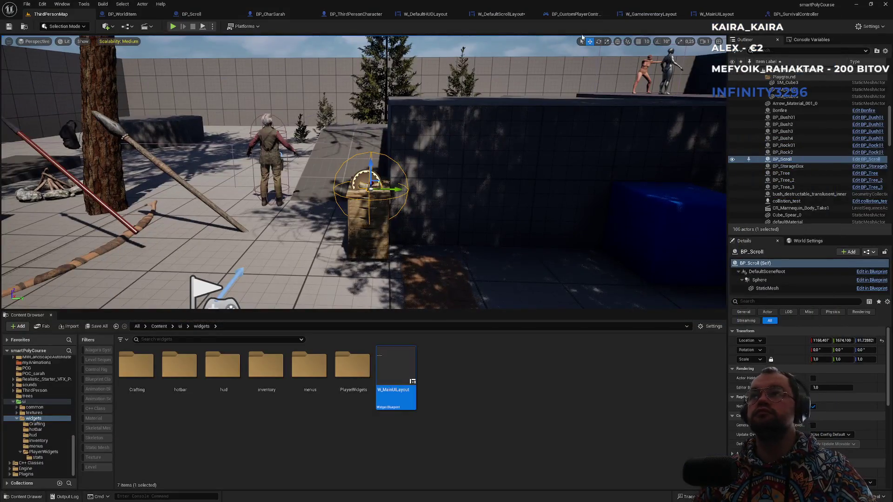
pyautogui.click(647, 15)
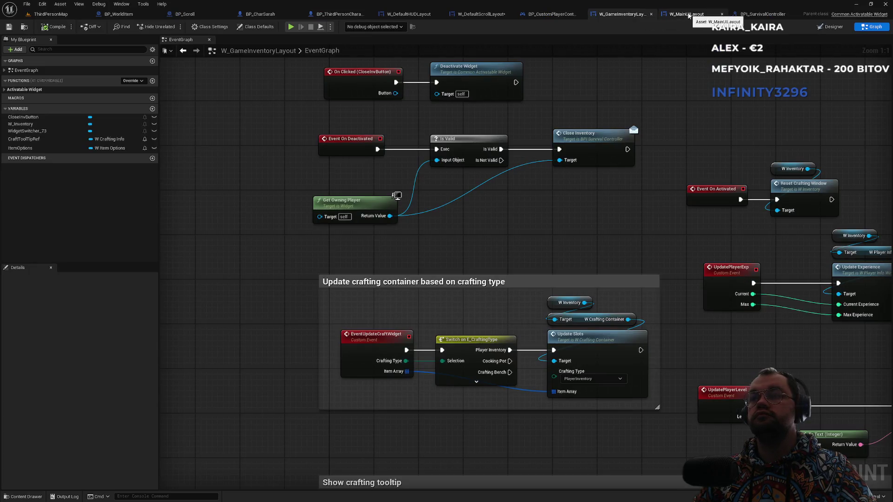
# - Zoom out over the W_GameInventoryLayout event graph nodes, then return to ThirdPersonMap
pyautogui.scroll(-1, 559, 226)
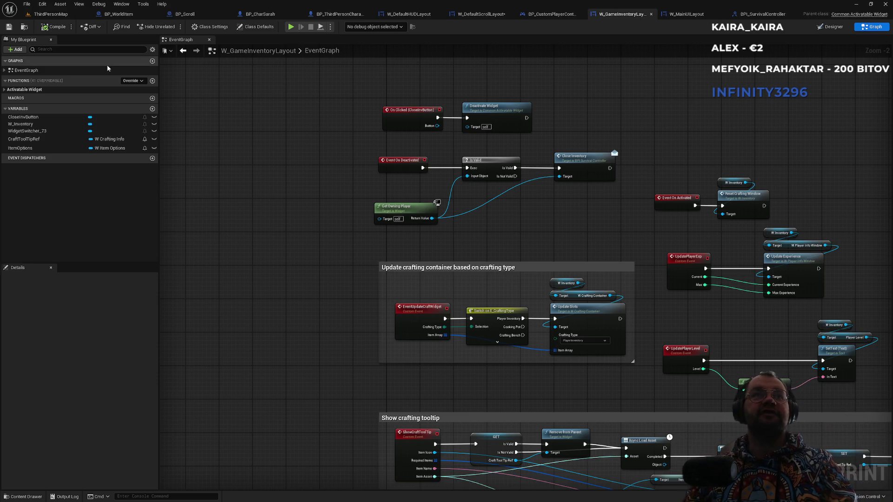
pyautogui.click(51, 14)
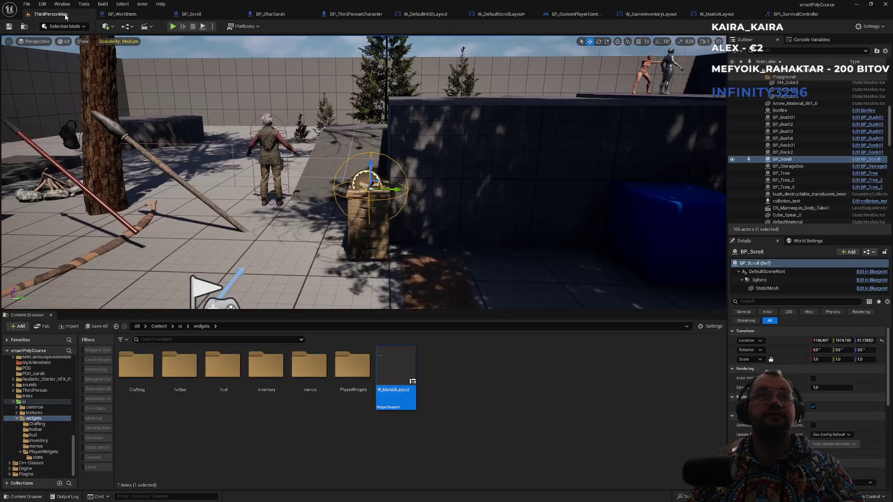
# - Retest the scroll panel in play mode, then view BPI_SurvivalController's CloseInventory function
pyautogui.click(174, 27)
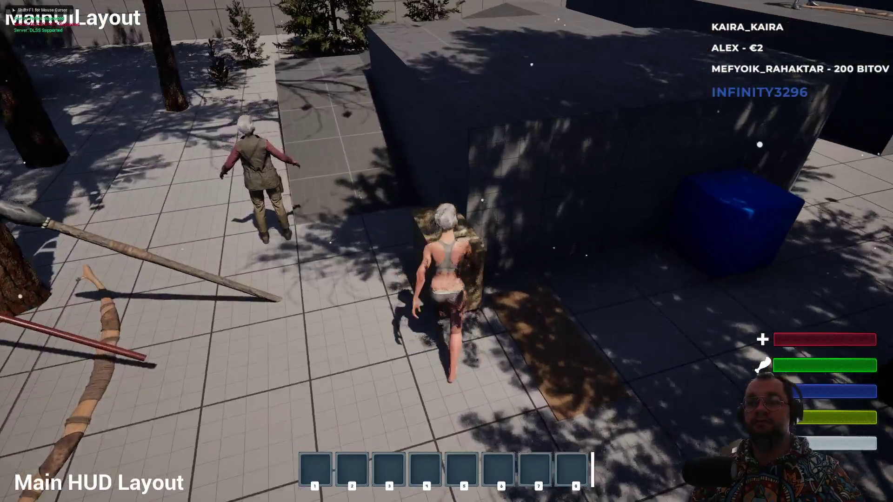
pyautogui.press('Tab')
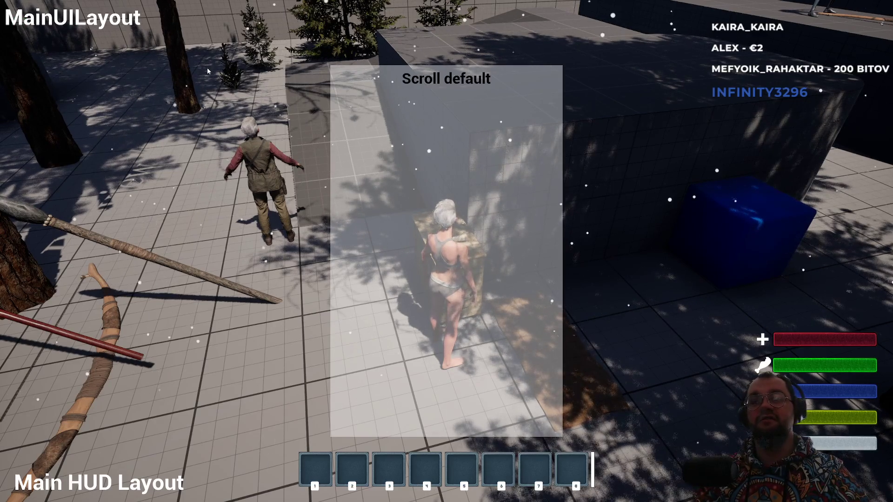
pyautogui.press('Escape')
pyautogui.click(440, 356)
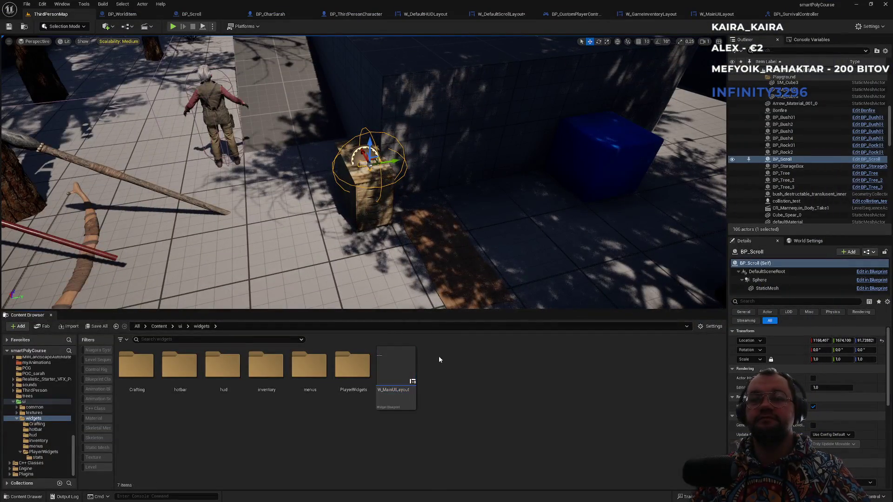
pyautogui.click(791, 14)
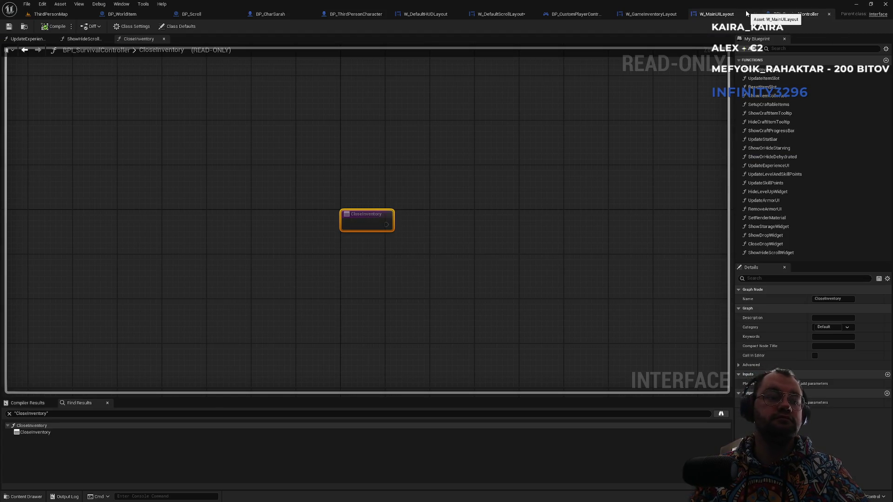
# - View W_MainUILayout's PushScrollLayout event, then go back to the W_GameInventoryLayout graph
pyautogui.click(747, 14)
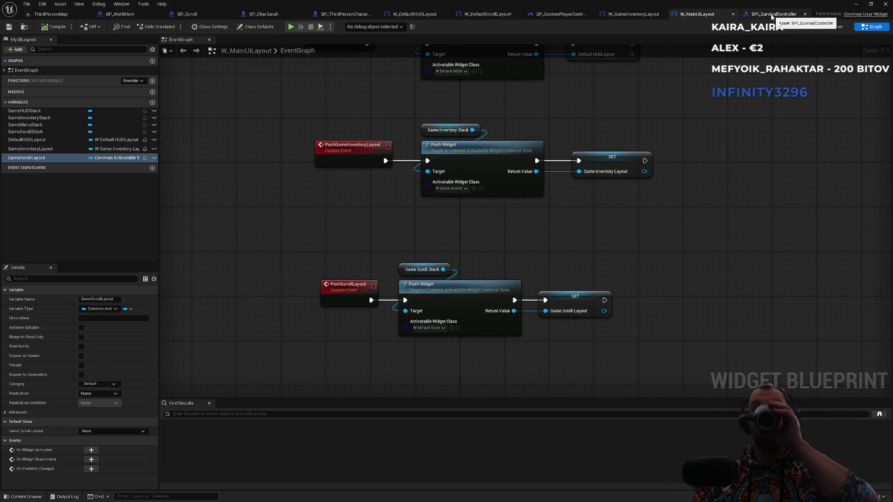
pyautogui.click(639, 15)
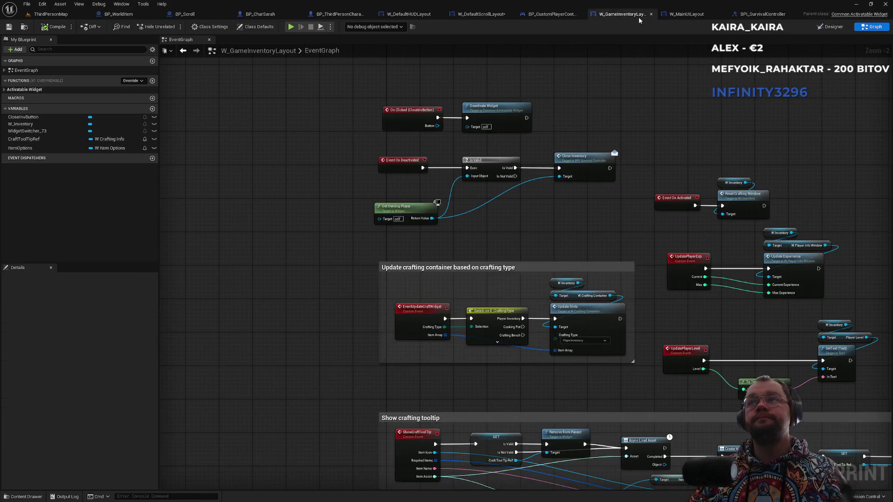
# - Pan through the ShowDropWindow, crafting tooltip, crafting container and inventory-close nodes
pyautogui.scroll(2, 420, 171)
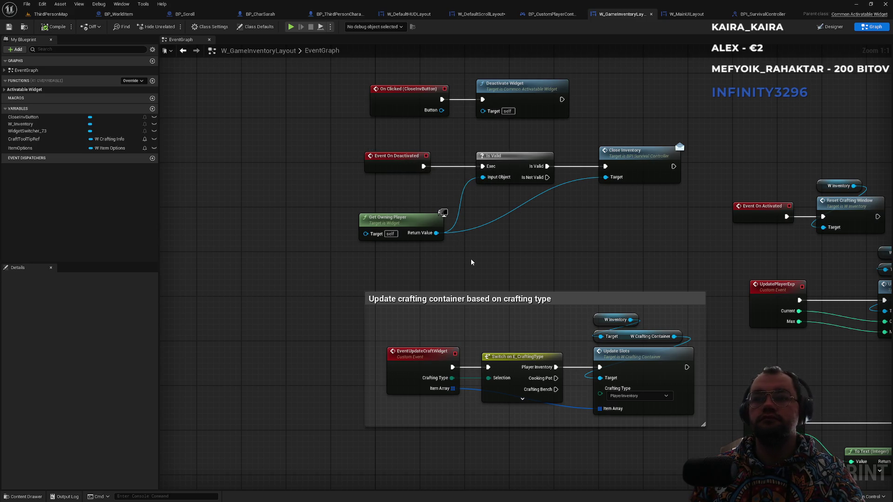
pyautogui.scroll(-4, 471, 259)
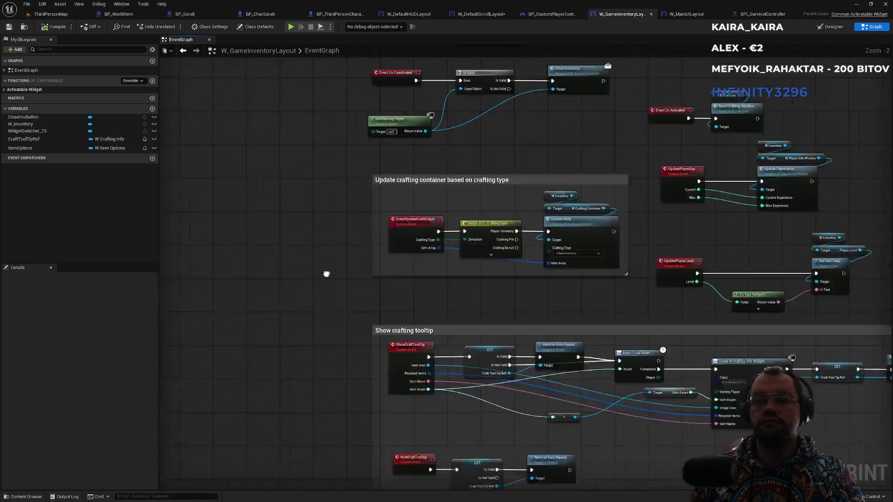
pyautogui.moveTo(312, 279); pyautogui.dragTo(332, 218)
pyautogui.scroll(2, 356, 419)
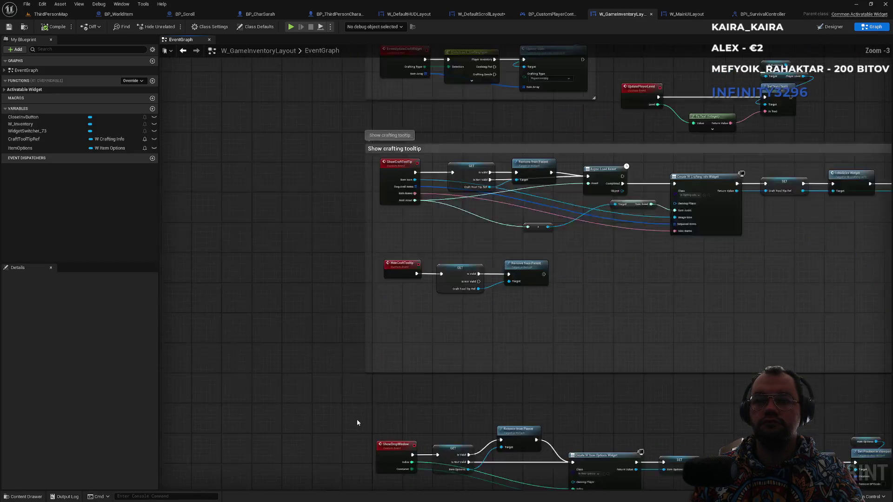
pyautogui.moveTo(357, 419); pyautogui.dragTo(339, 181)
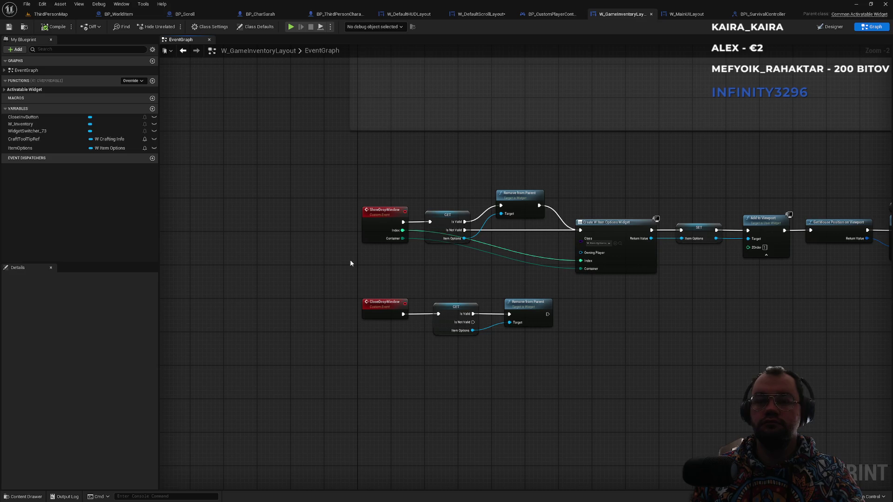
pyautogui.scroll(-1, 350, 263)
pyautogui.moveTo(346, 150); pyautogui.dragTo(329, 212)
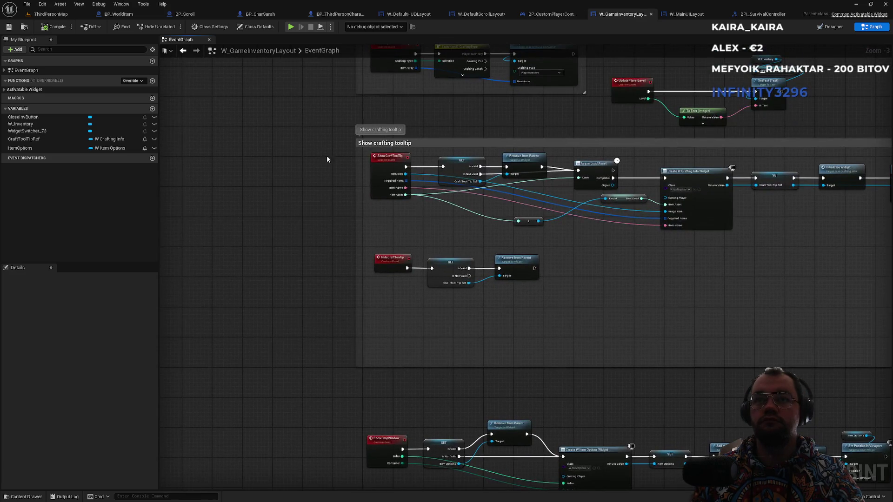
pyautogui.moveTo(331, 126); pyautogui.dragTo(322, 247)
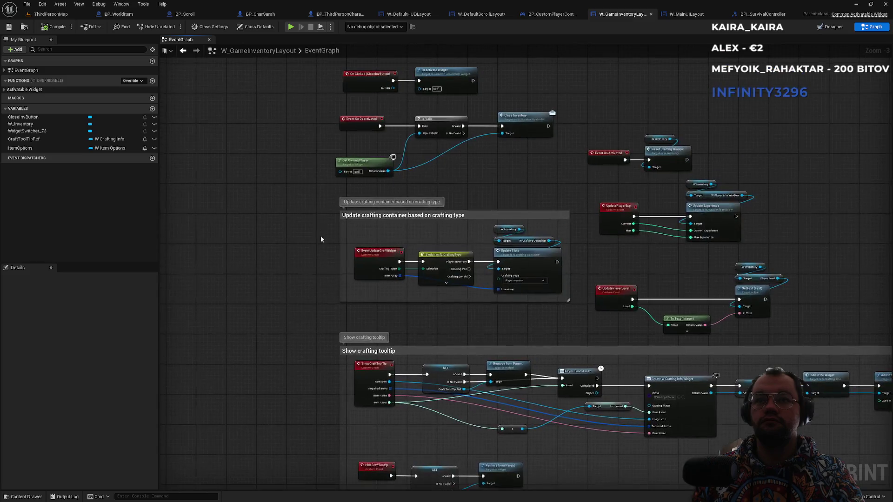
pyautogui.moveTo(308, 186); pyautogui.dragTo(352, 342)
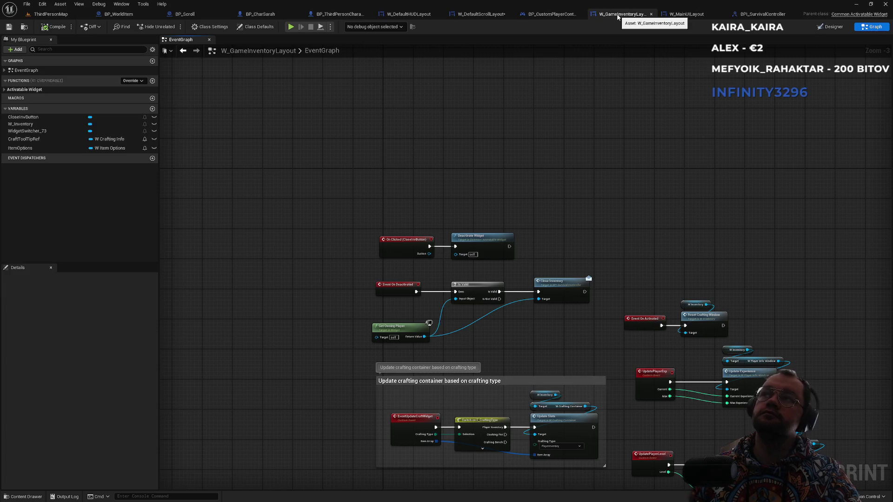
# - Inspect the experience update nodes, then return via the level editor to BPI_SurvivalController's CloseInventory
pyautogui.scroll(3, 699, 281)
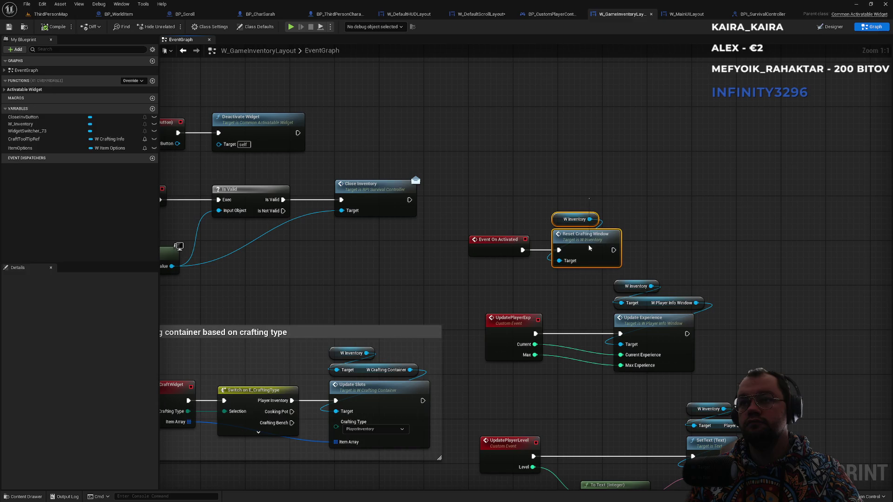
pyautogui.moveTo(570, 308); pyautogui.dragTo(513, 257)
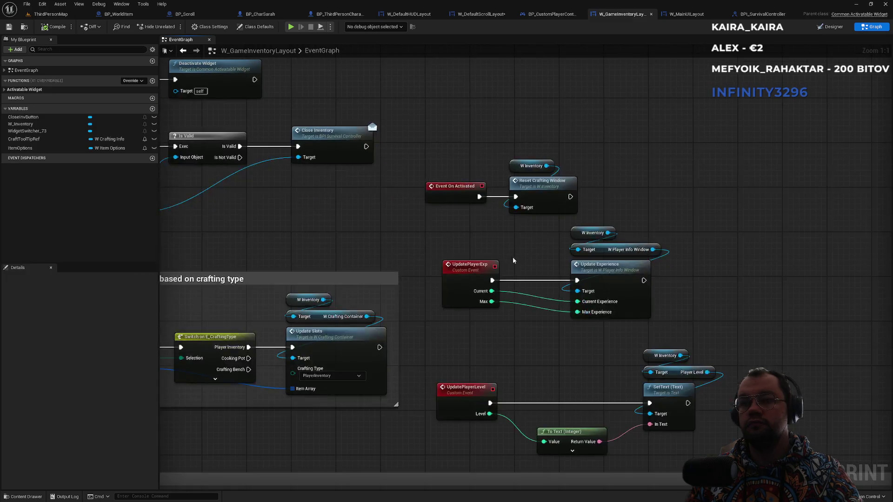
pyautogui.click(510, 281)
pyautogui.scroll(-2, 510, 281)
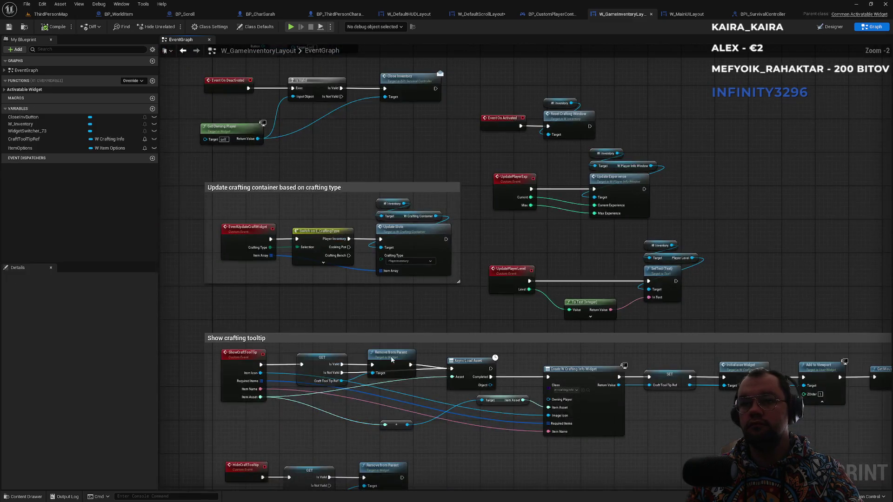
pyautogui.scroll(-2, 391, 356)
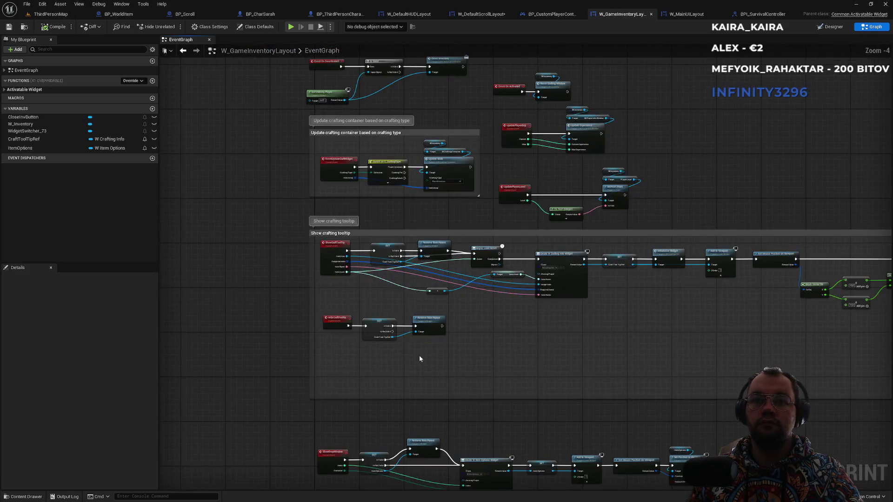
pyautogui.scroll(2, 351, 342)
pyautogui.scroll(-7, 525, 334)
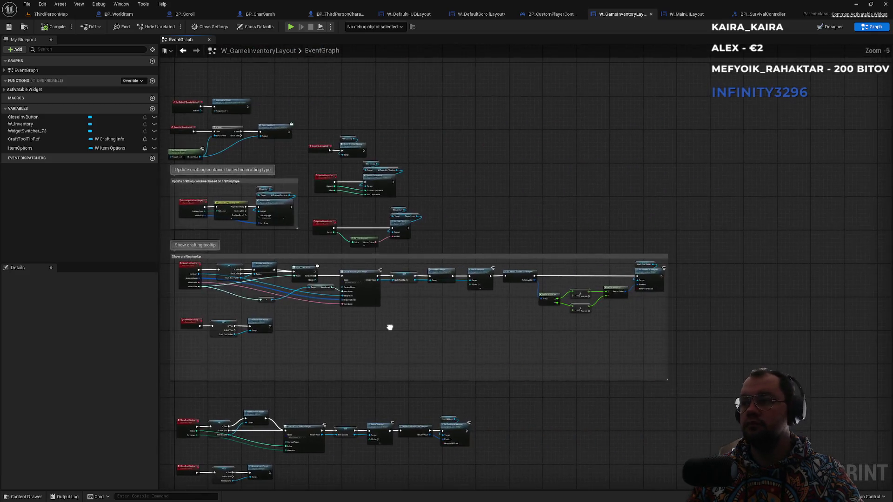
pyautogui.scroll(3, 466, 118)
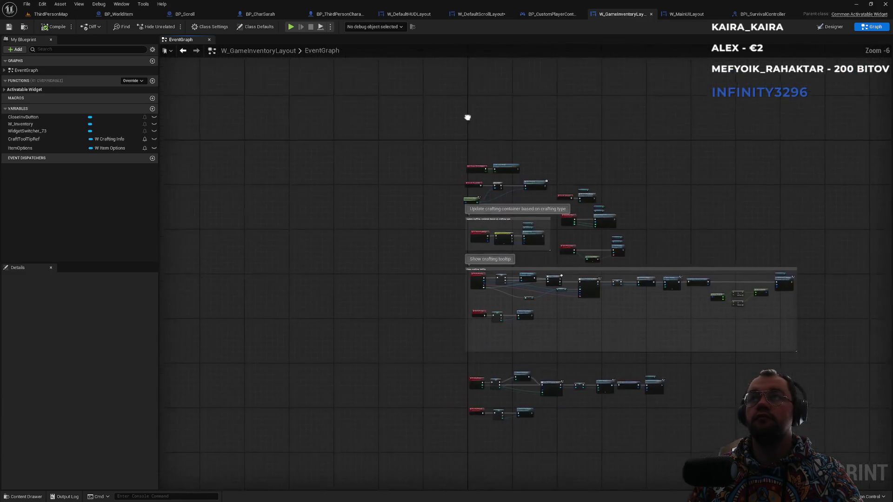
pyautogui.click(24, 27)
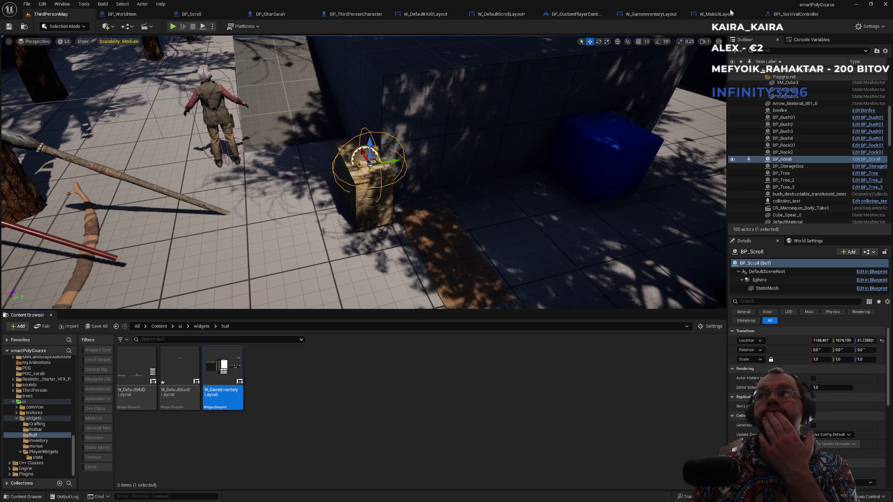
pyautogui.click(795, 14)
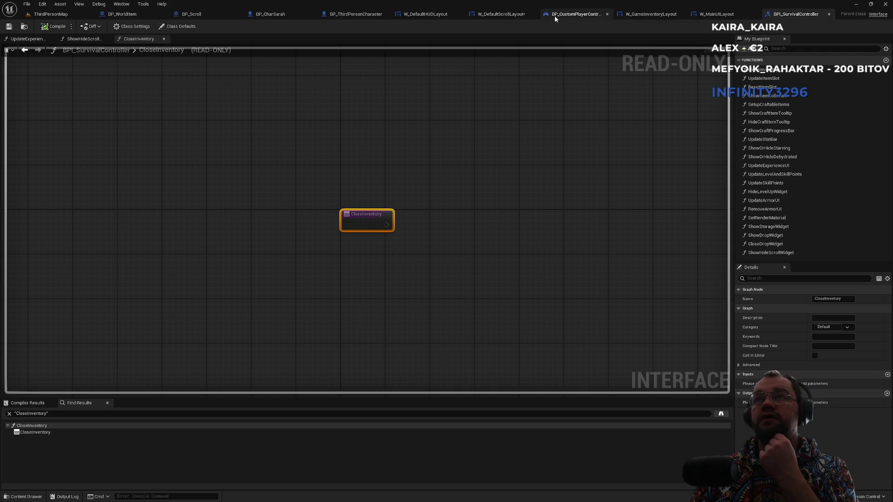
# - Switch to BP_CustomPlayerController and zoom out to its BeginPlay widget-creation chain
pyautogui.click(567, 15)
pyautogui.scroll(-5, 403, 214)
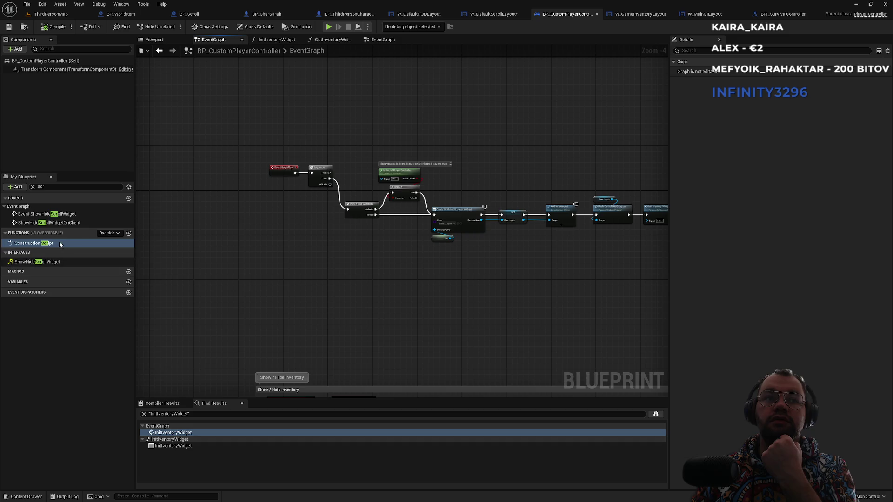
# - Filter My Blueprint for 'close' and jump to Event CloseInventory
pyautogui.click(33, 187)
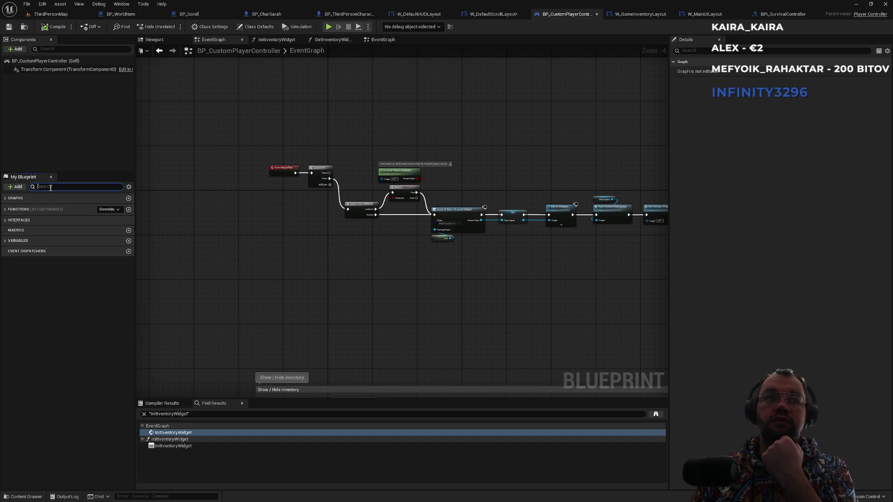
pyautogui.write('close')
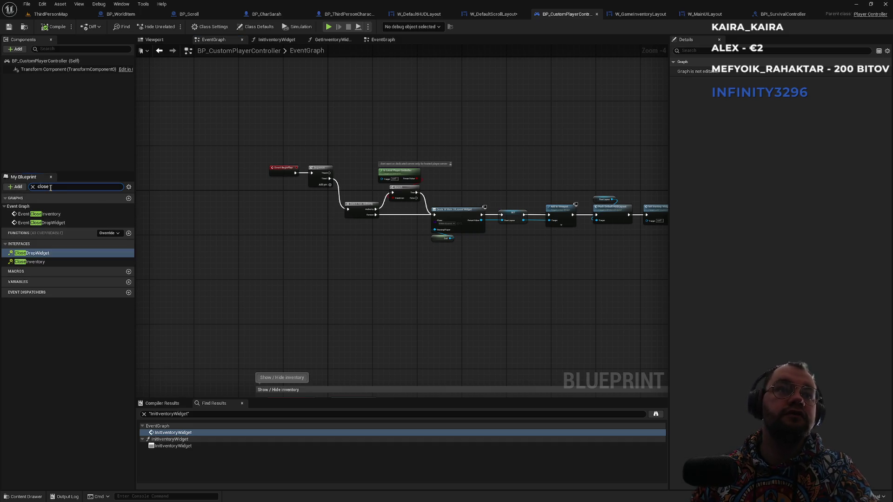
pyautogui.doubleClick(35, 264)
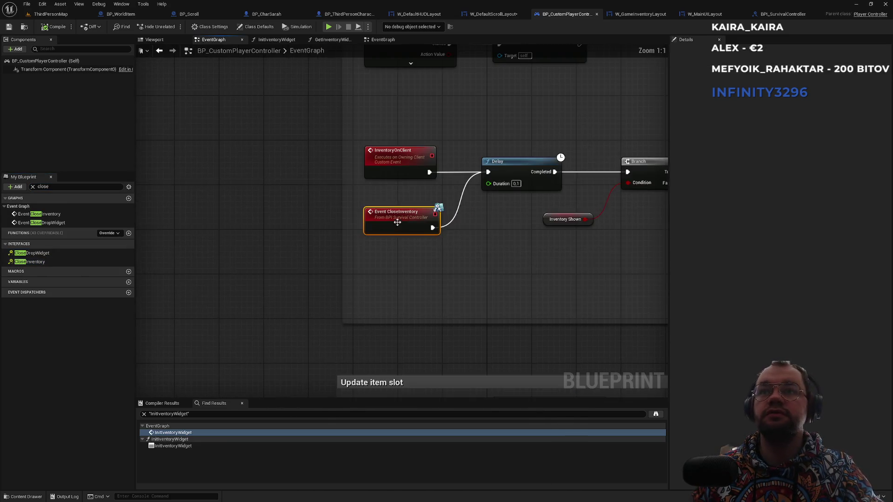
# - Follow the CloseInventory chain through the Branch, input mode and SET nodes to the scene capture calls
pyautogui.moveTo(447, 287); pyautogui.dragTo(371, 325)
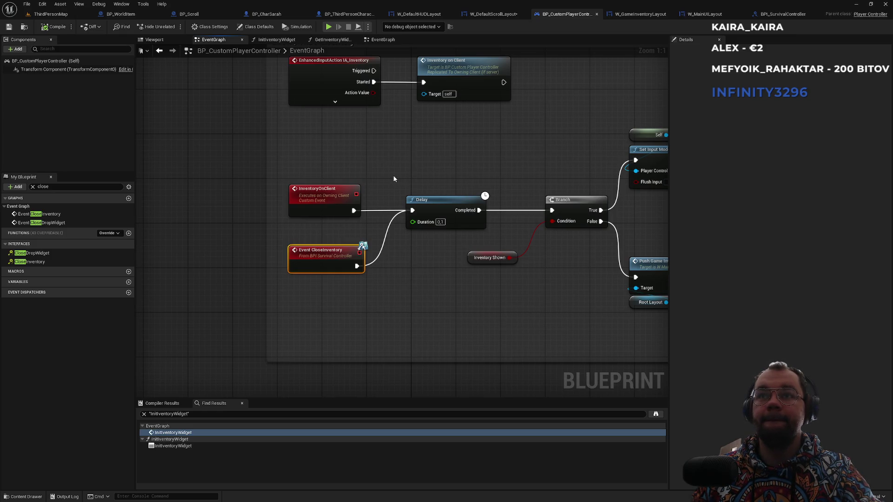
pyautogui.moveTo(430, 181)
pyautogui.mouseDown()
pyautogui.moveTo(277, 187)
pyautogui.moveTo(291, 155)
pyautogui.mouseUp()
pyautogui.scroll(-1, 291, 155)
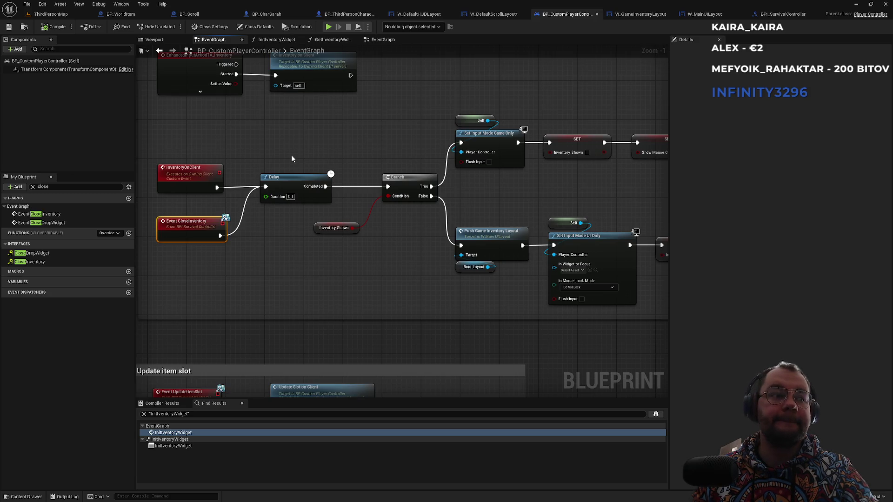
pyautogui.scroll(1, 203, 226)
pyautogui.scroll(-1, 200, 249)
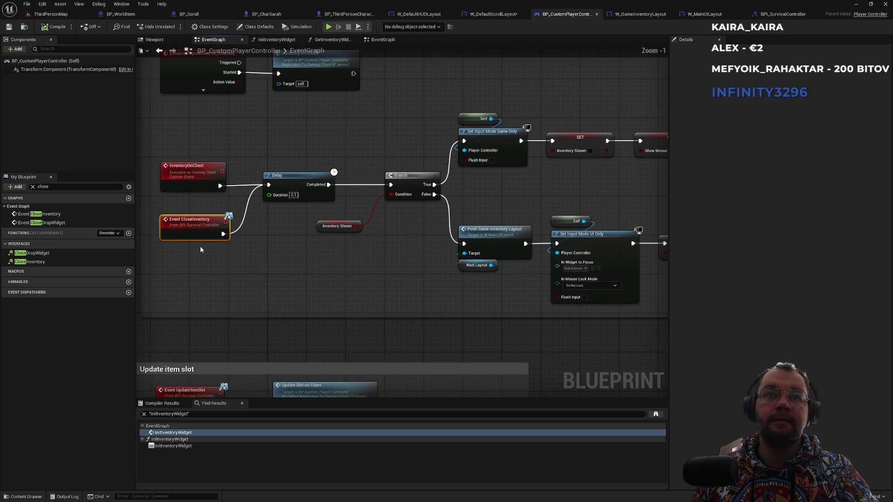
pyautogui.moveTo(374, 278); pyautogui.dragTo(164, 271)
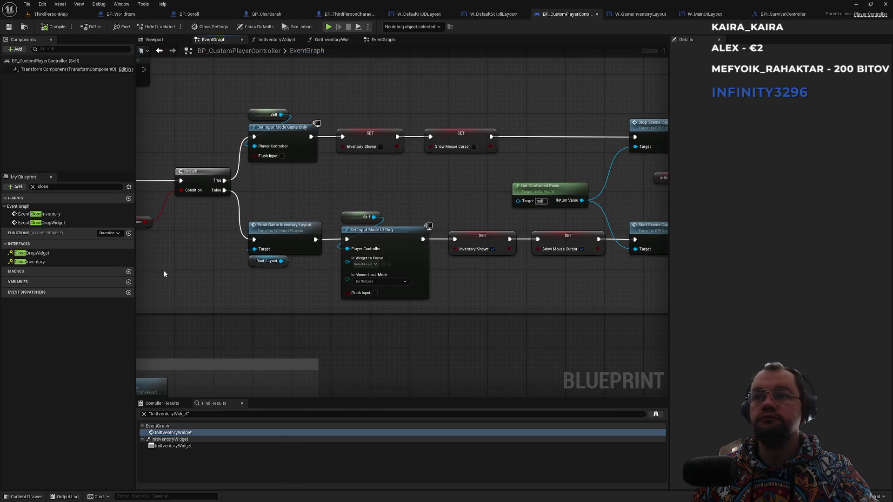
pyautogui.moveTo(436, 218); pyautogui.dragTo(275, 213)
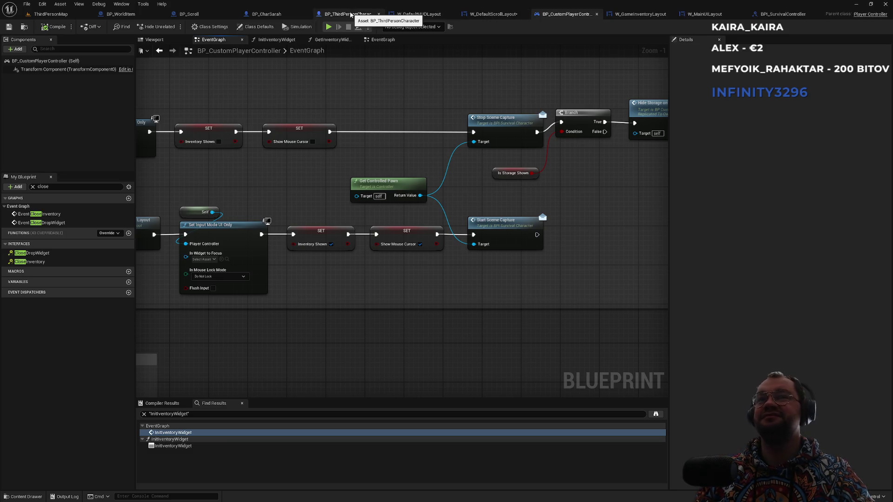
pyautogui.click(347, 14)
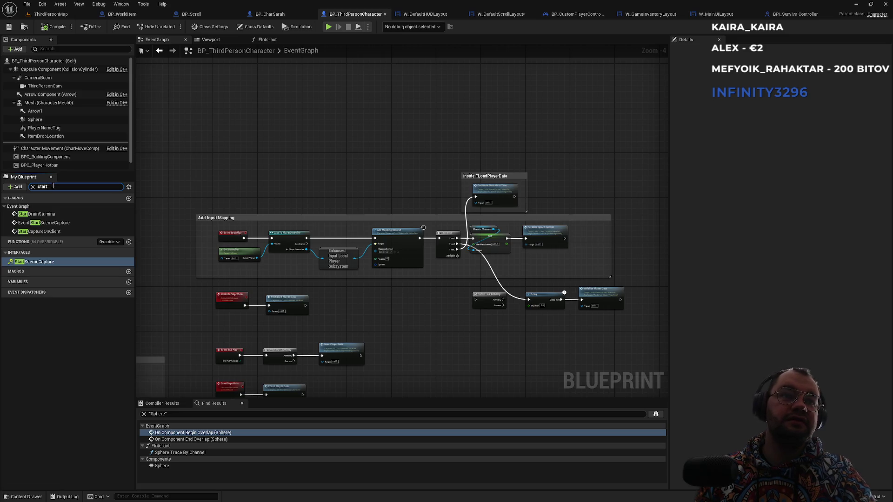
# - Jump to BP_ThirdPersonCharacter's Event StartSceneCapture, then open BPI_PlayerWindow's StopCapture2D function
pyautogui.doubleClick(60, 224)
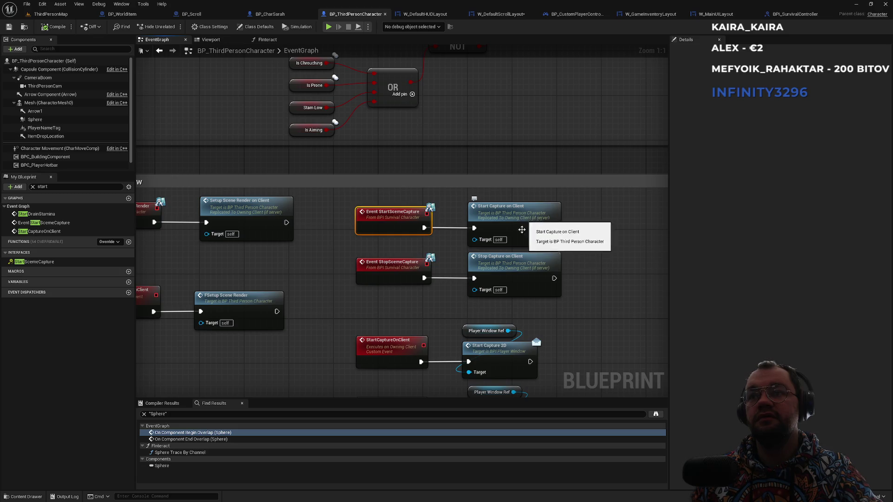
pyautogui.scroll(-3, 529, 269)
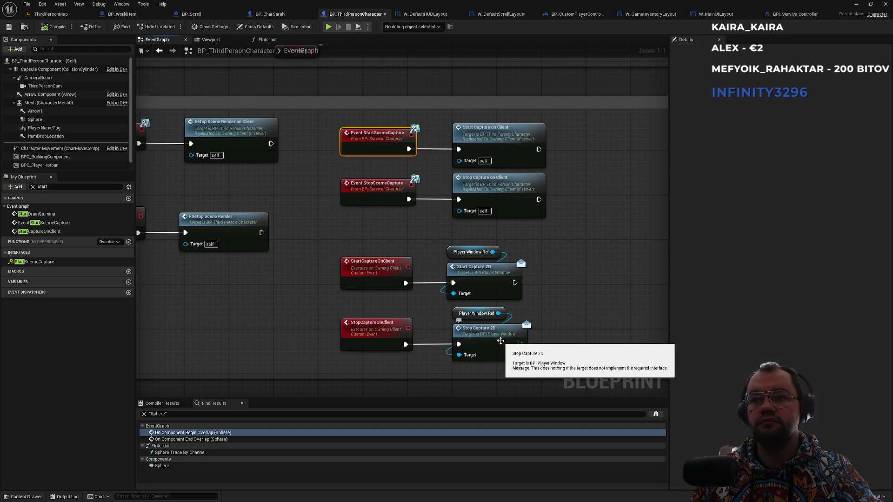
pyautogui.doubleClick(501, 341)
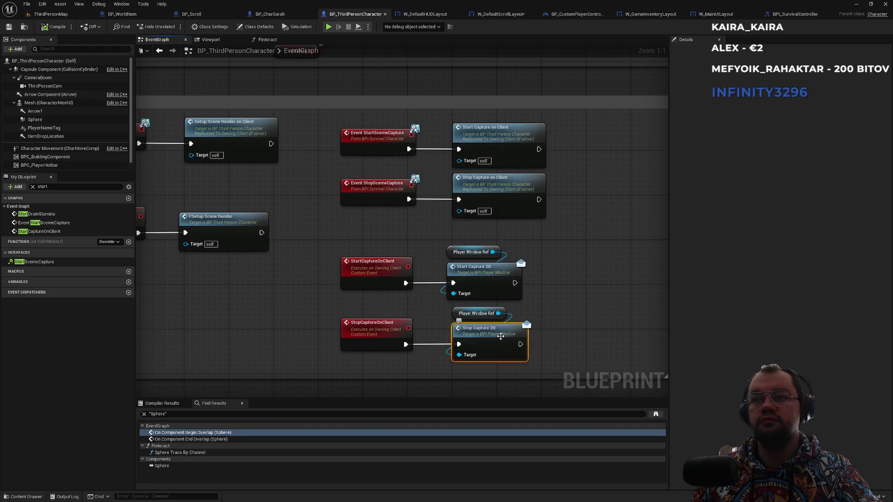
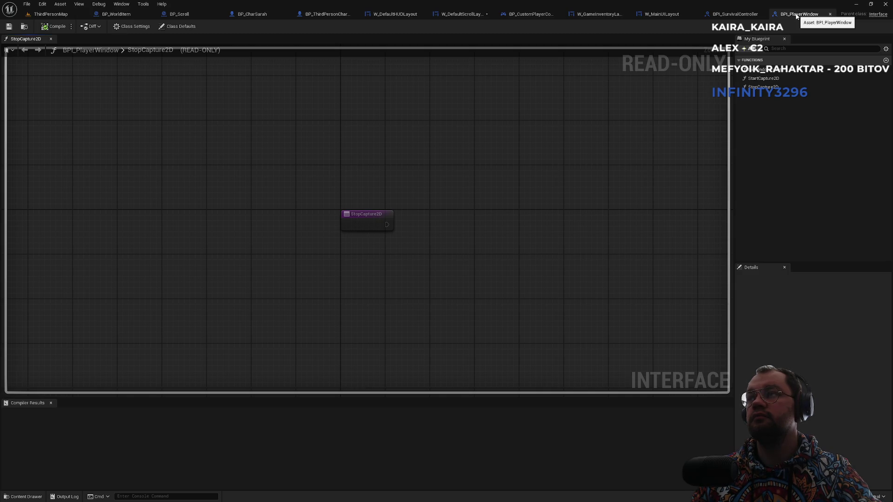
# - Close the BPI_PlayerWindow interface and jump to BP_CustomPlayerController's Event CloseInventory node
pyautogui.middleClick(797, 15)
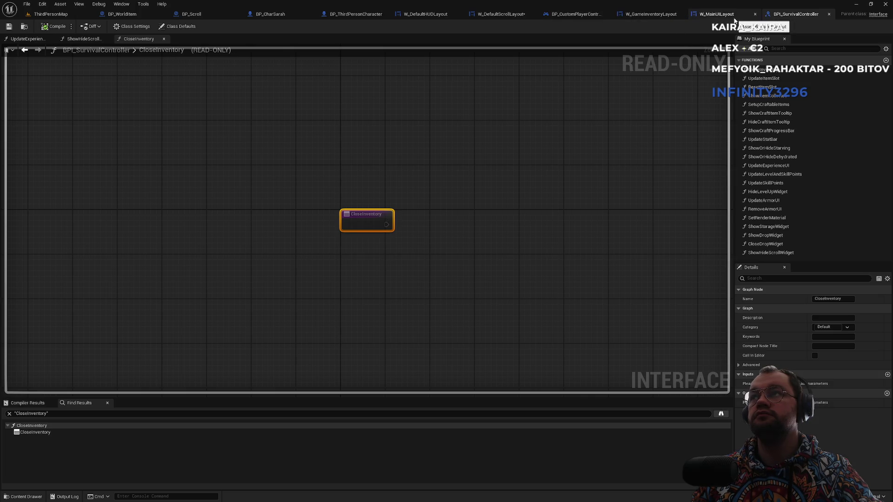
pyautogui.click(575, 14)
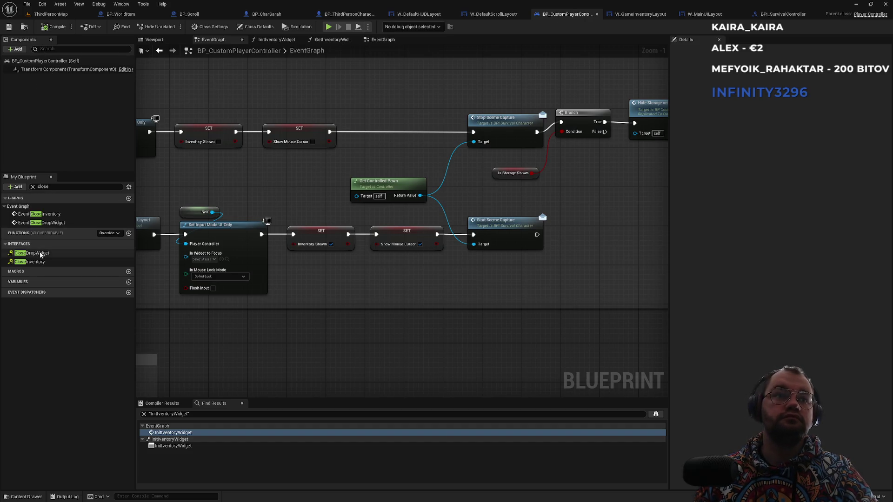
pyautogui.doubleClick(39, 263)
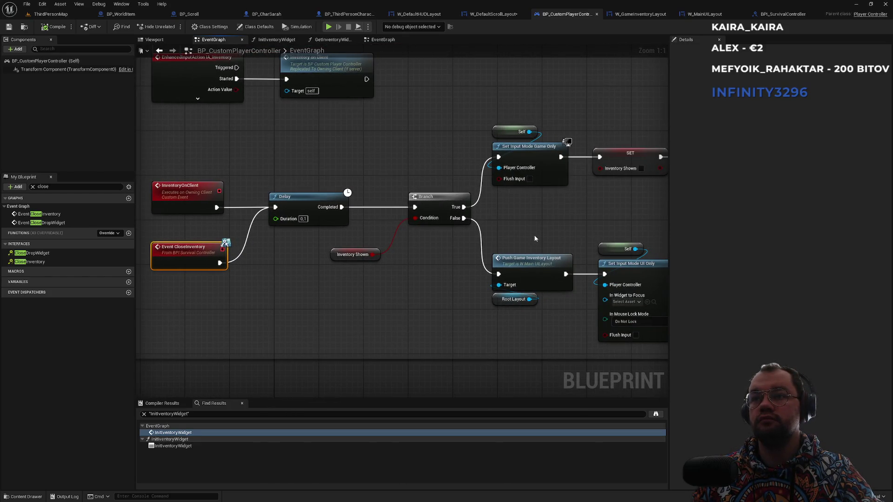
# - Trace the CloseInventory chain to the Show / Hide inventory section, then switch to BP_ThirdPersonCharacter
pyautogui.moveTo(534, 230)
pyautogui.mouseDown()
pyautogui.moveTo(489, 272)
pyautogui.moveTo(348, 256)
pyautogui.moveTo(168, 256)
pyautogui.mouseUp()
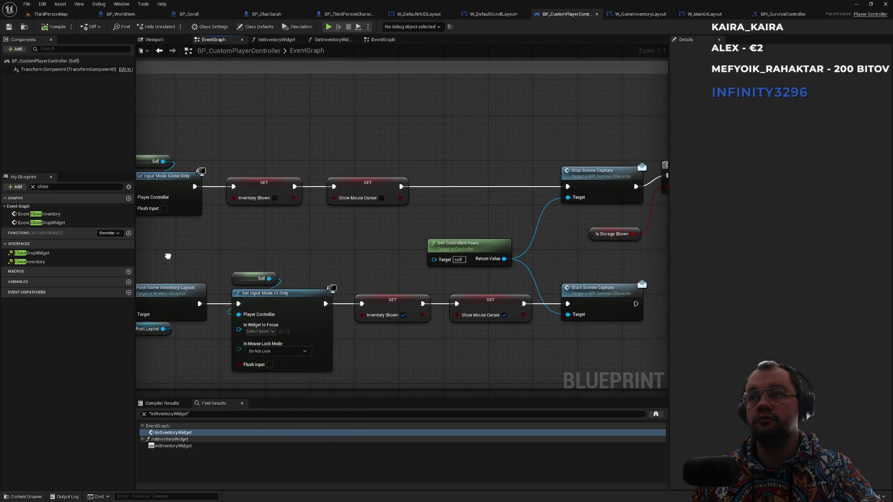
pyautogui.moveTo(235, 239); pyautogui.dragTo(262, 248)
pyautogui.moveTo(475, 227); pyautogui.dragTo(461, 251)
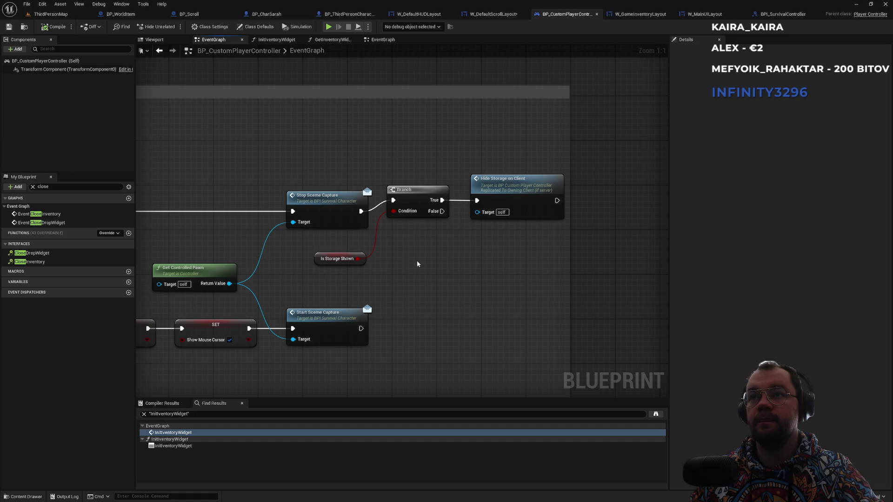
pyautogui.moveTo(418, 263); pyautogui.dragTo(559, 263)
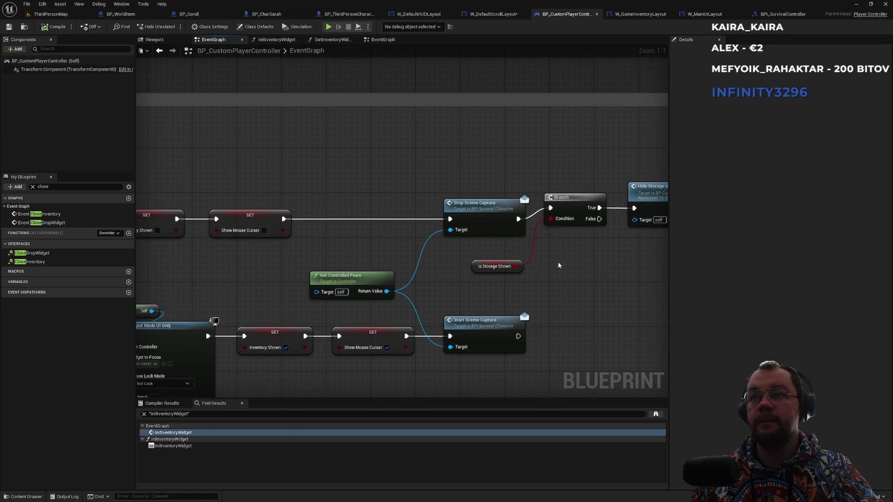
pyautogui.moveTo(454, 248); pyautogui.dragTo(569, 254)
pyautogui.moveTo(353, 256); pyautogui.dragTo(474, 259)
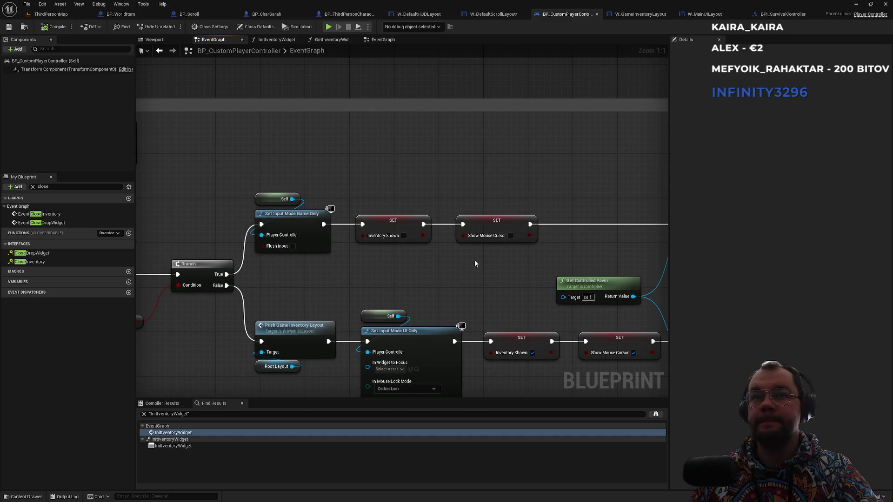
pyautogui.moveTo(377, 263)
pyautogui.mouseDown()
pyautogui.moveTo(472, 239)
pyautogui.moveTo(612, 231)
pyautogui.mouseUp()
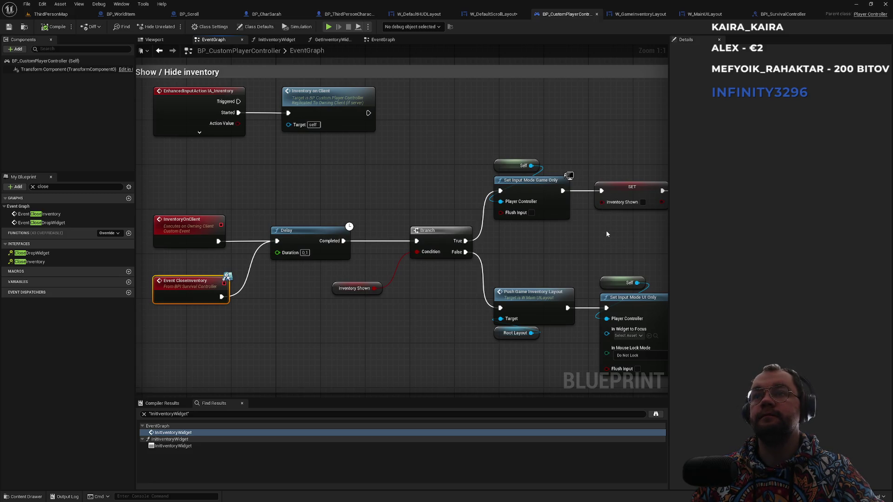
pyautogui.moveTo(386, 198); pyautogui.dragTo(477, 226)
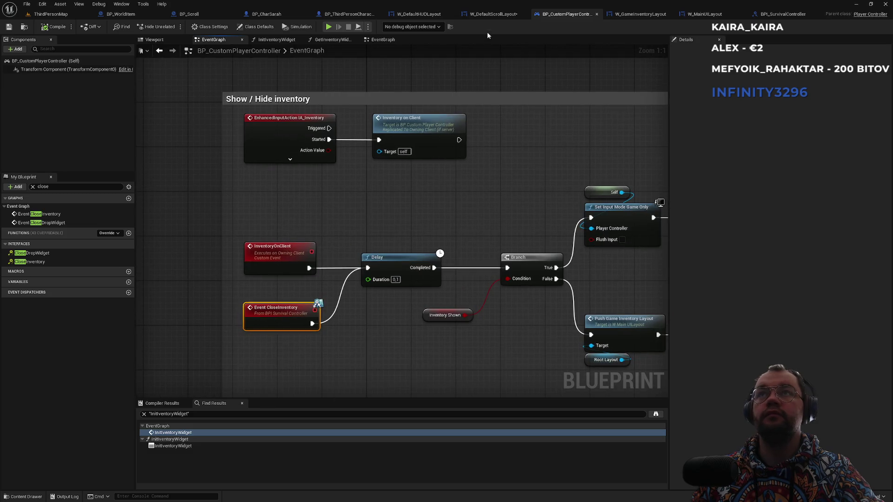
pyautogui.click(349, 14)
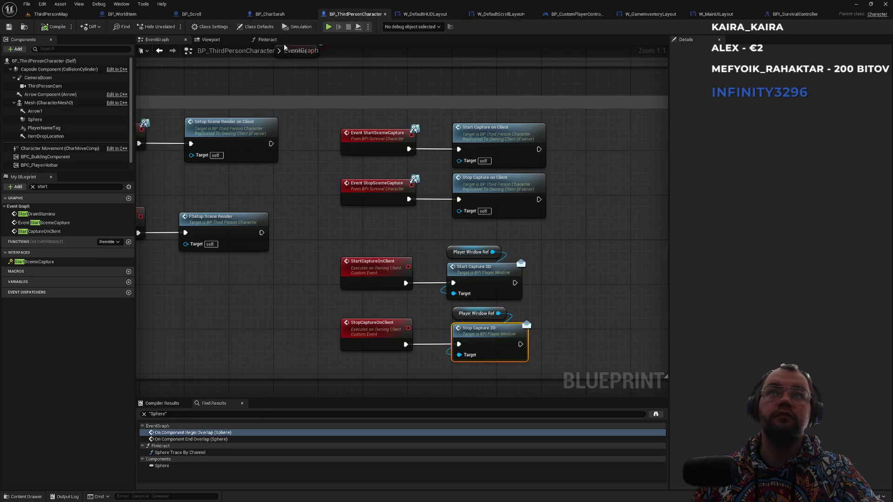
# - Filter the My Blueprint member list by 'inven'
pyautogui.click(49, 186)
pyautogui.doubleClick(50, 187)
pyautogui.scroll(-1, 56, 157)
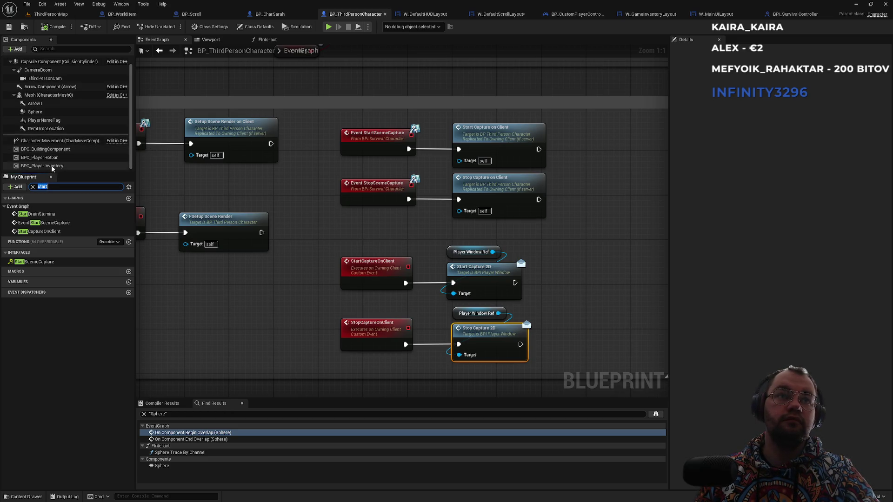
pyautogui.write('inven')
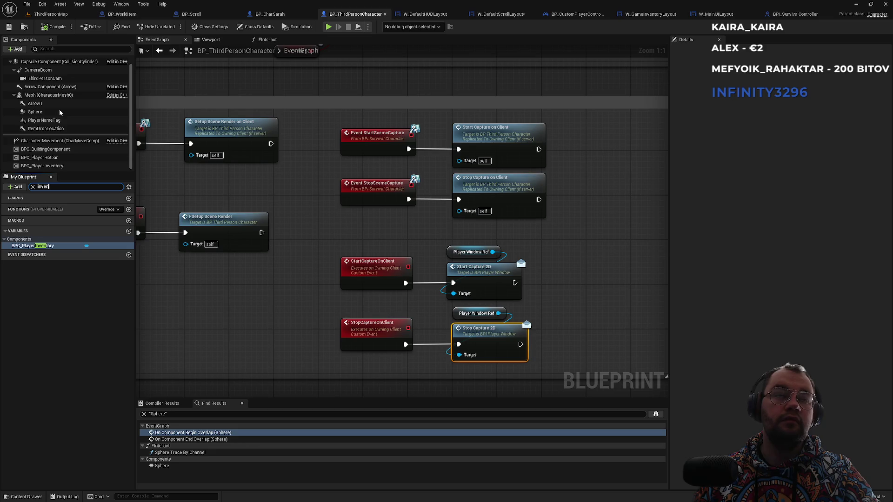
# - Search the level's Content Browser for 'inventory' assets
pyautogui.click(51, 14)
pyautogui.click(166, 339)
pyautogui.write('inventory')
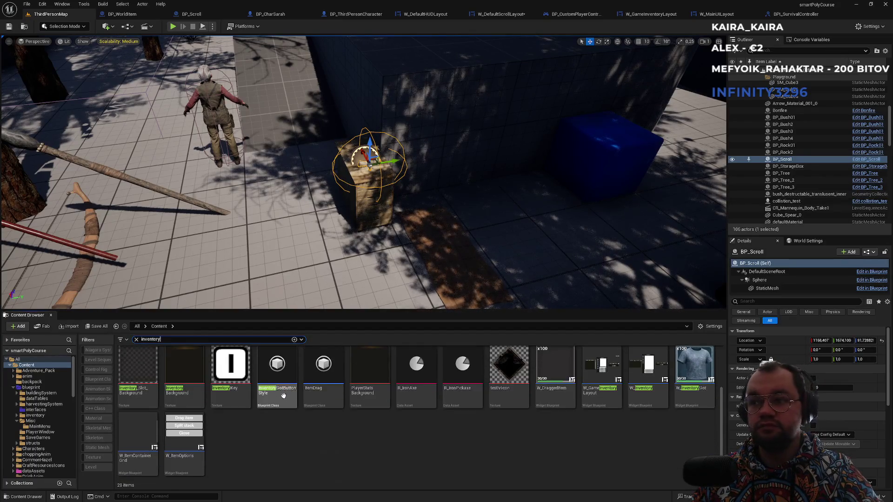
pyautogui.scroll(2, 214, 462)
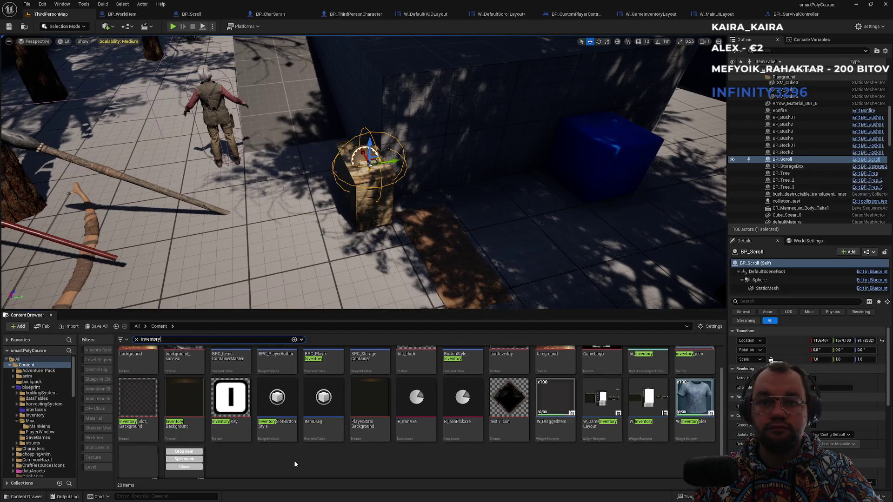
pyautogui.scroll(2, 294, 463)
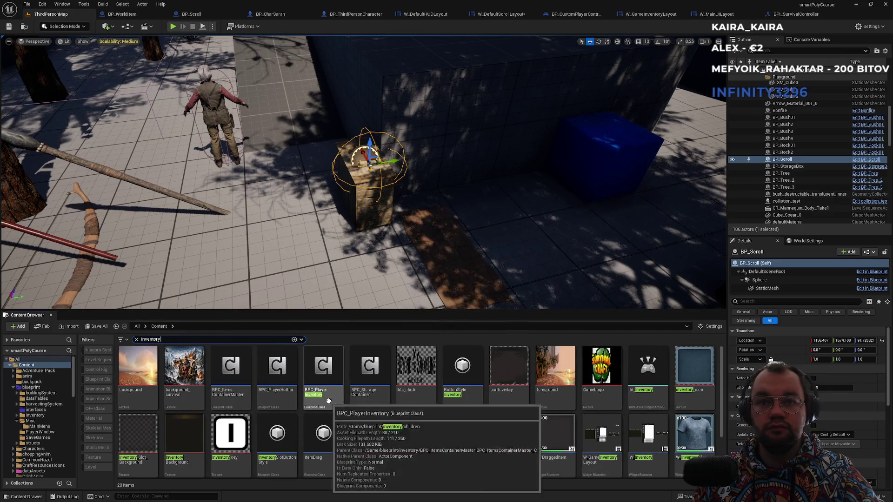
# - Inspect BPC_PlayerInventory's empty event graph, then close the blueprint
pyautogui.doubleClick(327, 401)
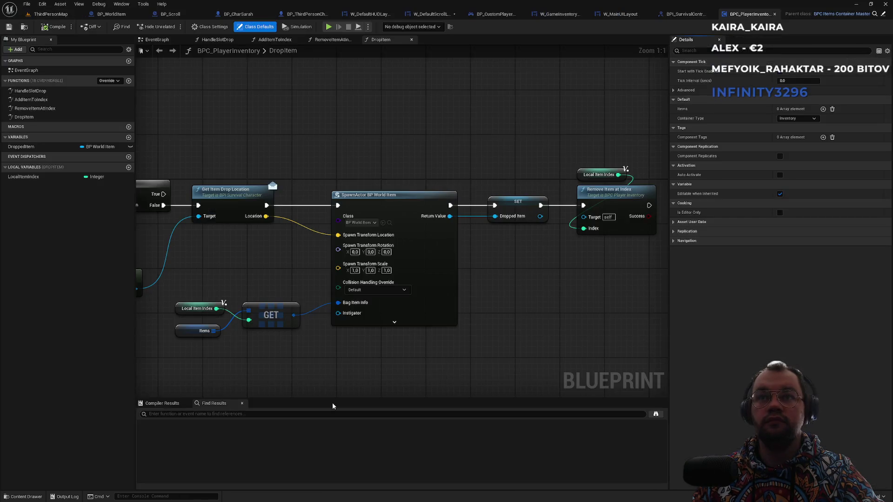
pyautogui.scroll(-4, 495, 163)
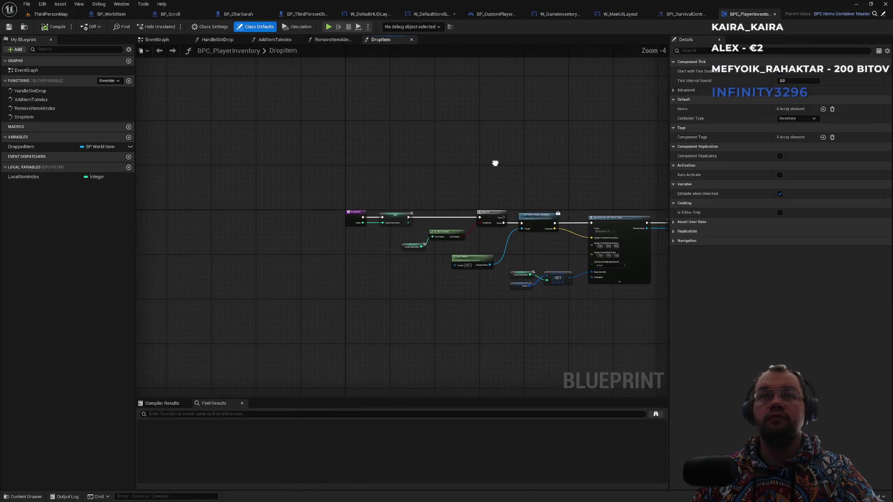
pyautogui.click(165, 41)
pyautogui.scroll(-10, 324, 144)
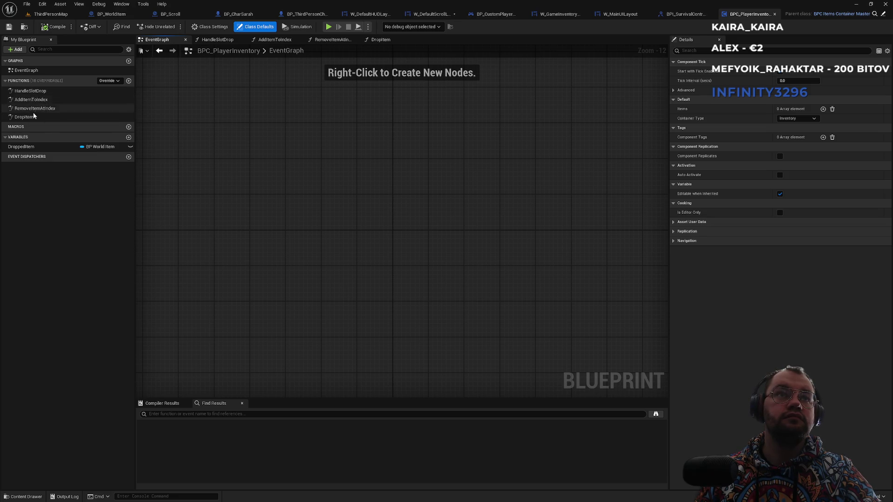
pyautogui.moveTo(348, 148); pyautogui.dragTo(314, 277)
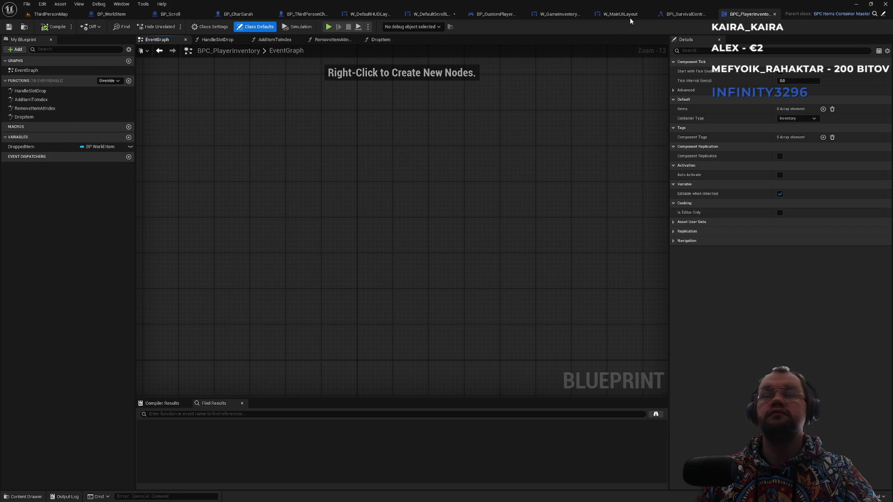
pyautogui.click(775, 14)
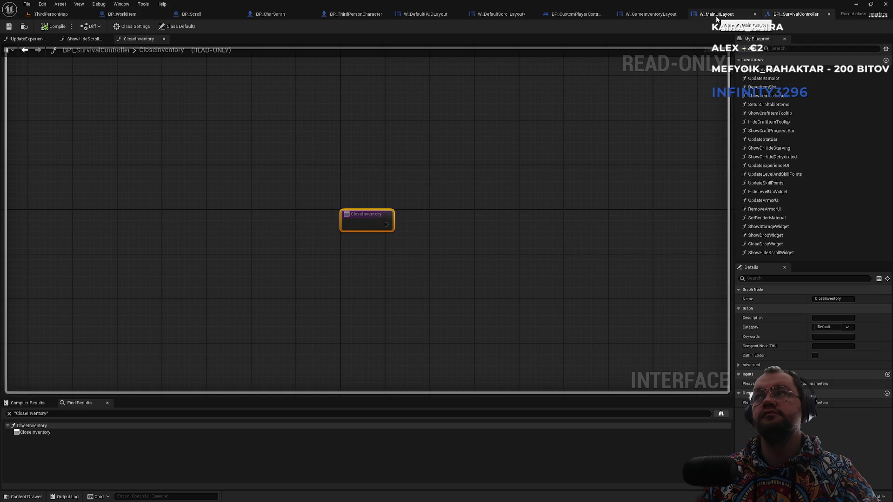
# - Find the CloseInventory interface function by searching 'inven'
pyautogui.click(784, 49)
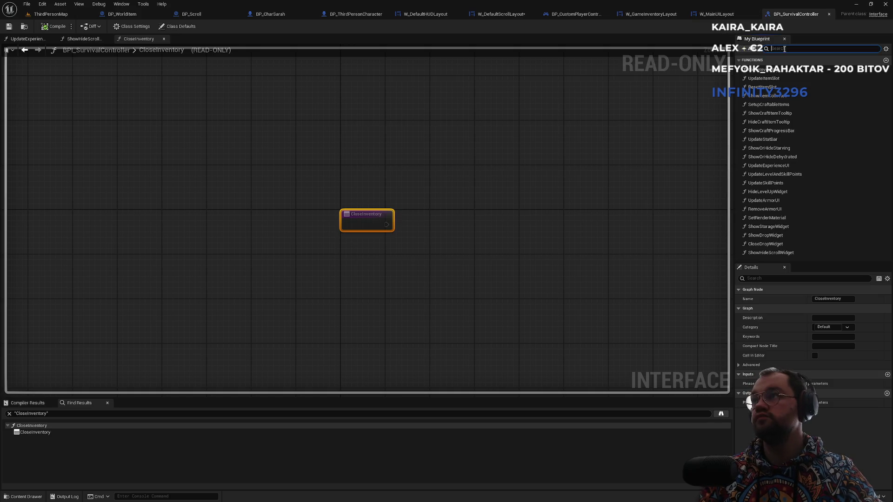
pyautogui.write('inven')
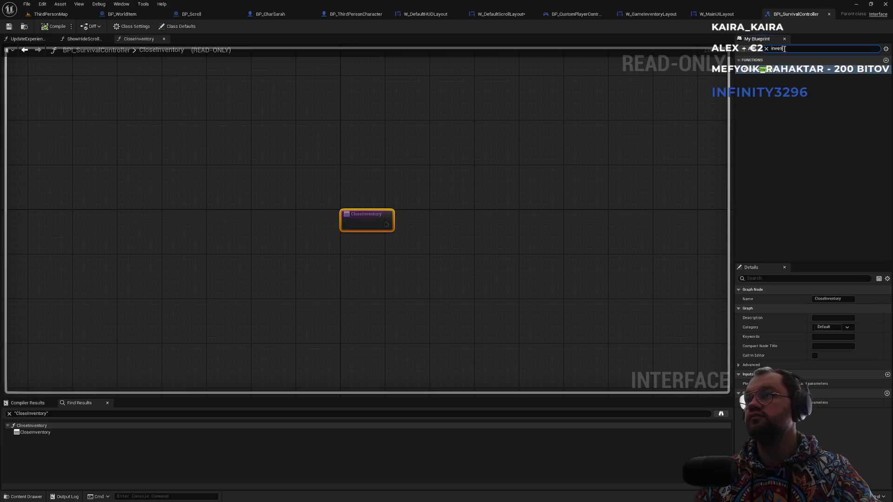
pyautogui.click(760, 70)
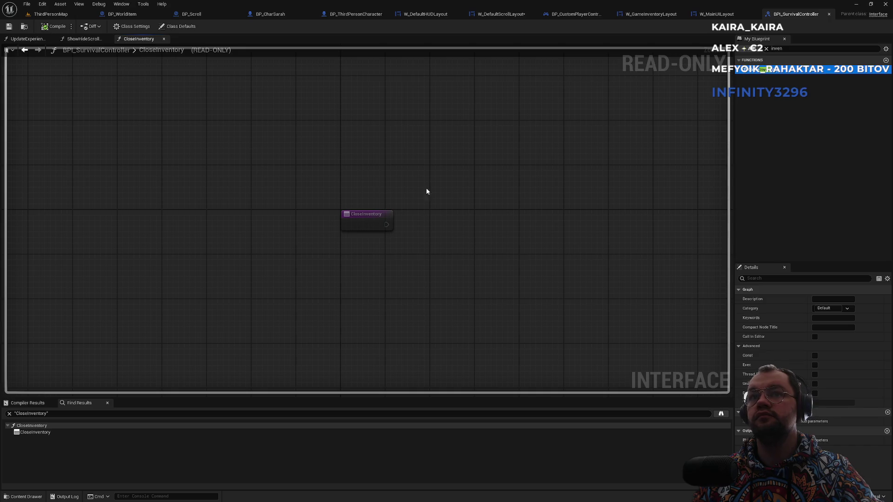
# - List every blueprint referencing CloseInventory by class member
pyautogui.rightClick(367, 217)
pyautogui.moveTo(395, 232)
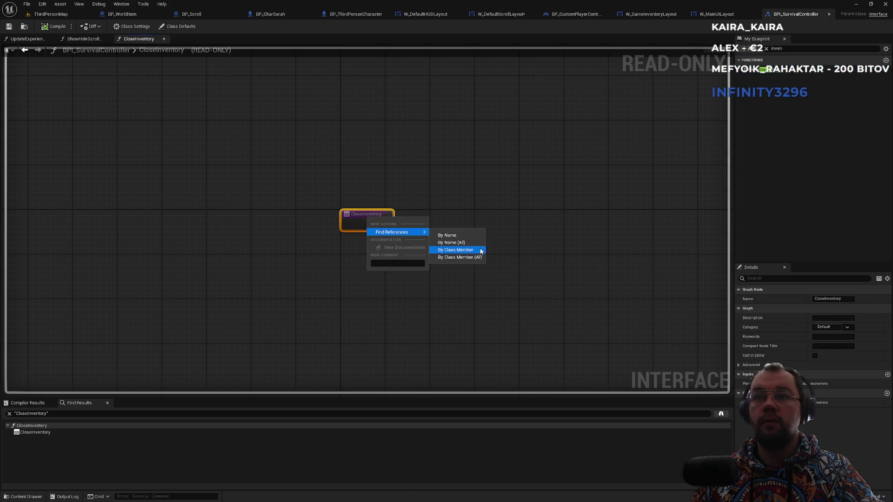
pyautogui.click(473, 242)
pyautogui.click(252, 319)
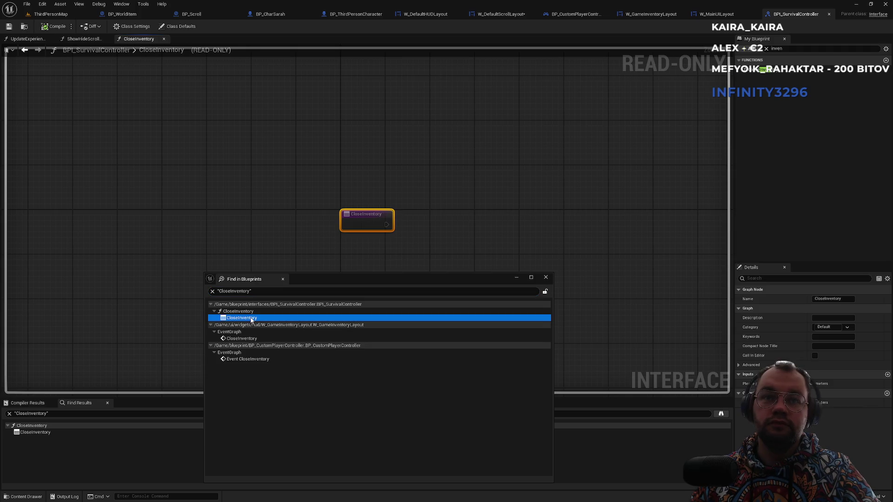
# - Inspect W_GameInventoryLayout's CloseInventory call, then jump to BP_CustomPlayerController's Event CloseInventory
pyautogui.click(237, 340)
pyautogui.doubleClick(236, 341)
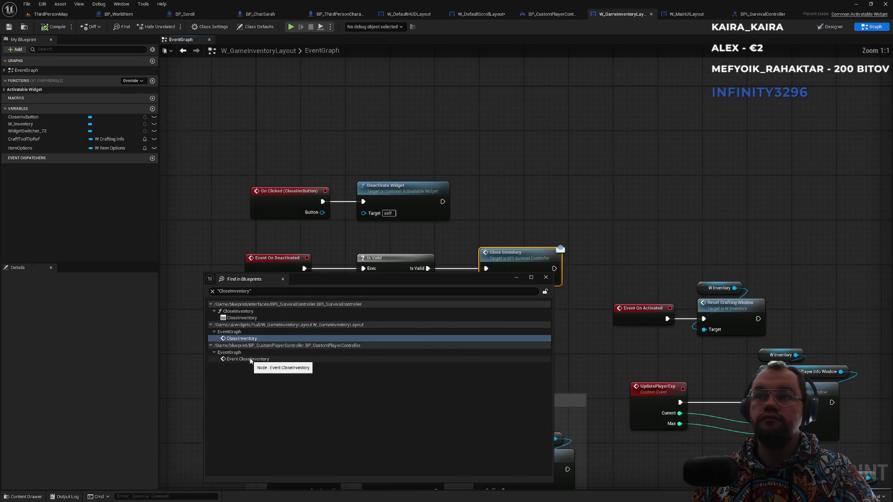
pyautogui.moveTo(473, 217); pyautogui.dragTo(538, 127)
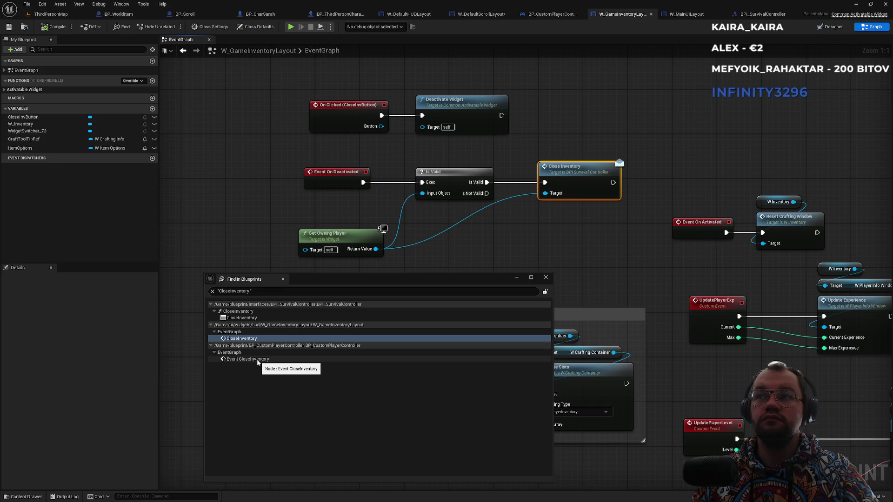
pyautogui.click(258, 360)
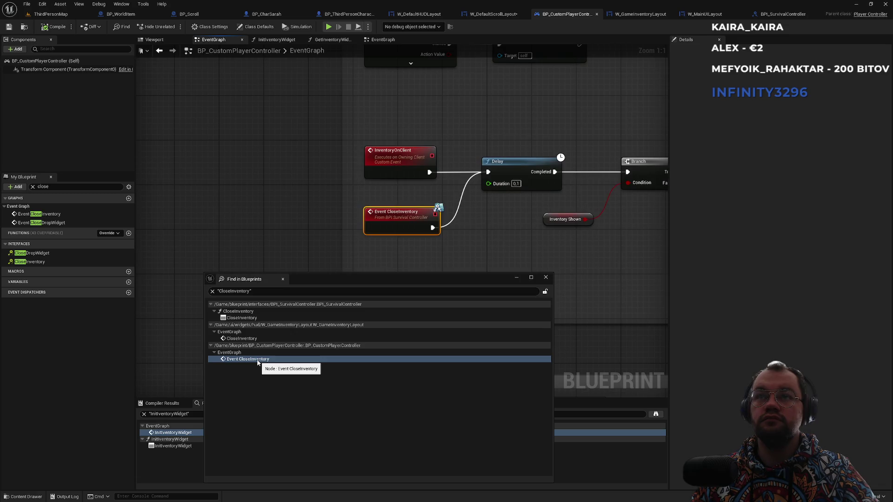
# - Dismiss the old results and bring the Inventory Shown getter and Branch into view
pyautogui.moveTo(277, 140); pyautogui.dragTo(251, 227)
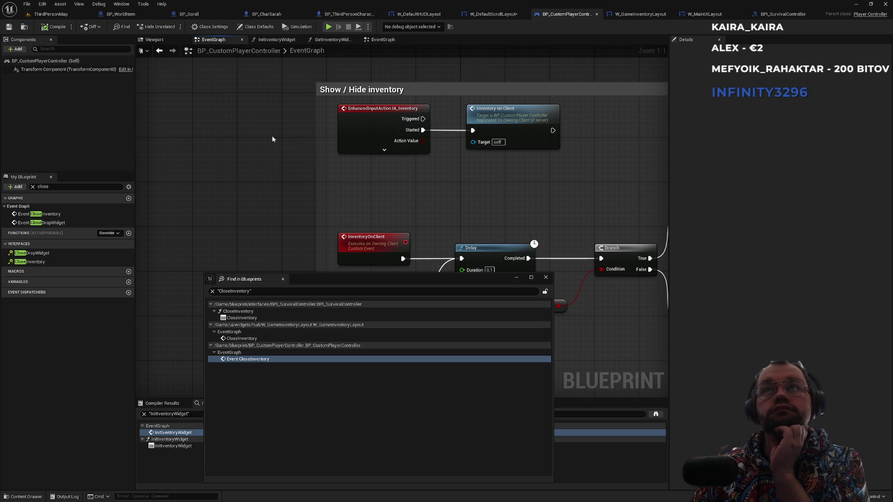
pyautogui.click(546, 277)
pyautogui.click(535, 305)
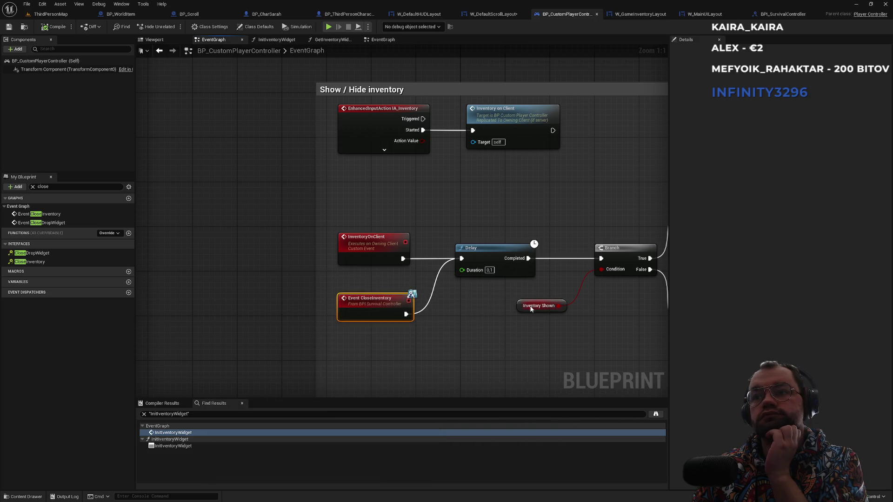
pyautogui.moveTo(487, 314); pyautogui.dragTo(286, 295)
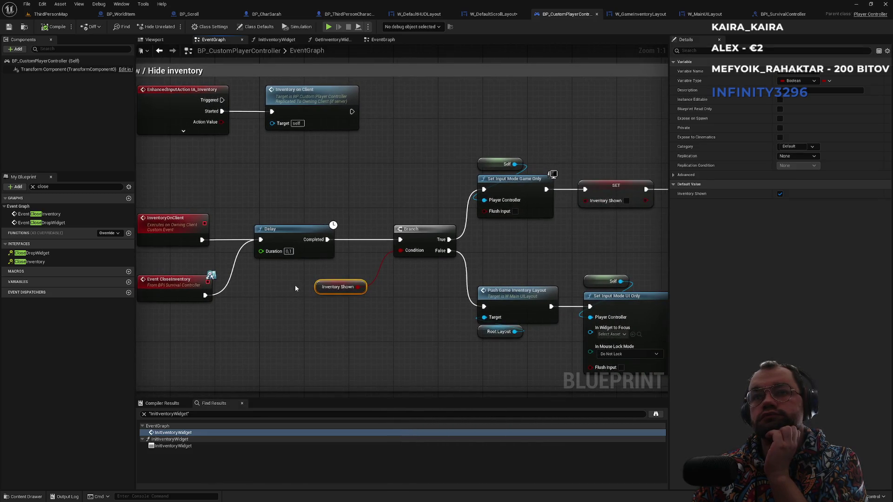
# - Find references to Inventory Shown and step through its getter and setters, including InitInventoryWidget
pyautogui.rightClick(317, 287)
pyautogui.moveTo(372, 354)
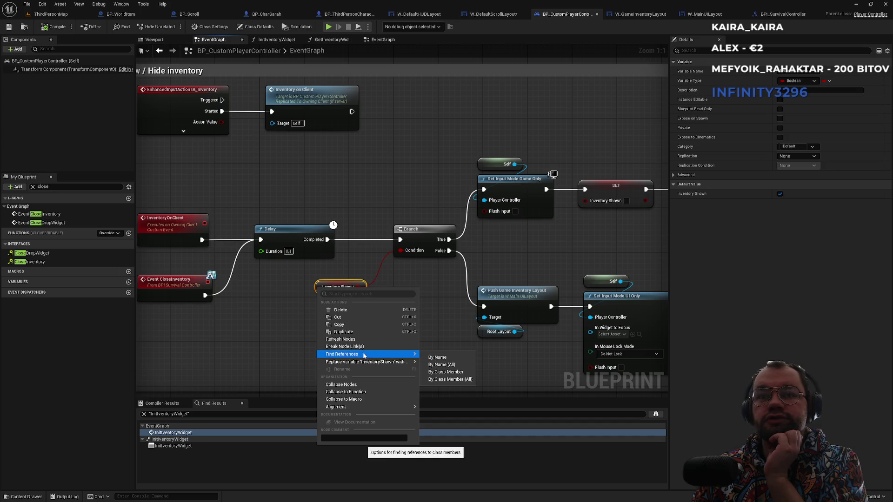
pyautogui.click(449, 358)
pyautogui.click(185, 442)
pyautogui.click(175, 454)
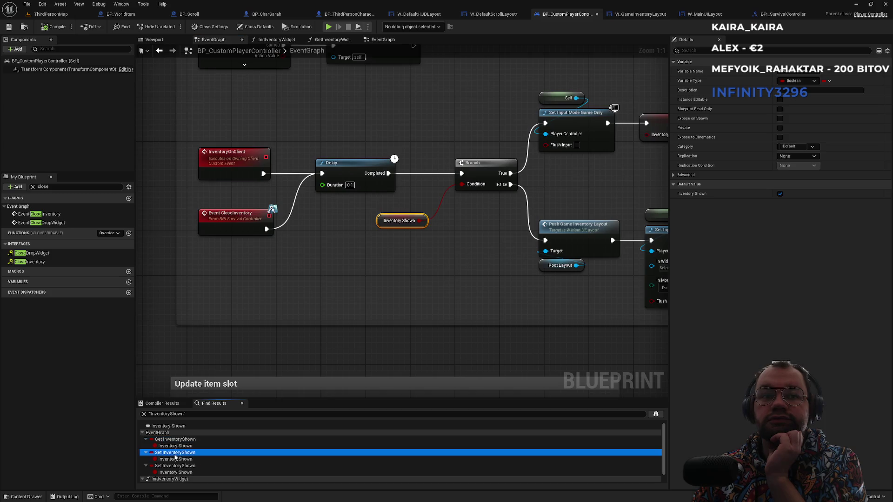
pyautogui.scroll(-1, 177, 459)
pyautogui.click(182, 455)
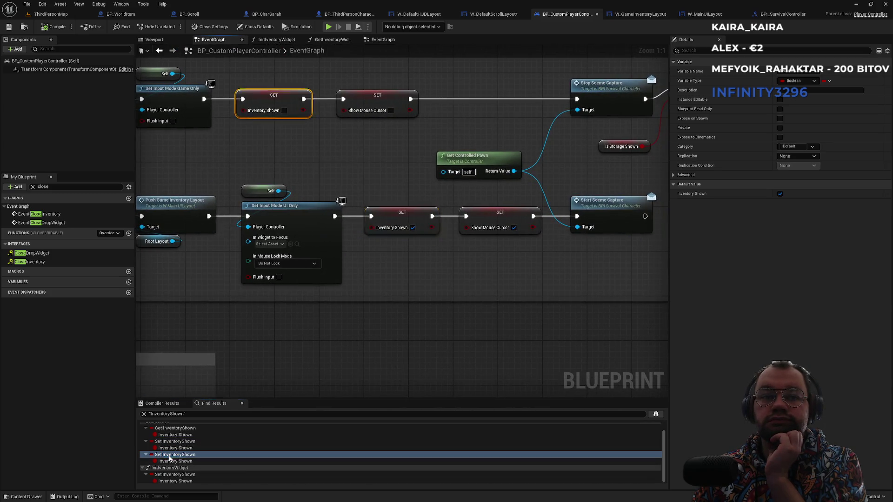
pyautogui.click(181, 473)
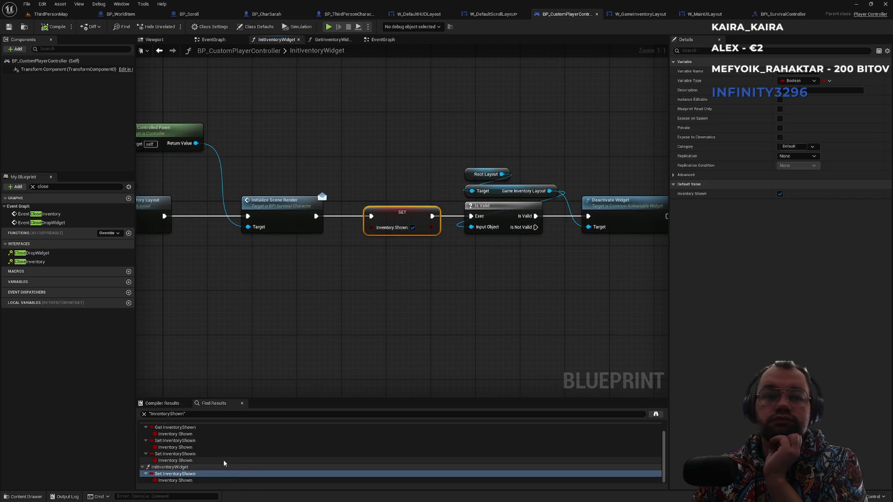
pyautogui.scroll(1, 216, 466)
pyautogui.scroll(-1, 205, 462)
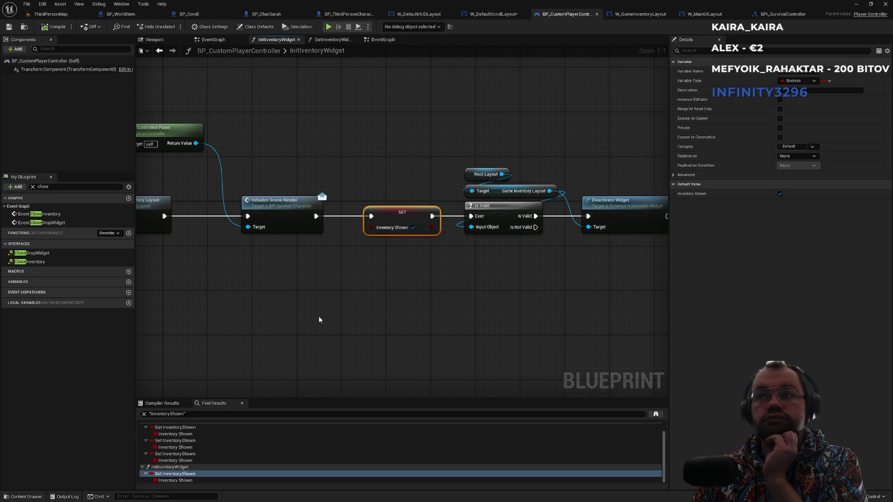
pyautogui.rightClick(176, 477)
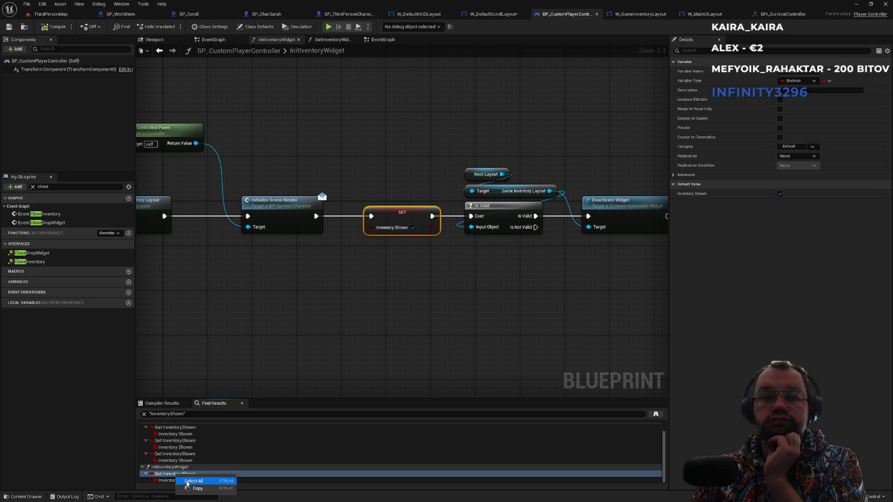
# - Search all blueprints for Inventory Shown by name and visit each getter and setter result
pyautogui.rightClick(396, 222)
pyautogui.moveTo(465, 285)
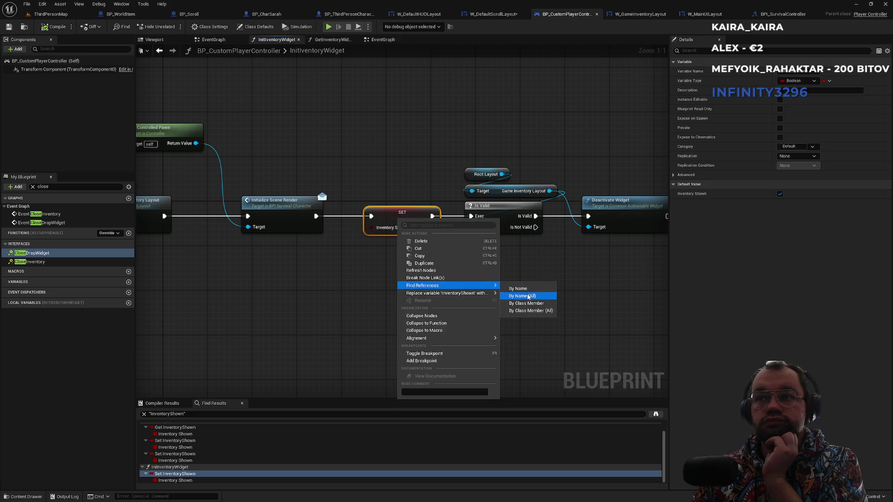
pyautogui.click(528, 296)
pyautogui.doubleClick(242, 311)
pyautogui.doubleClick(242, 324)
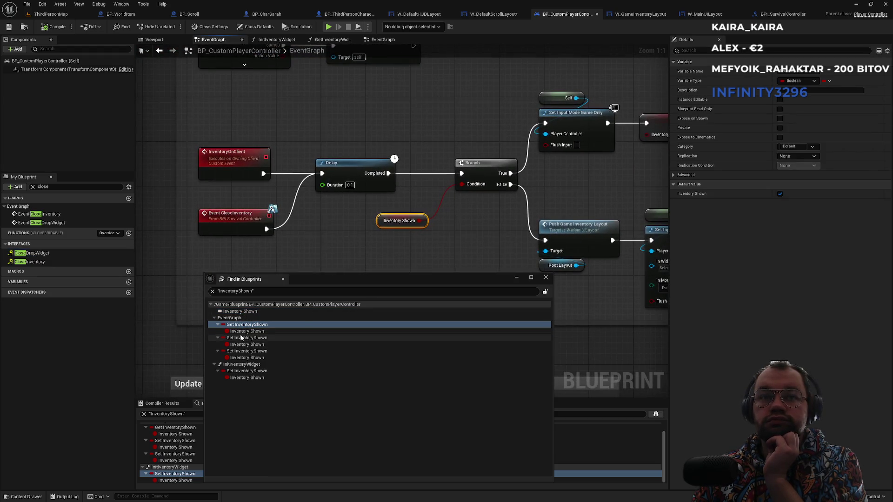
pyautogui.doubleClick(242, 339)
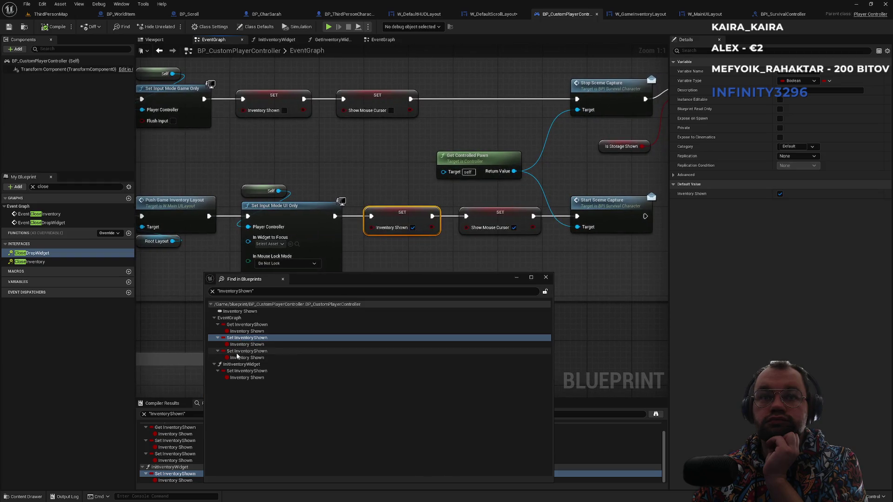
pyautogui.doubleClick(242, 351)
pyautogui.doubleClick(242, 371)
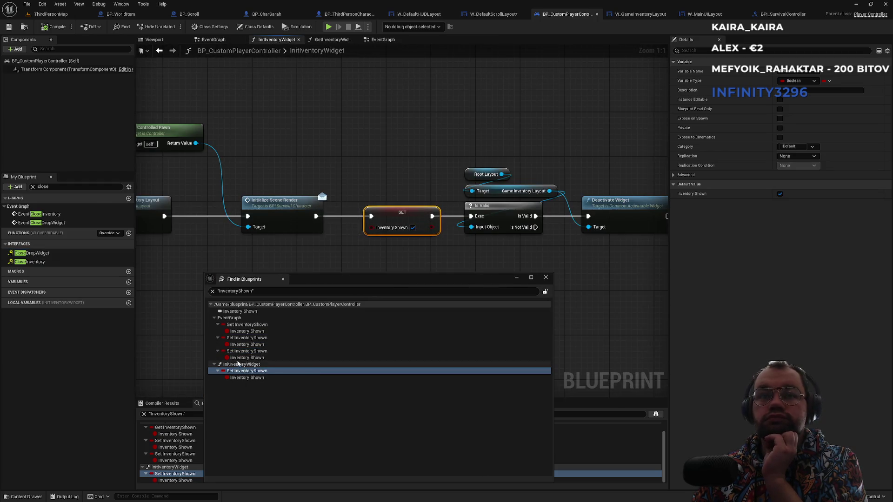
pyautogui.doubleClick(242, 325)
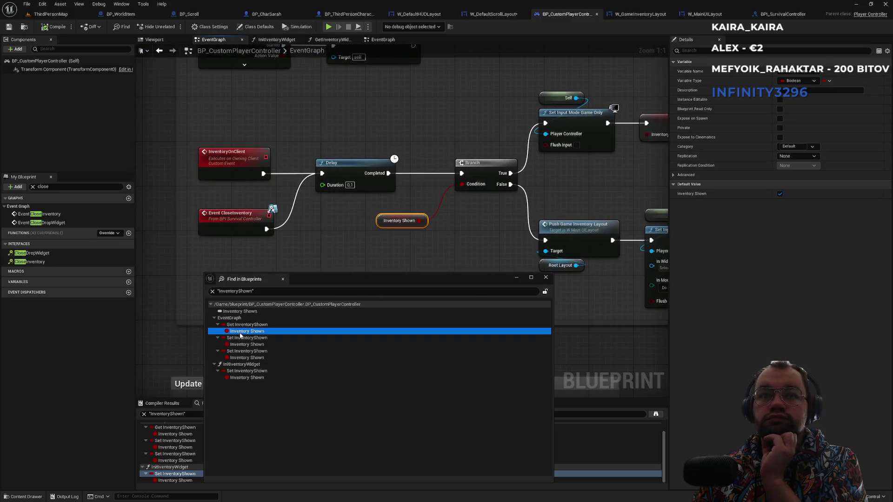
pyautogui.doubleClick(244, 332)
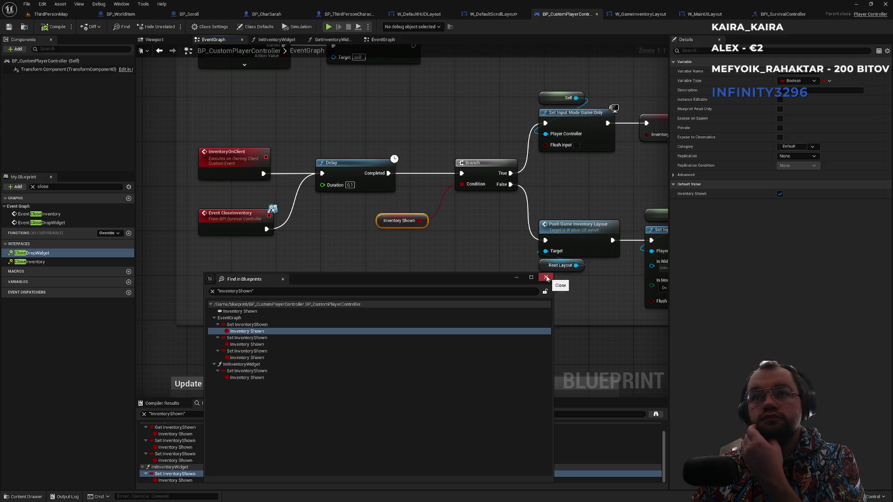
# - Follow the show/hide chain through scene capture and storage events to the Is Storage Shown node
pyautogui.moveTo(470, 230); pyautogui.dragTo(265, 233)
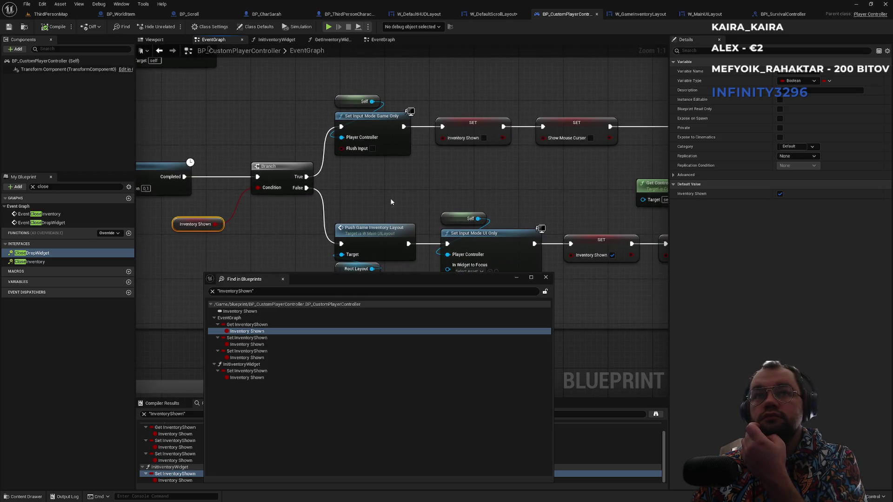
pyautogui.moveTo(400, 199); pyautogui.dragTo(111, 227)
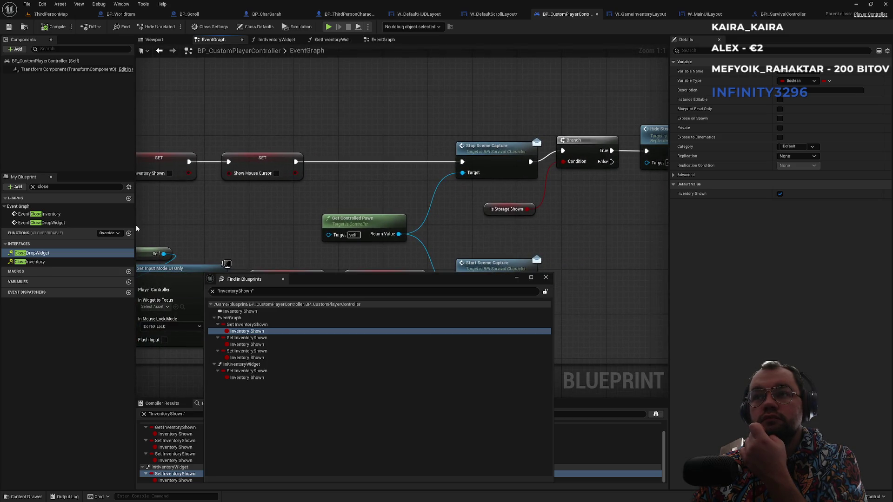
pyautogui.moveTo(562, 243)
pyautogui.mouseDown()
pyautogui.moveTo(421, 249)
pyautogui.moveTo(606, 245)
pyautogui.mouseUp()
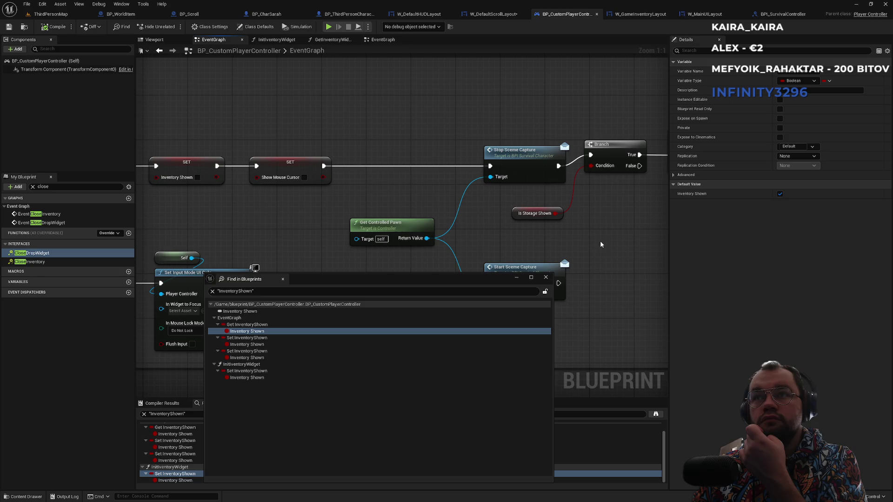
pyautogui.moveTo(567, 233); pyautogui.dragTo(296, 219)
pyautogui.scroll(-1, 451, 159)
pyautogui.moveTo(485, 145)
pyautogui.mouseDown()
pyautogui.moveTo(339, 193)
pyautogui.moveTo(559, 160)
pyautogui.mouseUp()
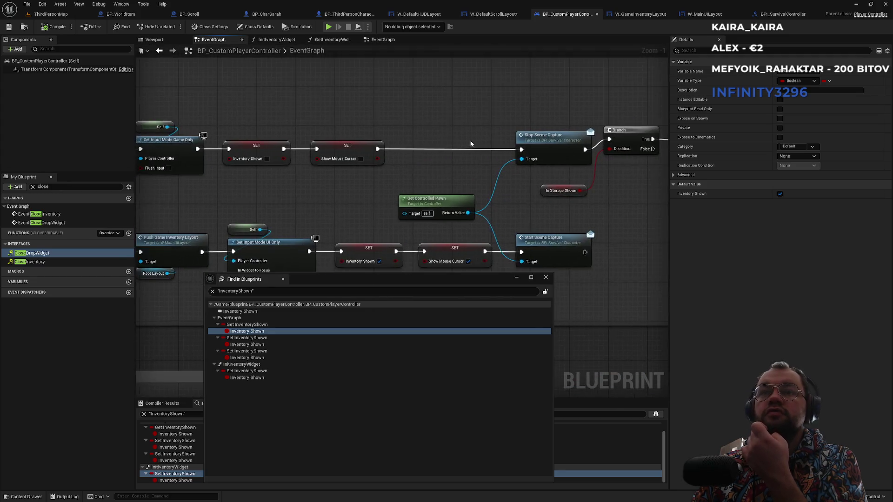
pyautogui.scroll(1, 261, 168)
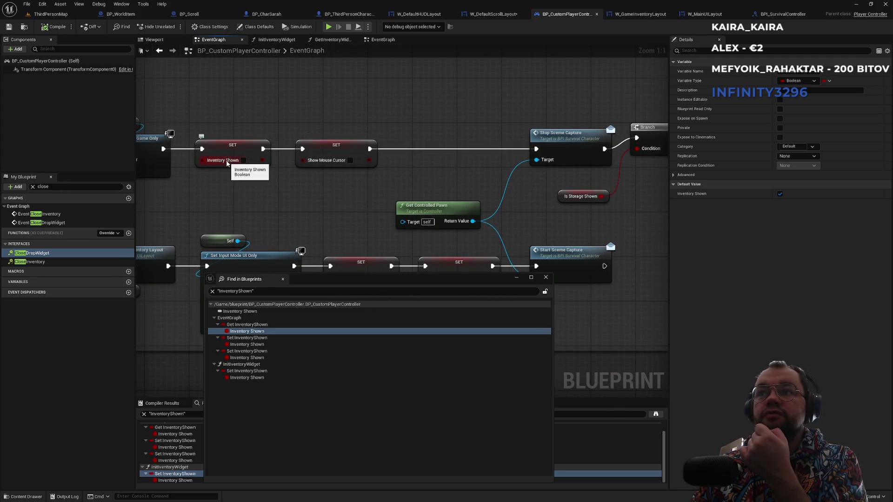
pyautogui.moveTo(238, 196)
pyautogui.mouseDown()
pyautogui.moveTo(425, 190)
pyautogui.moveTo(467, 154)
pyautogui.moveTo(386, 176)
pyautogui.moveTo(274, 184)
pyautogui.mouseUp()
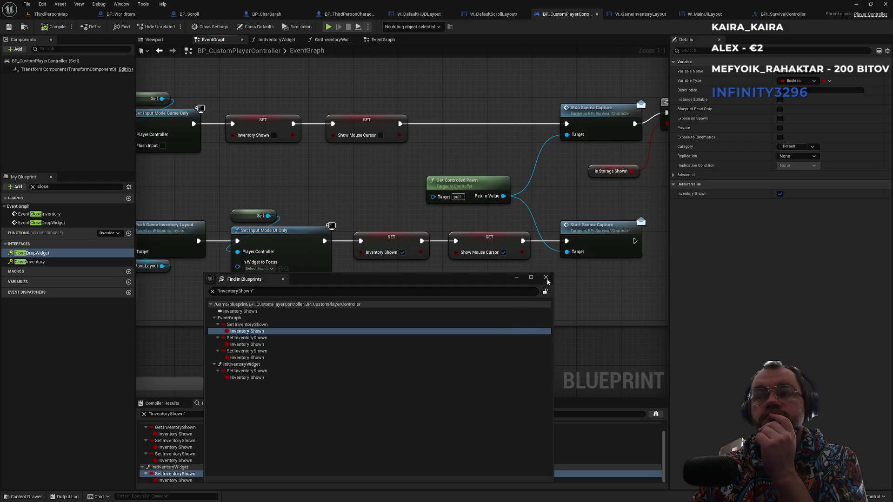
pyautogui.click(546, 277)
pyautogui.click(590, 171)
# - Find references to Is Storage Shown and jump to its getter usage
pyautogui.moveTo(553, 191); pyautogui.dragTo(418, 269)
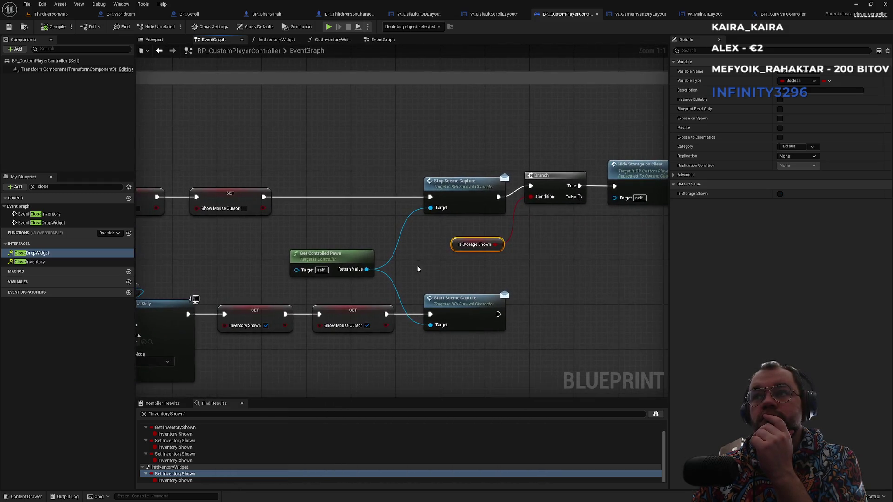
pyautogui.rightClick(454, 247)
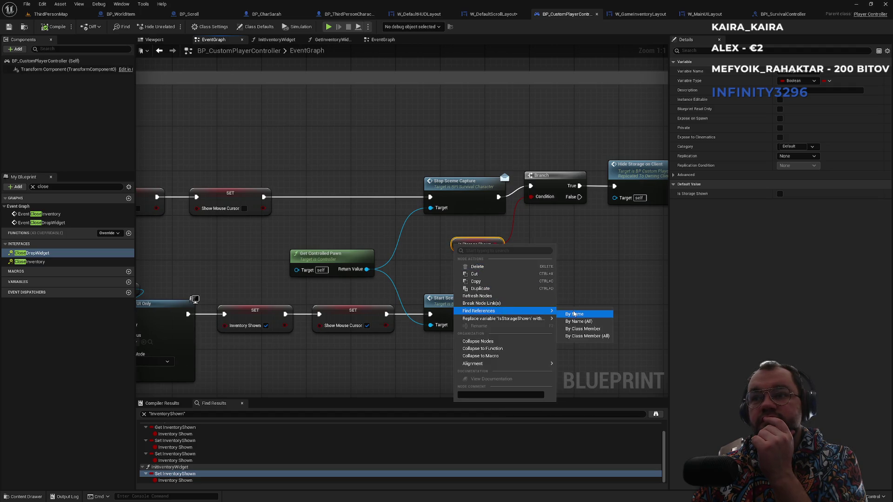
pyautogui.click(573, 314)
pyautogui.click(175, 442)
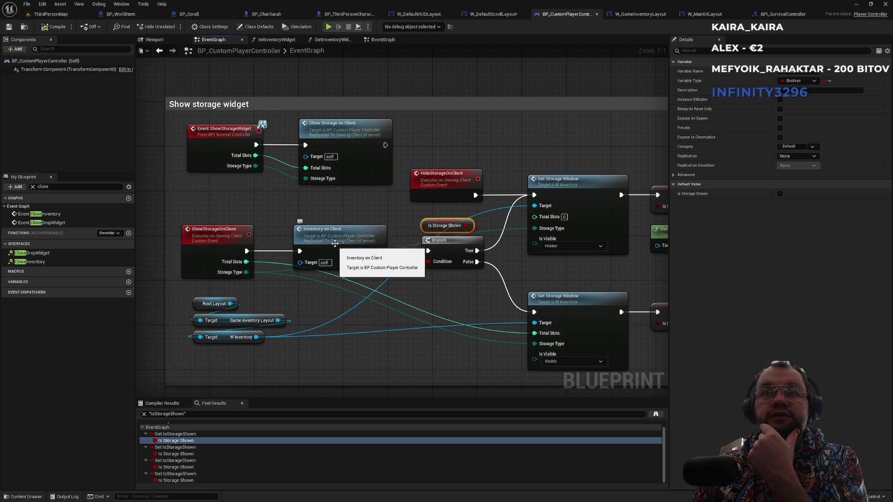
# - Open the RemoveFromBox interface function from the Remove from Box call
pyautogui.moveTo(375, 202); pyautogui.dragTo(309, 204)
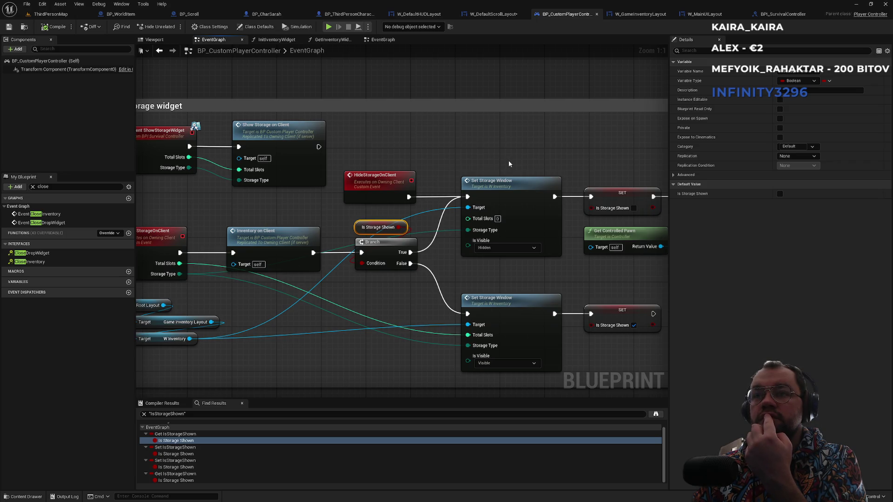
pyautogui.moveTo(509, 163); pyautogui.dragTo(353, 136)
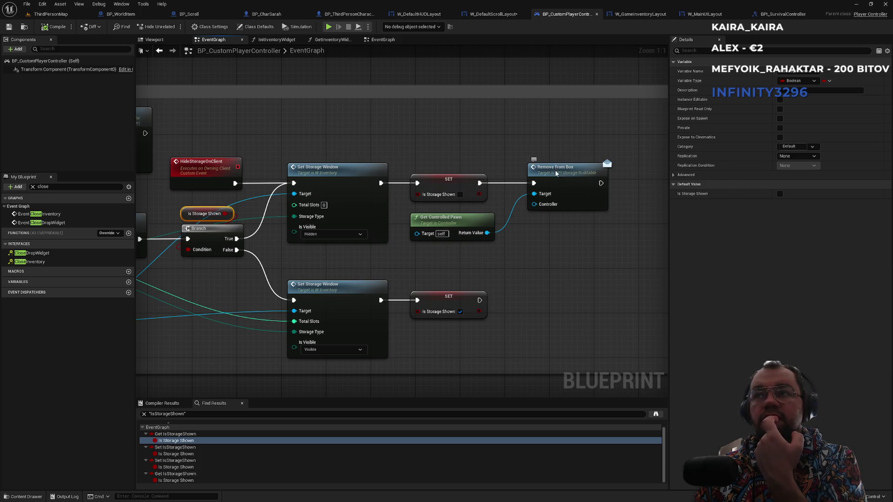
pyautogui.doubleClick(552, 170)
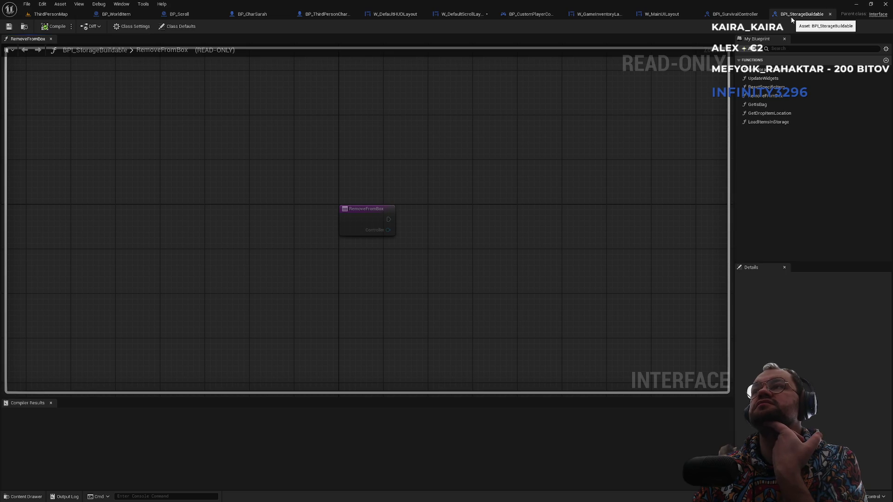
# - View BPI_StorageBuildable's references and re-centre the graph on BPC_StorageContainer
pyautogui.click(20, 30)
pyautogui.rightClick(479, 393)
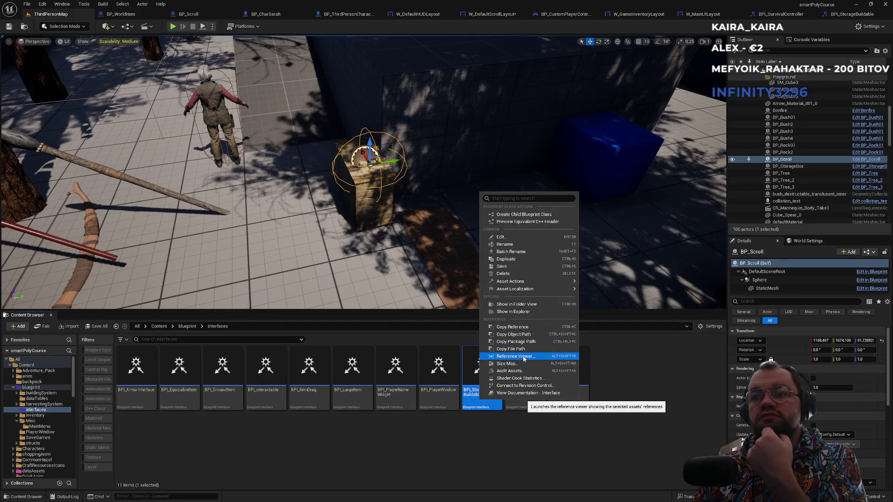
pyautogui.click(515, 357)
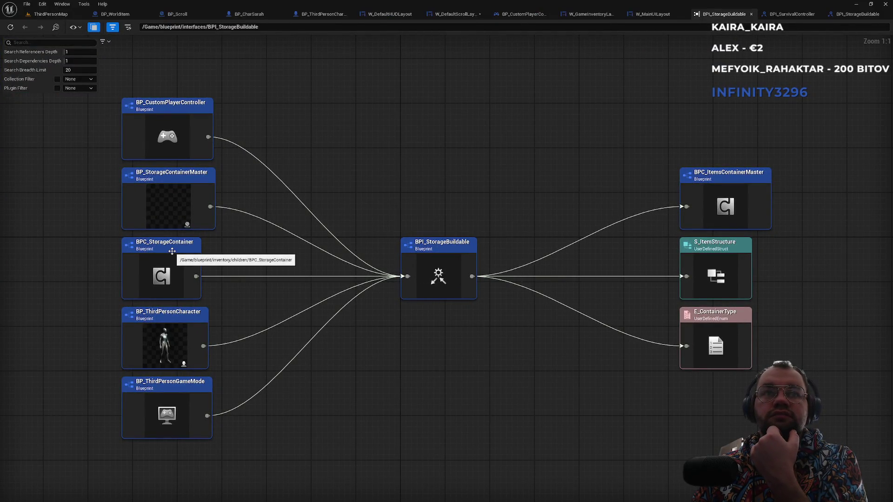
pyautogui.doubleClick(173, 251)
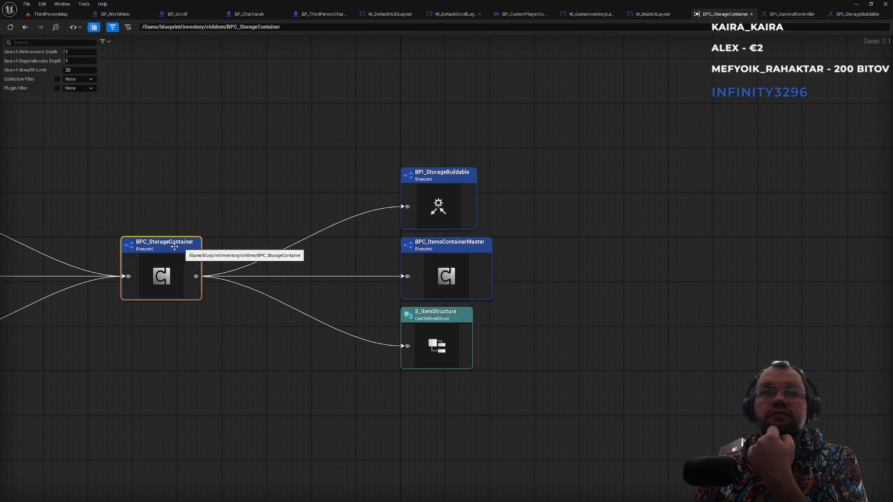
pyautogui.rightClick(170, 251)
pyautogui.click(186, 269)
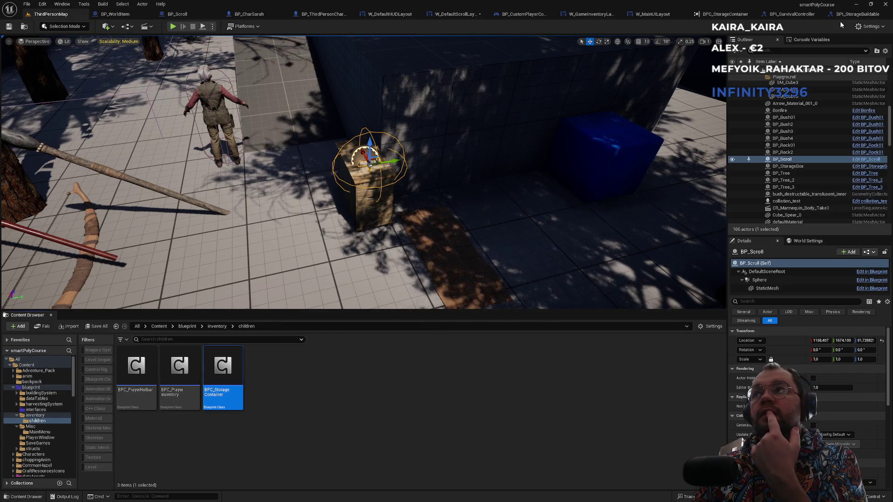
pyautogui.click(727, 14)
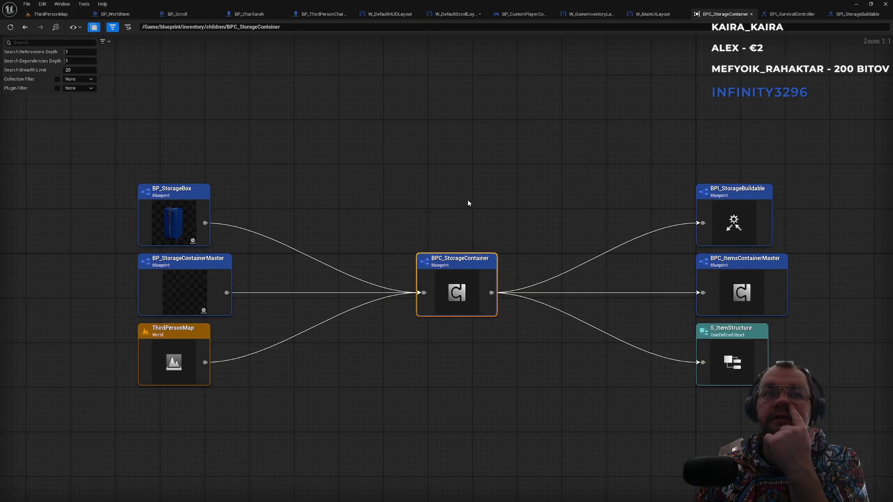
# - Locate BP_StorageBox's storage blueprint in the Content Browser and open BP_StorageContainerMaster
pyautogui.click(182, 197)
pyautogui.rightClick(181, 198)
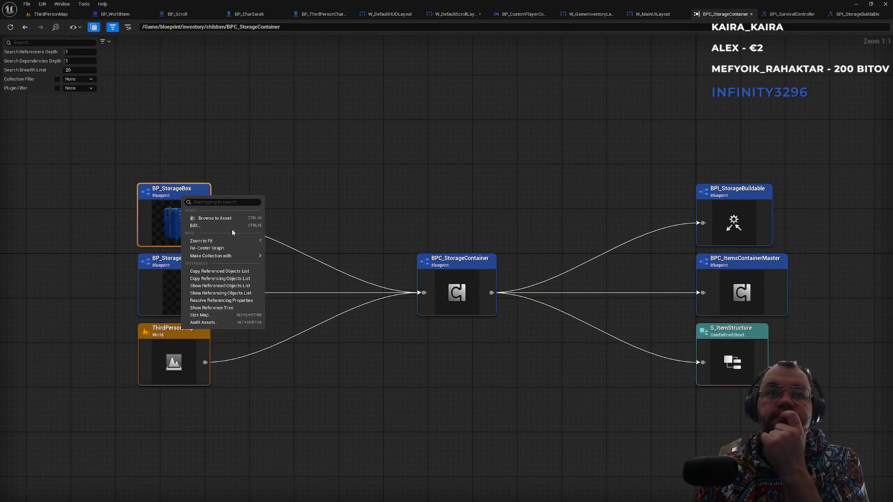
pyautogui.click(215, 218)
pyautogui.doubleClick(187, 406)
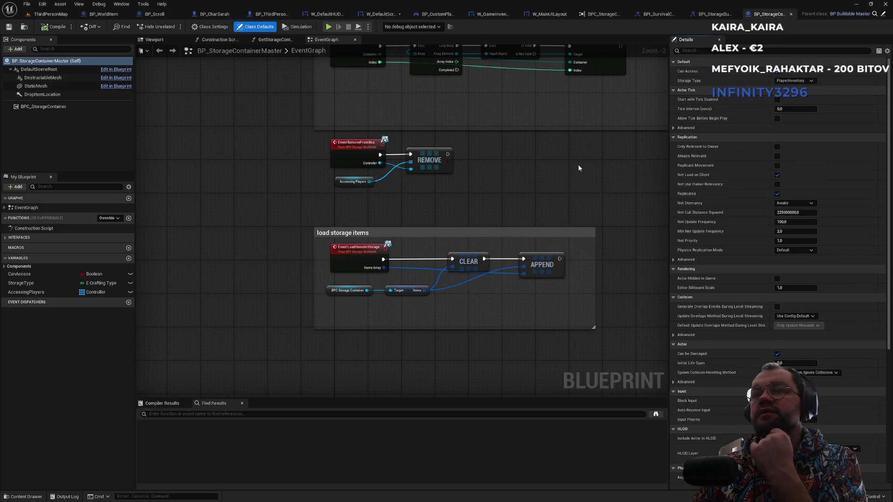
# - Inspect the ResetSpecificItem and UpdateWidgets chains above RemoveFromBox
pyautogui.moveTo(292, 160); pyautogui.dragTo(295, 202)
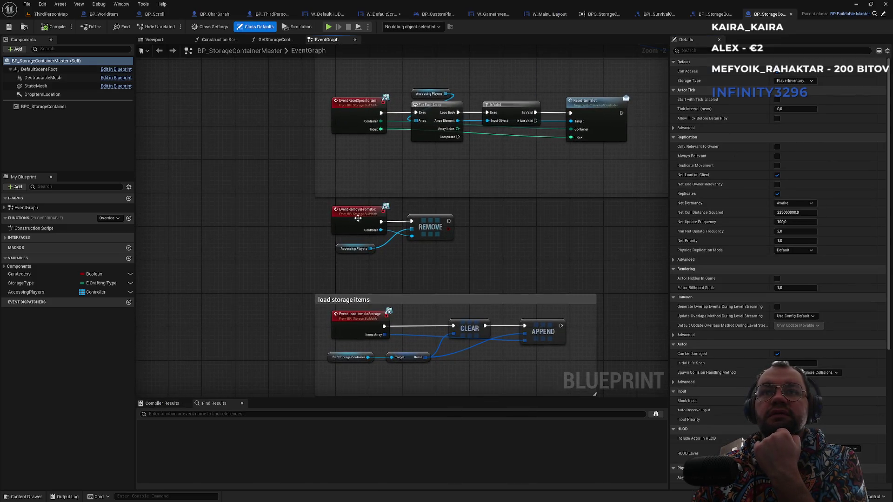
pyautogui.scroll(1, 394, 261)
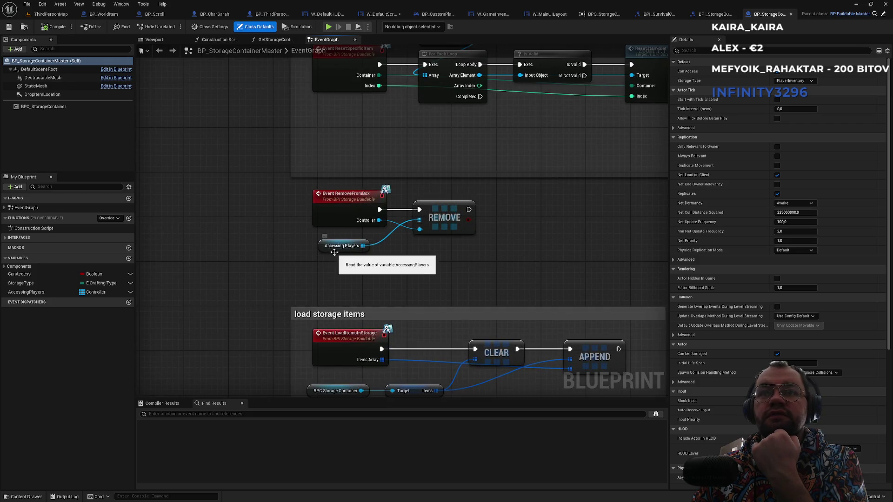
pyautogui.scroll(-1, 501, 225)
pyautogui.moveTo(503, 198); pyautogui.dragTo(486, 275)
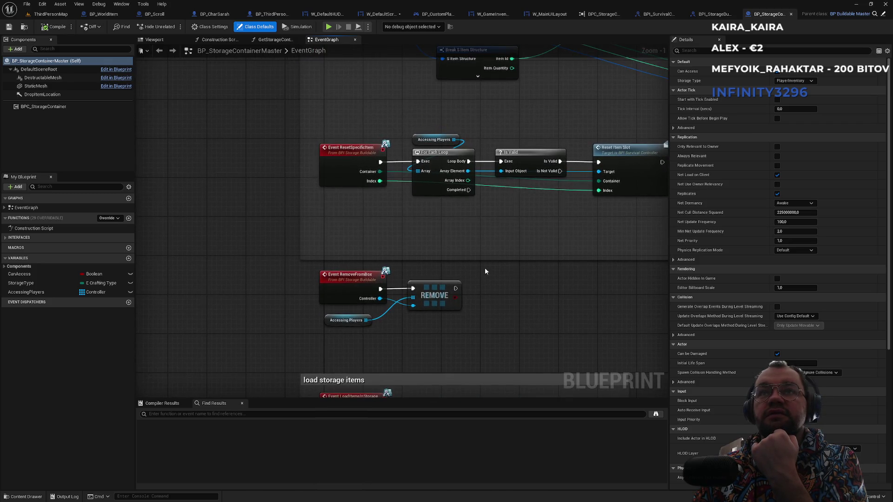
pyautogui.scroll(-2, 434, 250)
pyautogui.moveTo(350, 194); pyautogui.dragTo(352, 235)
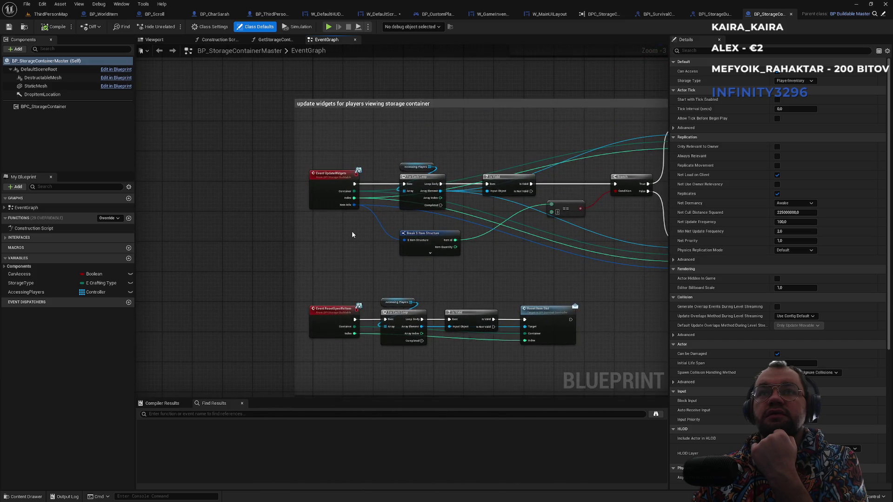
pyautogui.scroll(3, 343, 167)
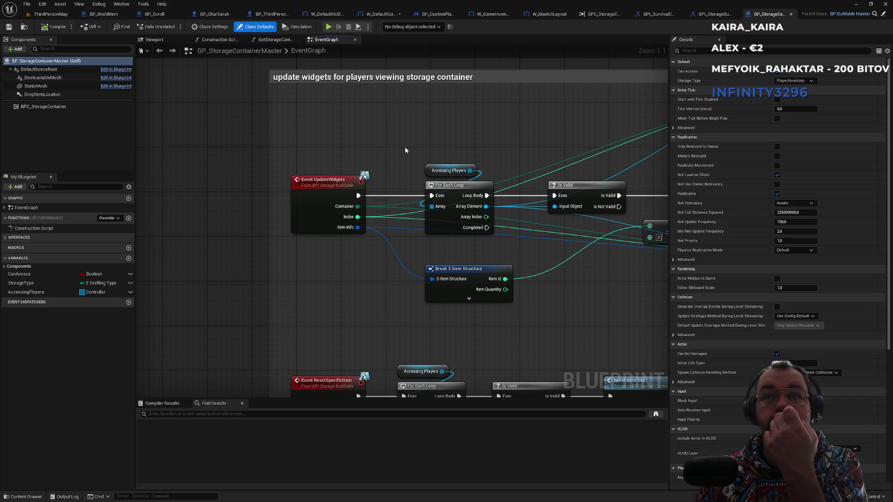
pyautogui.scroll(-4, 406, 149)
pyautogui.scroll(2, 348, 197)
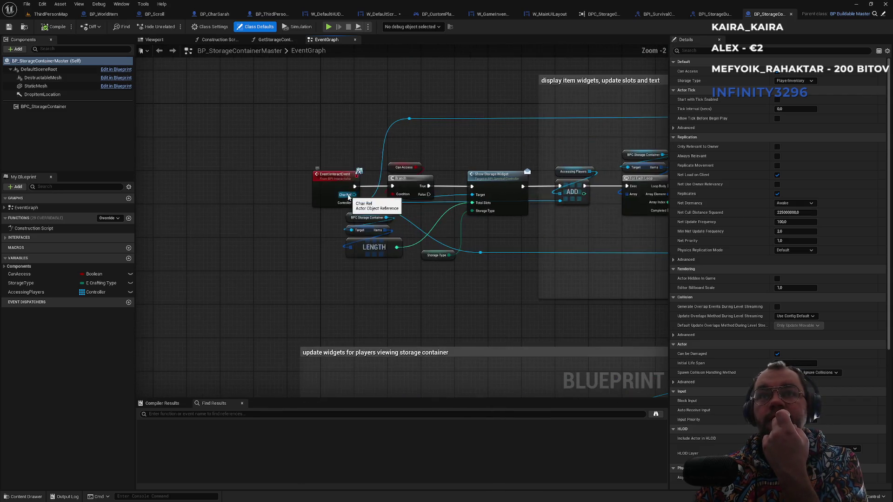
pyautogui.scroll(-1, 392, 304)
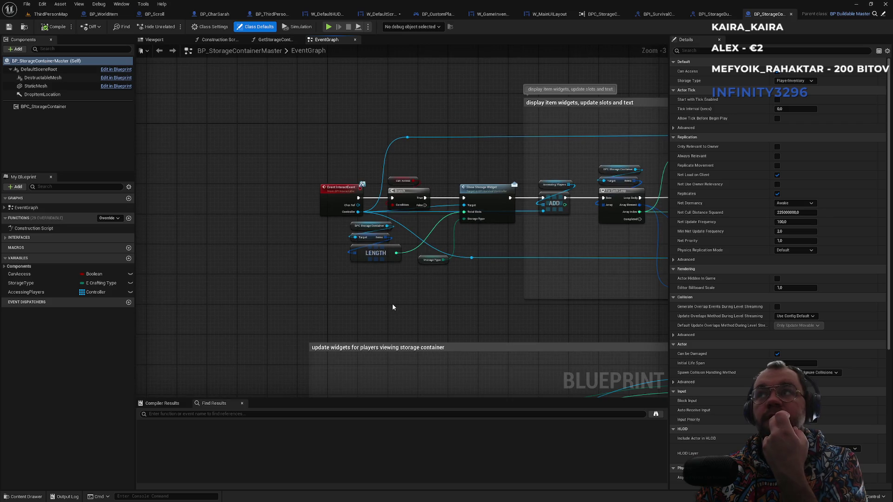
pyautogui.scroll(2, 396, 304)
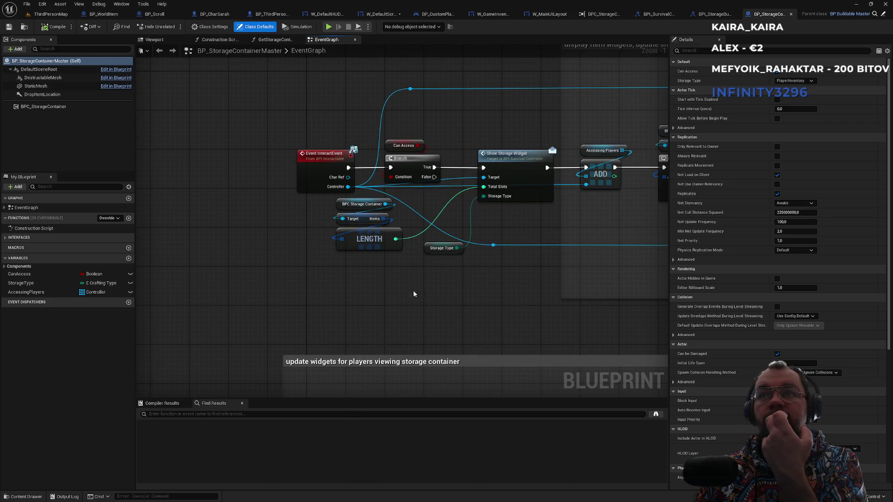
pyautogui.scroll(1, 458, 278)
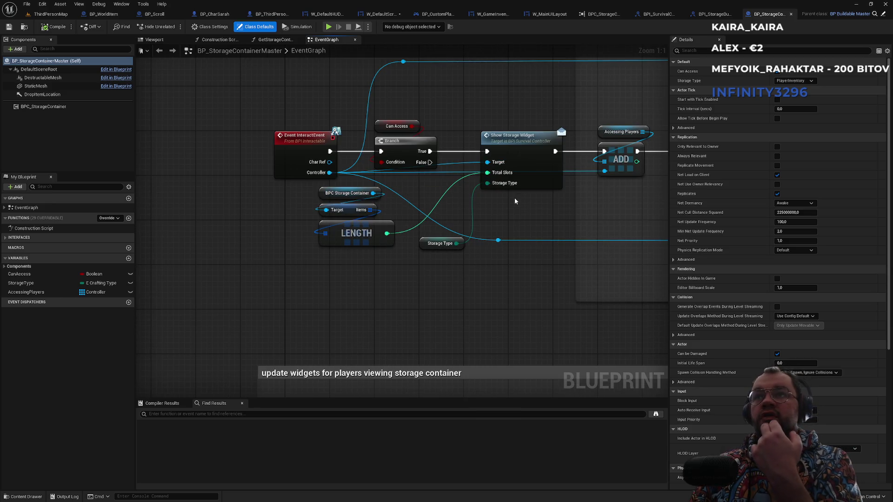
# - Examine the For Each Loop, Break S Item Structure, Reset/Update Item Slot and update widgets group
pyautogui.moveTo(477, 188); pyautogui.dragTo(271, 231)
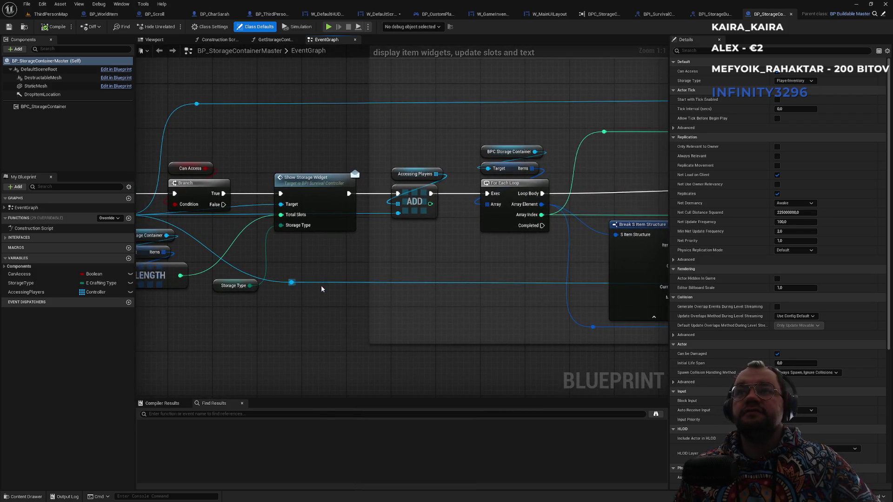
pyautogui.moveTo(333, 280); pyautogui.dragTo(190, 279)
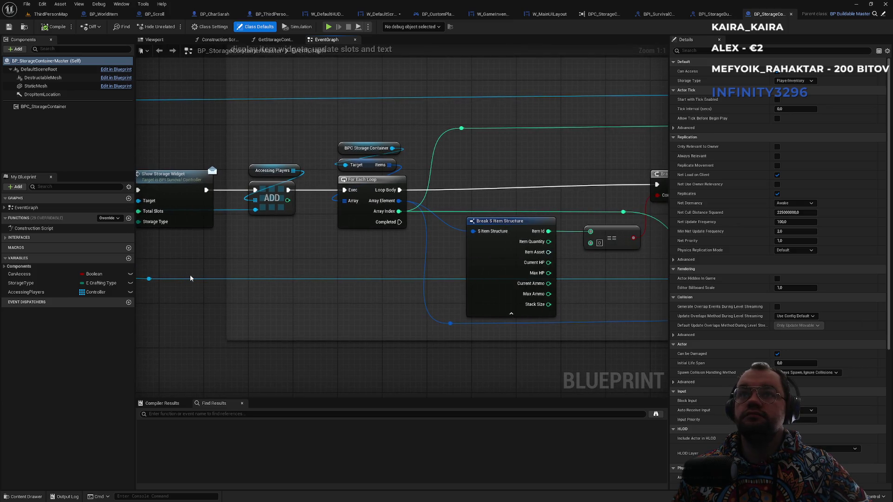
pyautogui.moveTo(540, 193); pyautogui.dragTo(315, 180)
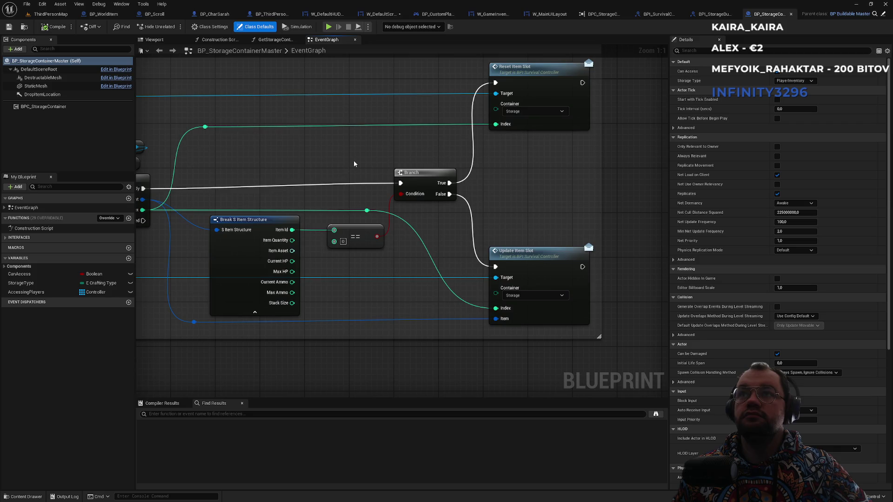
pyautogui.scroll(-2, 354, 193)
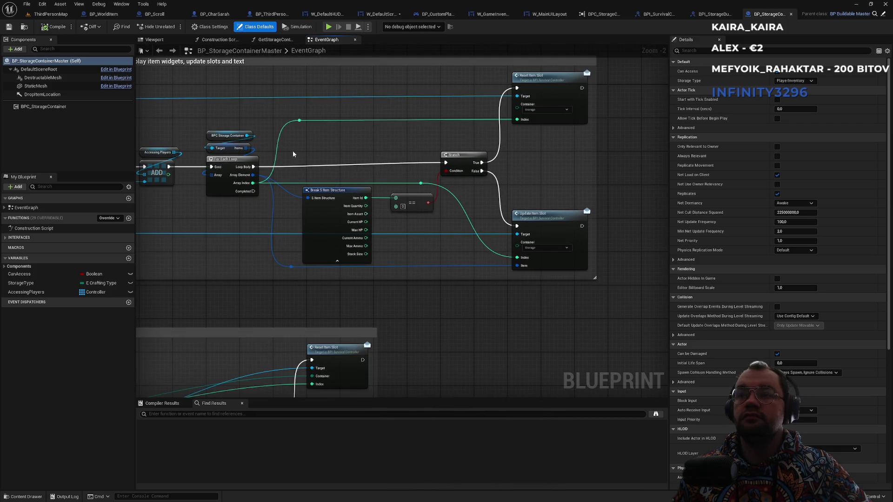
pyautogui.moveTo(291, 150); pyautogui.dragTo(510, 126)
pyautogui.scroll(-1, 492, 195)
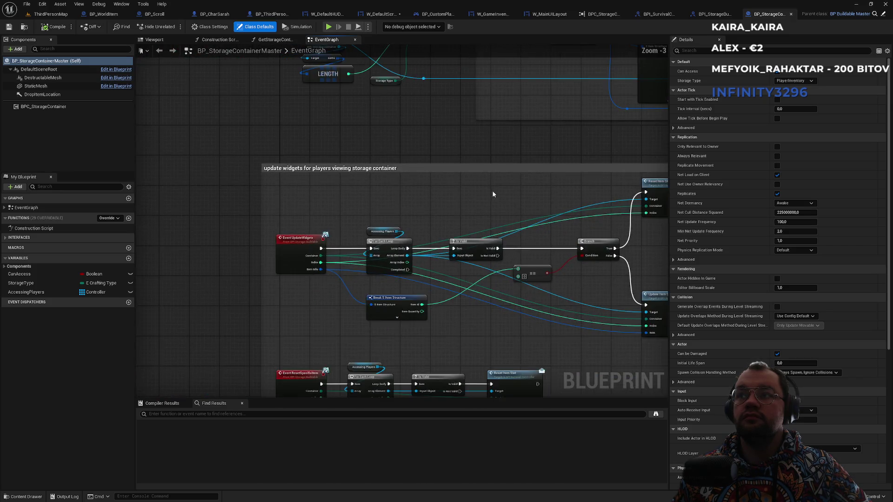
pyautogui.moveTo(493, 194); pyautogui.dragTo(387, 148)
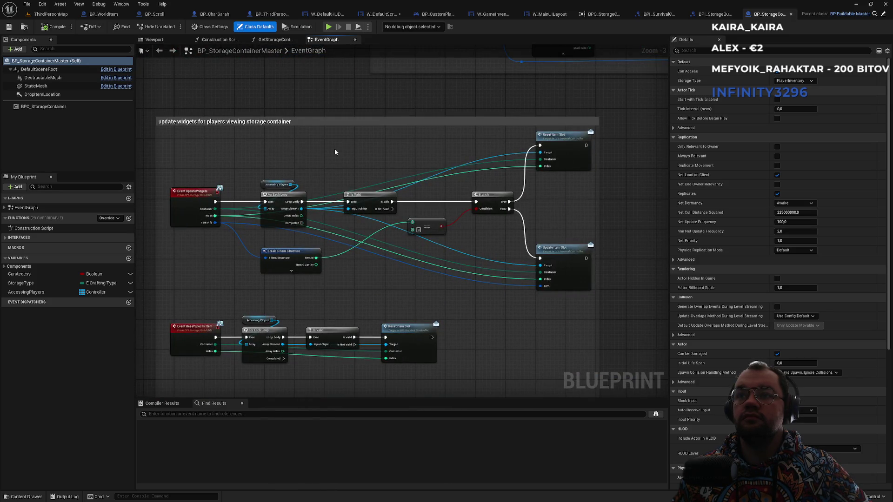
# - Review the load storage items and InteractEvent / Show Storage Widget logic, then open BP_ThirdPersonCharacter
pyautogui.moveTo(364, 300); pyautogui.dragTo(557, 162)
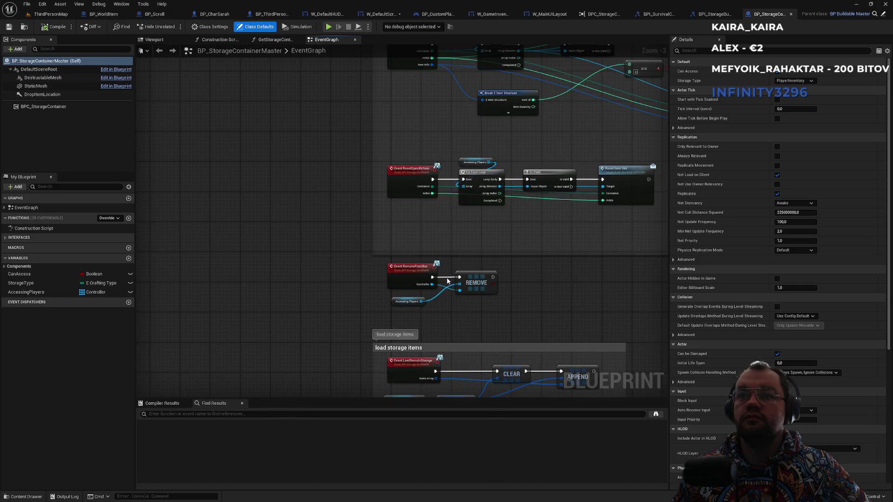
pyautogui.scroll(2, 388, 225)
pyautogui.moveTo(387, 226)
pyautogui.mouseDown()
pyautogui.moveTo(377, 175)
pyautogui.moveTo(281, 365)
pyautogui.mouseUp()
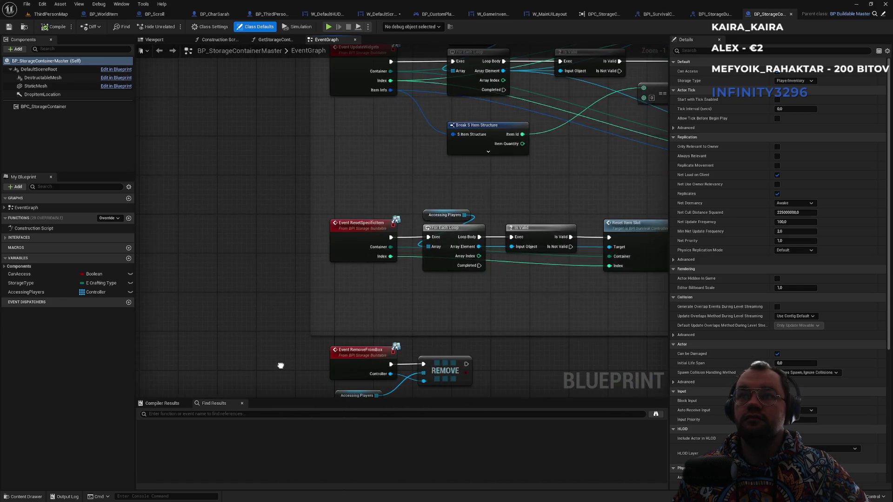
pyautogui.moveTo(294, 223)
pyautogui.mouseDown()
pyautogui.moveTo(279, 235)
pyautogui.moveTo(278, 296)
pyautogui.mouseUp()
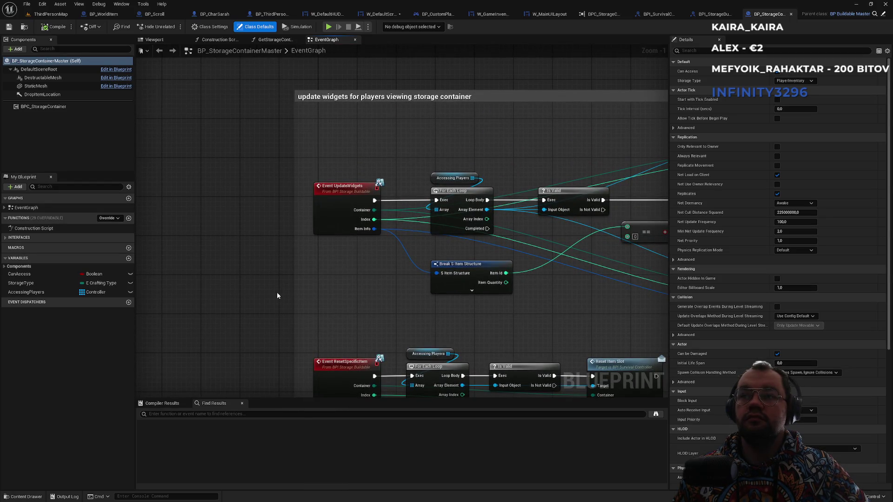
pyautogui.scroll(-2, 278, 290)
pyautogui.moveTo(414, 130); pyautogui.dragTo(374, 291)
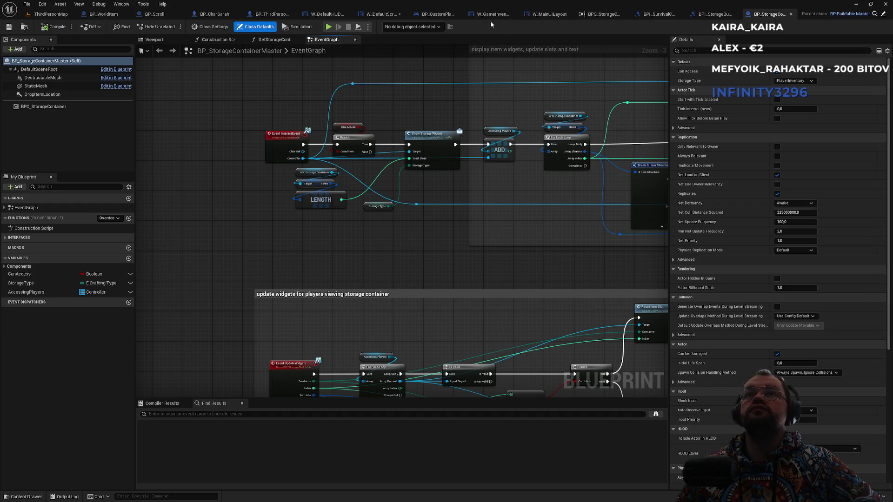
pyautogui.click(275, 15)
pyautogui.scroll(-11, 308, 176)
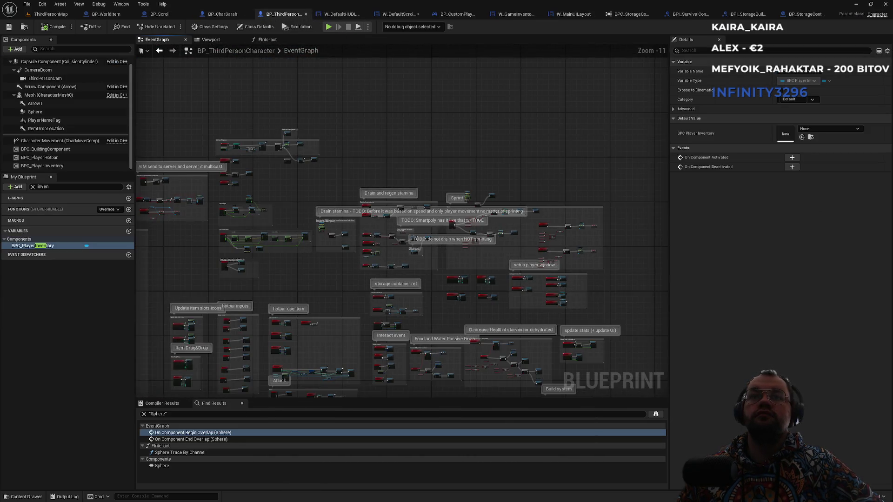
# - Survey the character graph's hotbar, crafting, skill point and tribe sections
pyautogui.moveTo(441, 239); pyautogui.dragTo(490, 98)
pyautogui.moveTo(354, 153)
pyautogui.mouseDown()
pyautogui.moveTo(387, 197)
pyautogui.moveTo(401, 191)
pyautogui.mouseUp()
pyautogui.moveTo(527, 167)
pyautogui.mouseDown()
pyautogui.moveTo(515, 145)
pyautogui.moveTo(407, 83)
pyautogui.mouseUp()
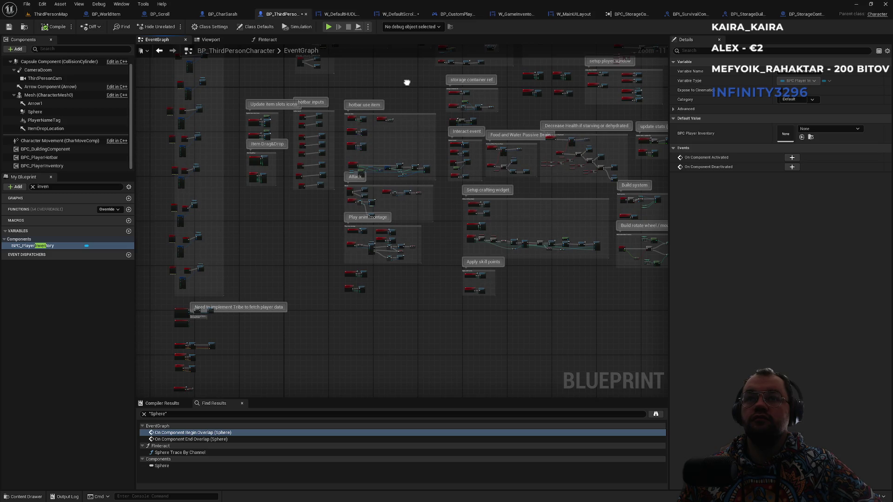
pyautogui.scroll(12, 456, 76)
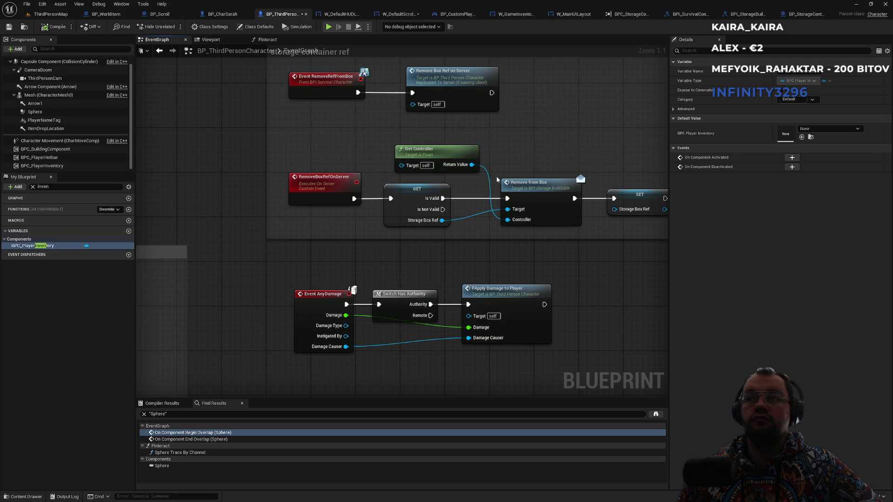
pyautogui.scroll(-1, 536, 238)
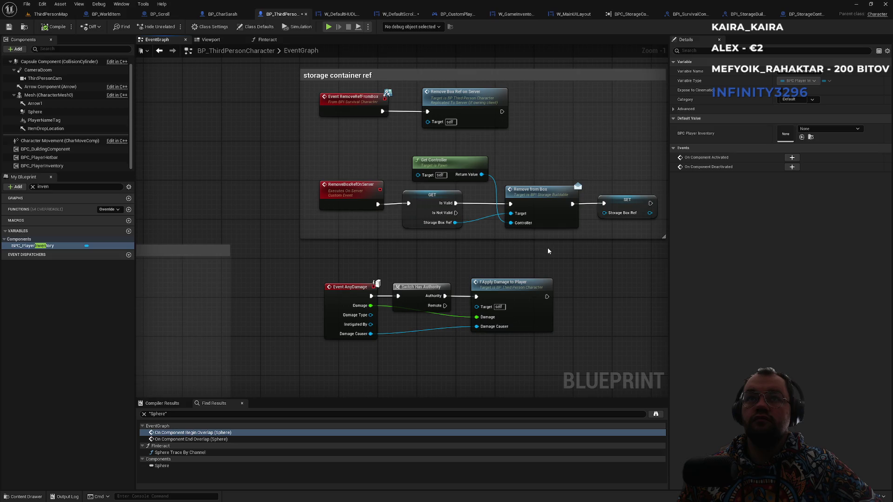
pyautogui.scroll(-6, 551, 252)
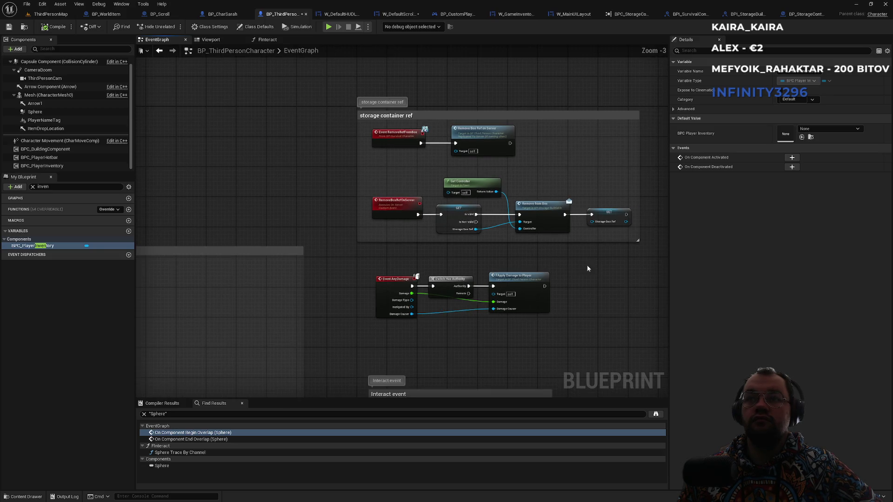
pyautogui.moveTo(464, 256); pyautogui.dragTo(447, 244)
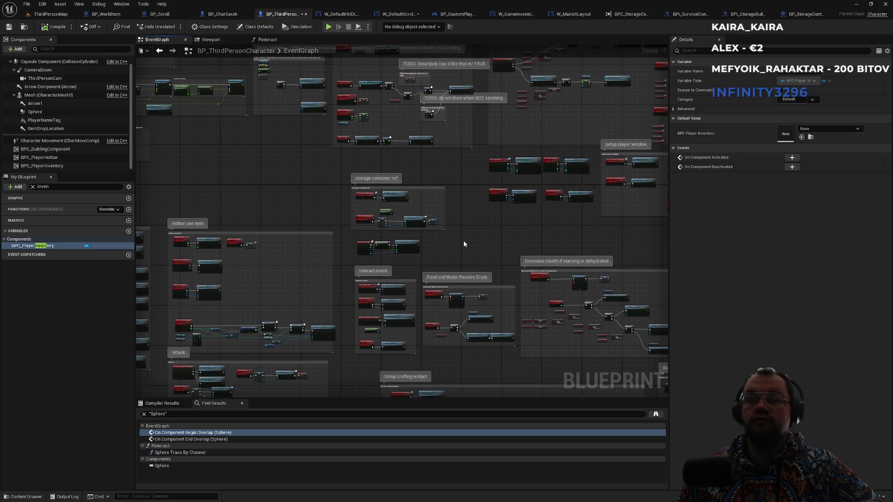
# - Pan to the stats, build and 'Need to implement Tribe' sections, then return to BPI_SurvivalController's CloseInventory
pyautogui.moveTo(465, 263)
pyautogui.mouseDown()
pyautogui.moveTo(485, 175)
pyautogui.moveTo(375, 265)
pyautogui.mouseUp()
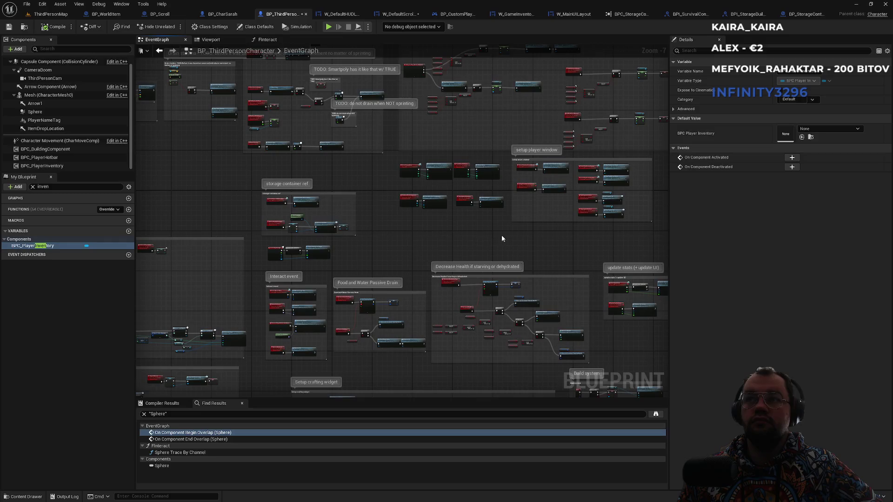
pyautogui.moveTo(567, 247); pyautogui.dragTo(398, 226)
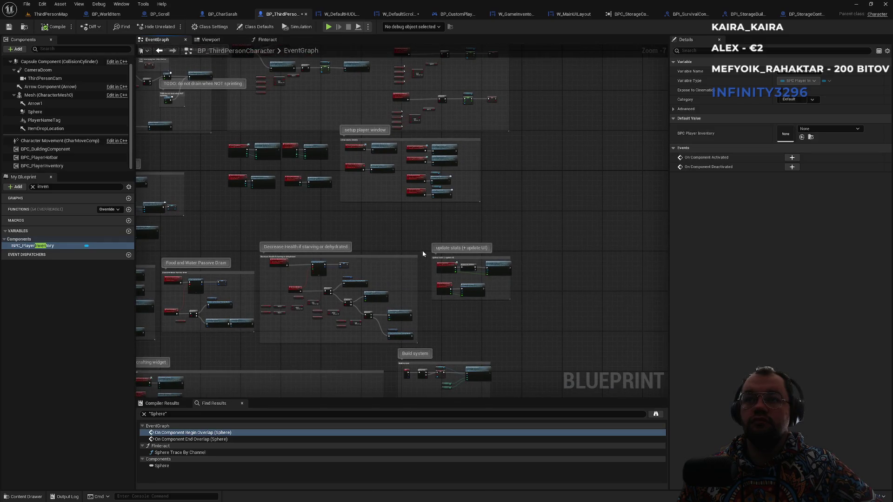
pyautogui.scroll(6, 476, 300)
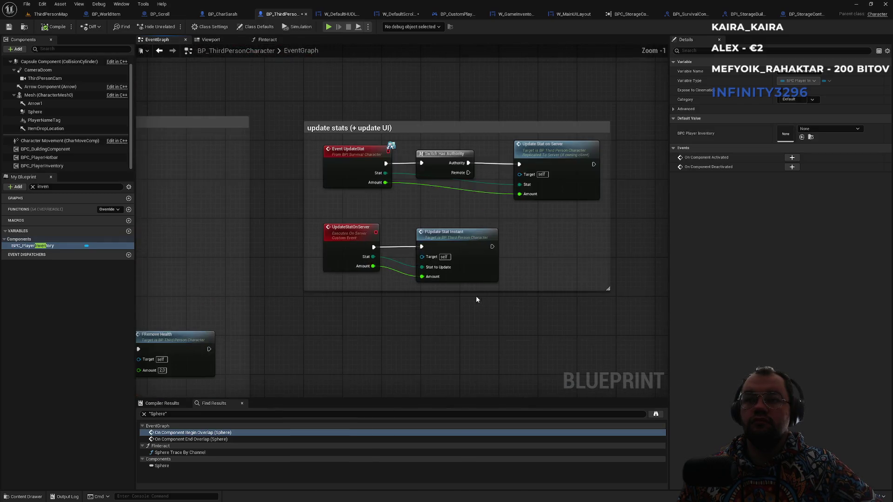
pyautogui.scroll(-6, 440, 290)
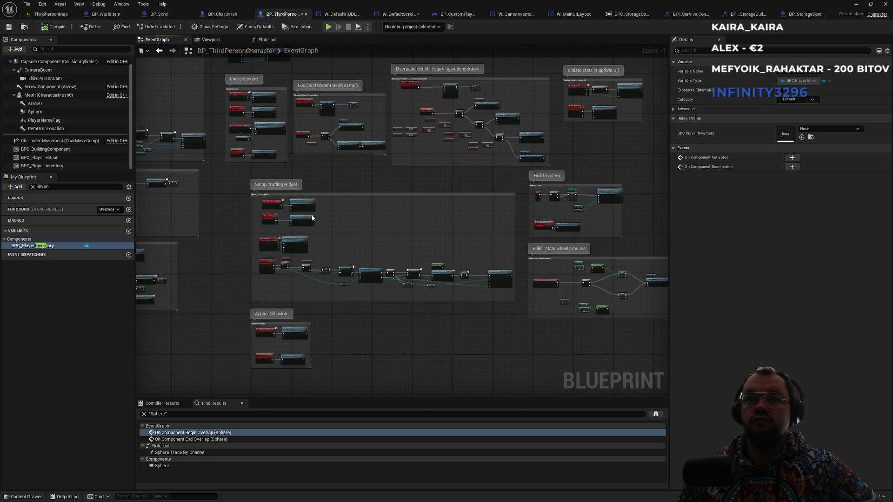
pyautogui.scroll(-3, 238, 249)
pyautogui.moveTo(238, 250); pyautogui.dragTo(487, 203)
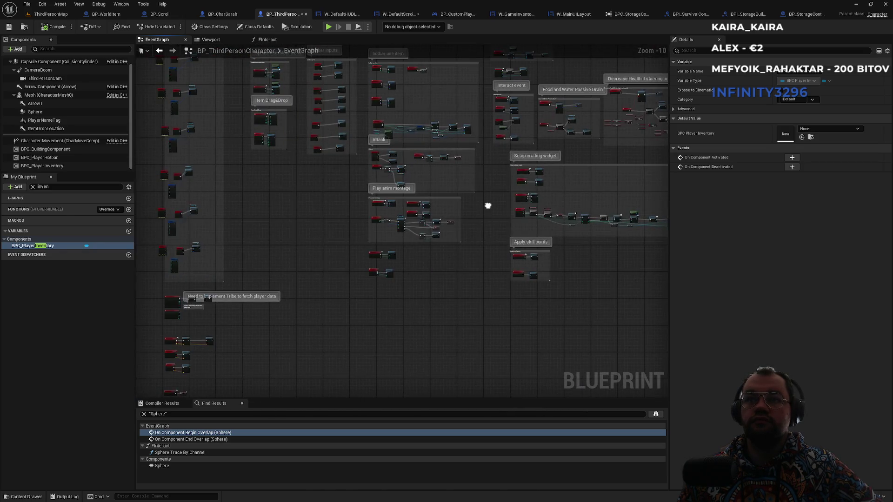
pyautogui.moveTo(385, 223); pyautogui.dragTo(534, 140)
pyautogui.scroll(8, 394, 215)
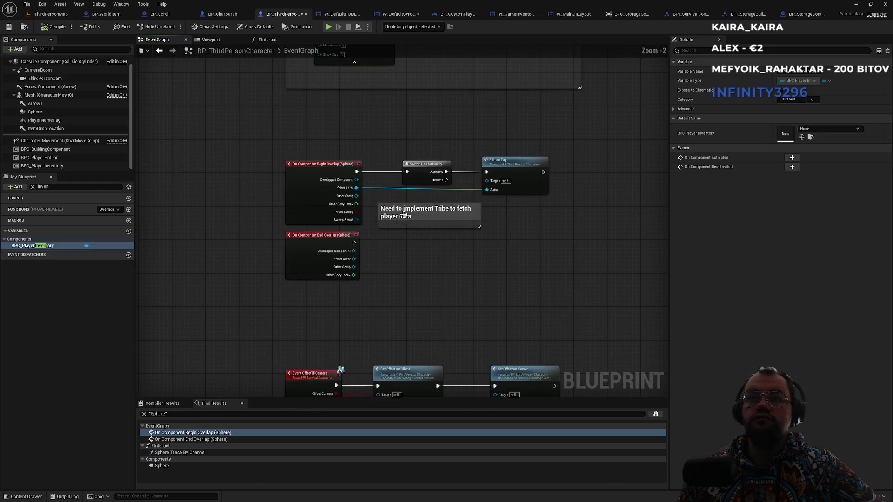
pyautogui.scroll(-6, 424, 236)
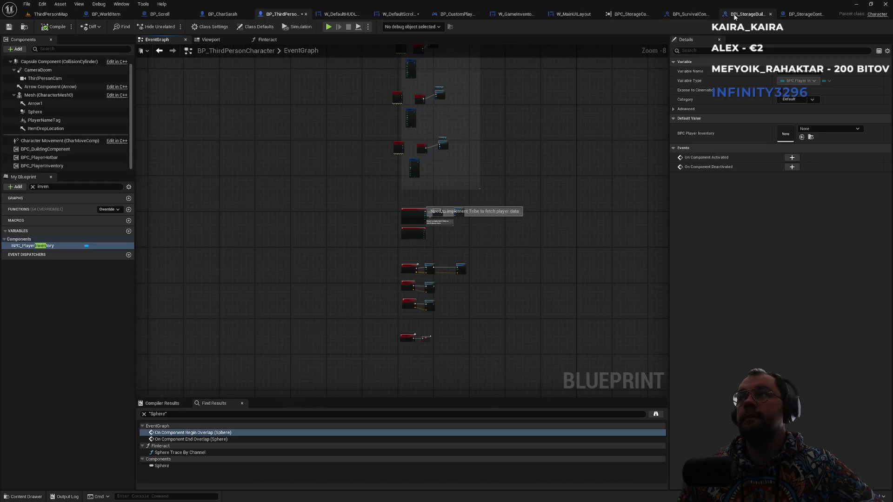
pyautogui.click(690, 14)
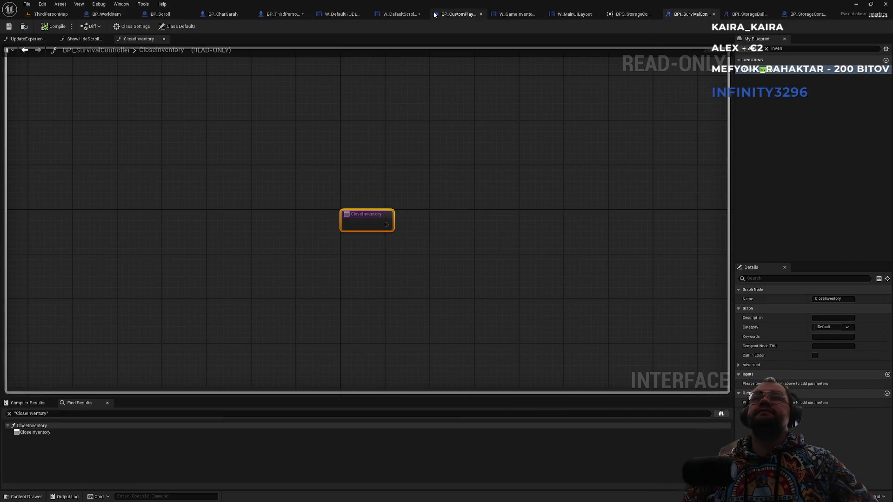
# - Glance at W_GameInventoryLayout, then zoom BP_CustomPlayerController's graph onto the Show / Hide inventory section
pyautogui.click(516, 14)
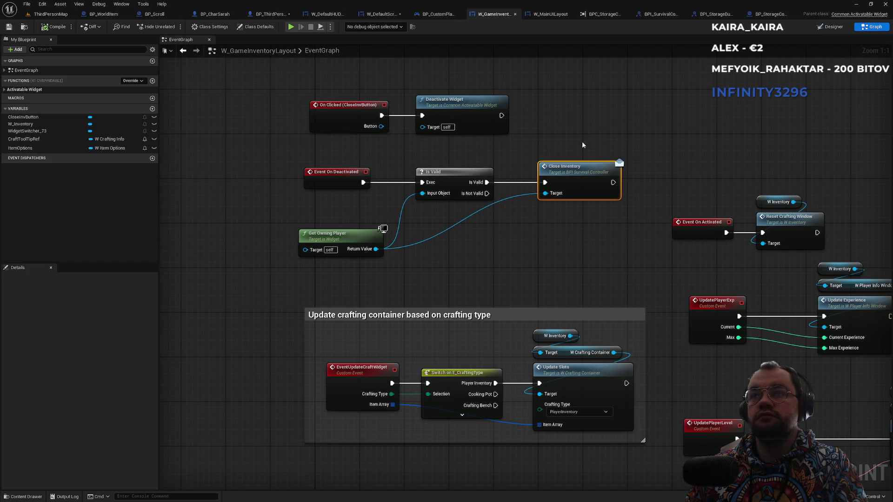
pyautogui.scroll(-4, 579, 142)
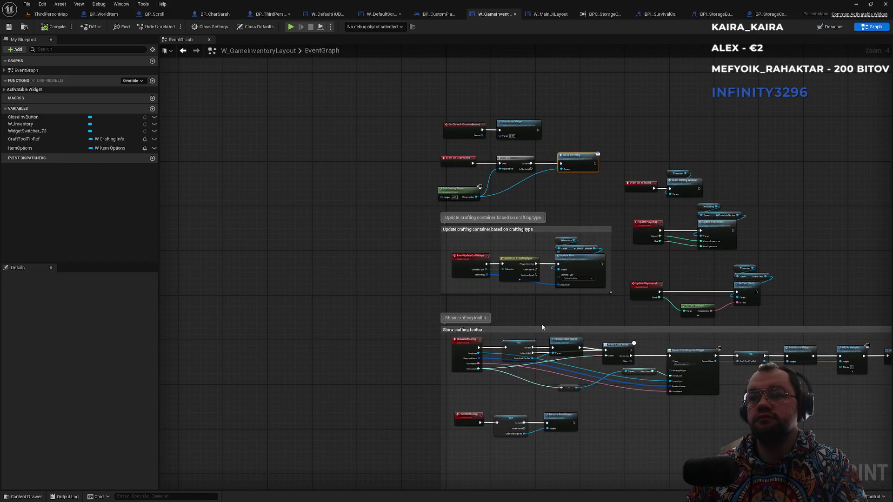
pyautogui.click(440, 15)
pyautogui.scroll(-5, 457, 169)
pyautogui.scroll(2, 457, 169)
pyautogui.scroll(3, 438, 173)
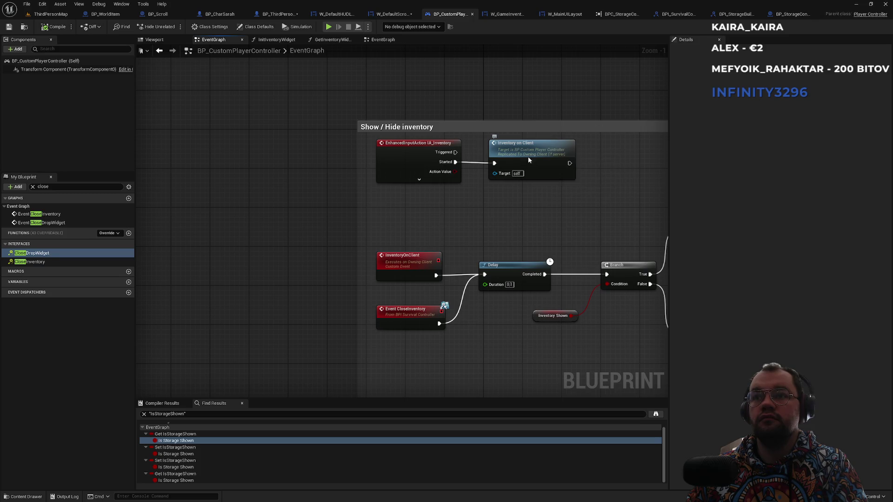
# - Jump to the InventoryOnClient event and inspect its input mode and Push Game Inventory Layout nodes
pyautogui.doubleClick(527, 160)
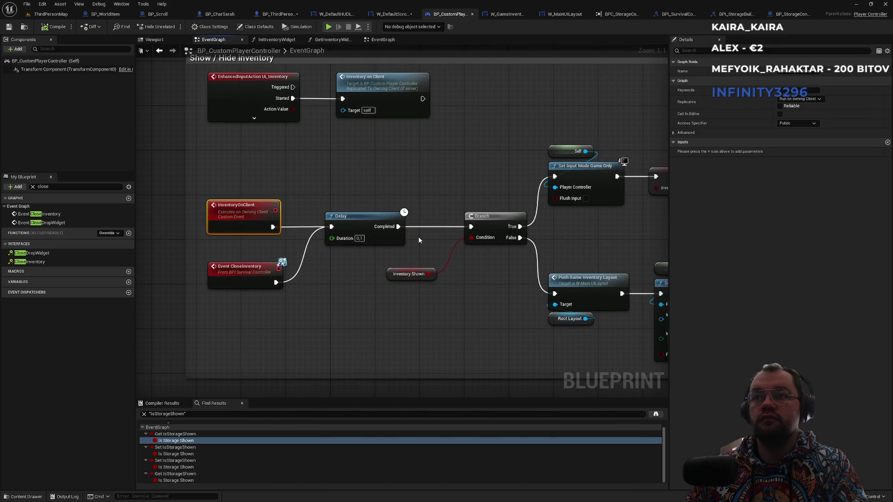
pyautogui.moveTo(417, 235)
pyautogui.mouseDown()
pyautogui.moveTo(440, 197)
pyautogui.moveTo(413, 191)
pyautogui.moveTo(433, 183)
pyautogui.moveTo(323, 176)
pyautogui.moveTo(127, 182)
pyautogui.moveTo(269, 173)
pyautogui.mouseUp()
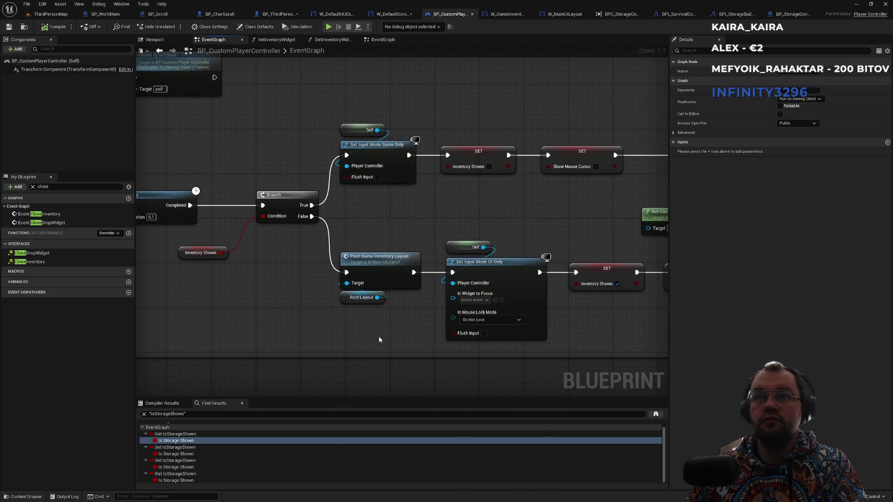
pyautogui.moveTo(368, 324)
pyautogui.mouseDown()
pyautogui.moveTo(381, 238)
pyautogui.moveTo(451, 239)
pyautogui.mouseUp()
# - Disconnect Show Mouse Cursor from Stop Scene Capture, then return to the ThirdPersonMap level
pyautogui.click(571, 225)
pyautogui.moveTo(571, 225)
pyautogui.mouseDown()
pyautogui.moveTo(201, 242)
pyautogui.moveTo(222, 240)
pyautogui.mouseUp()
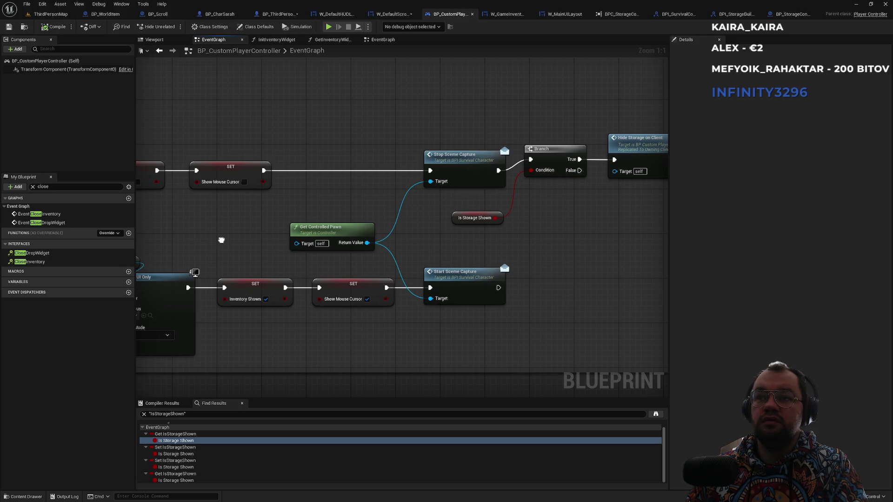
pyautogui.moveTo(317, 184); pyautogui.dragTo(418, 179)
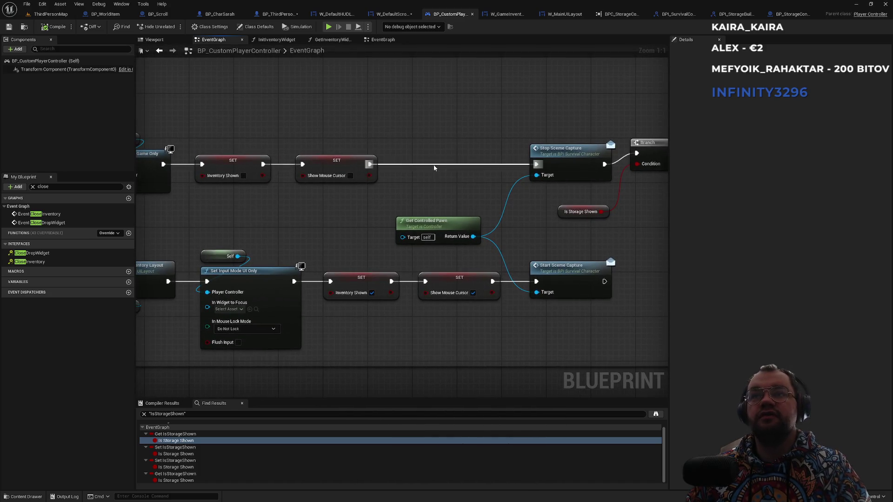
pyautogui.keyDown('alt'); pyautogui.click(434, 165); pyautogui.keyUp('alt')
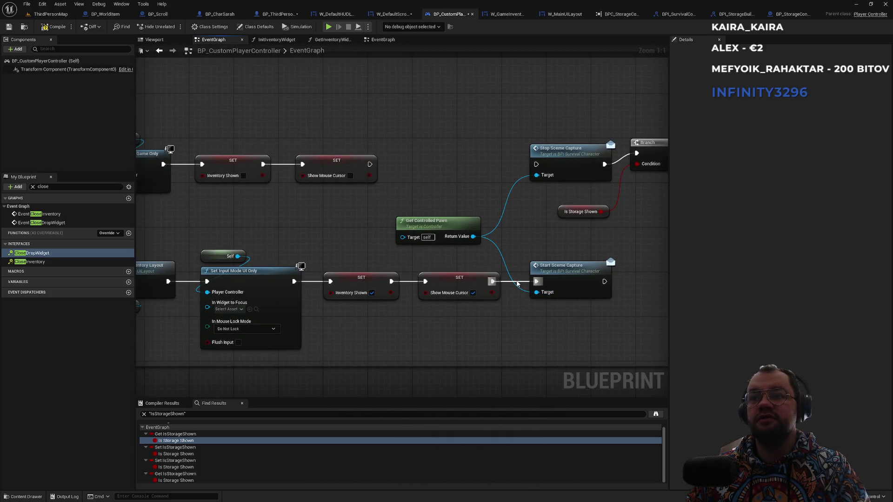
pyautogui.click(49, 14)
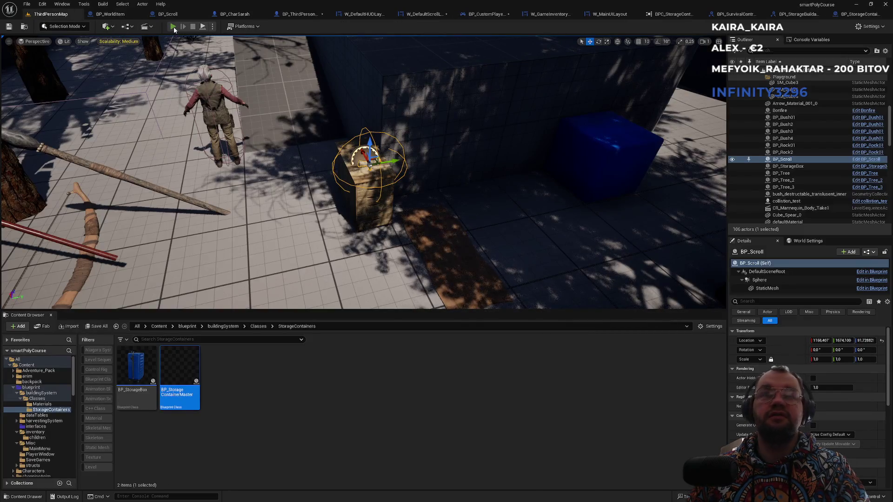
pyautogui.click(173, 27)
pyautogui.press('i')
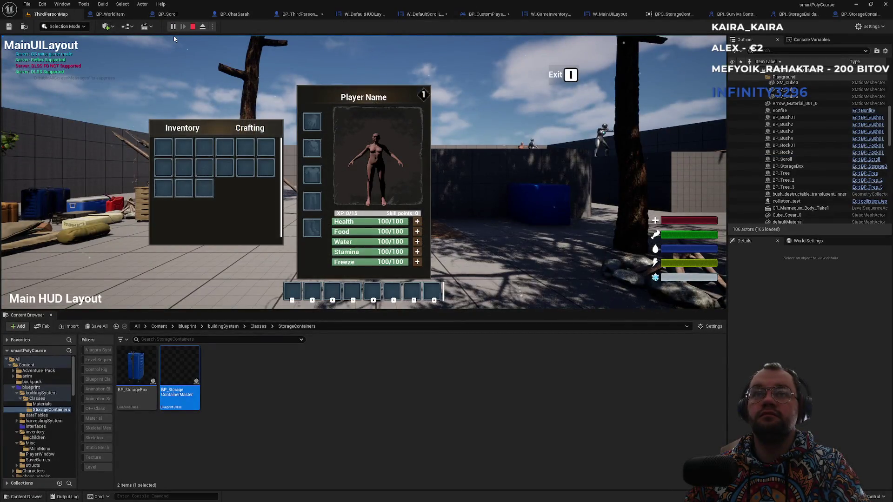
pyautogui.press('i')
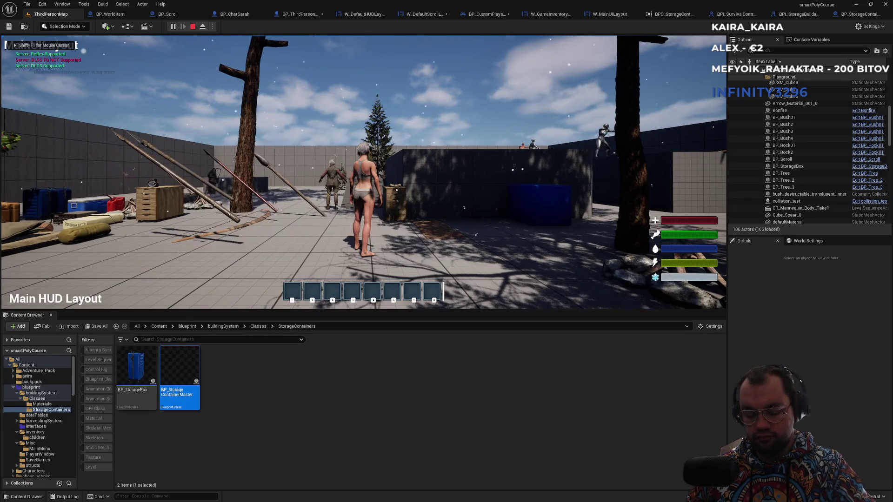
pyautogui.press('i')
pyautogui.moveTo(185, 148)
pyautogui.mouseDown()
pyautogui.moveTo(331, 168)
pyautogui.moveTo(312, 174)
pyautogui.mouseUp()
pyautogui.press('i')
pyautogui.press('i')
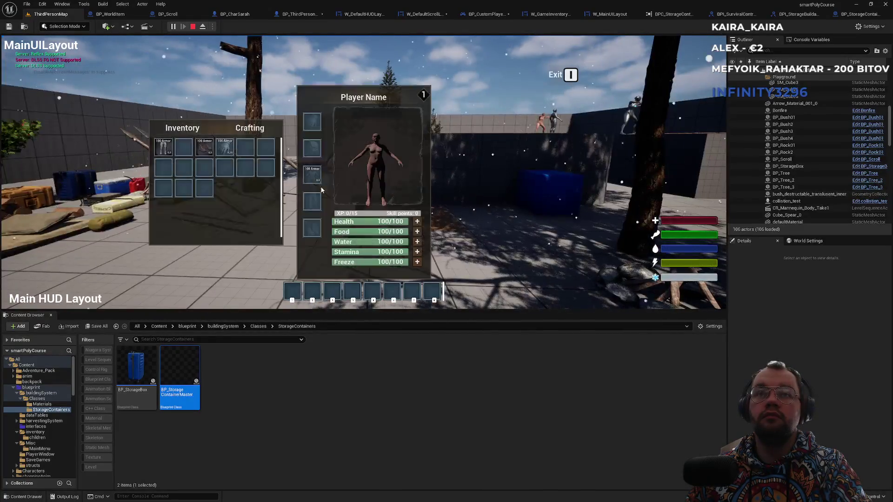
pyautogui.press('i')
pyautogui.press('i')
pyautogui.moveTo(231, 149)
pyautogui.mouseDown()
pyautogui.moveTo(292, 167)
pyautogui.moveTo(310, 132)
pyautogui.mouseUp()
pyautogui.press('i')
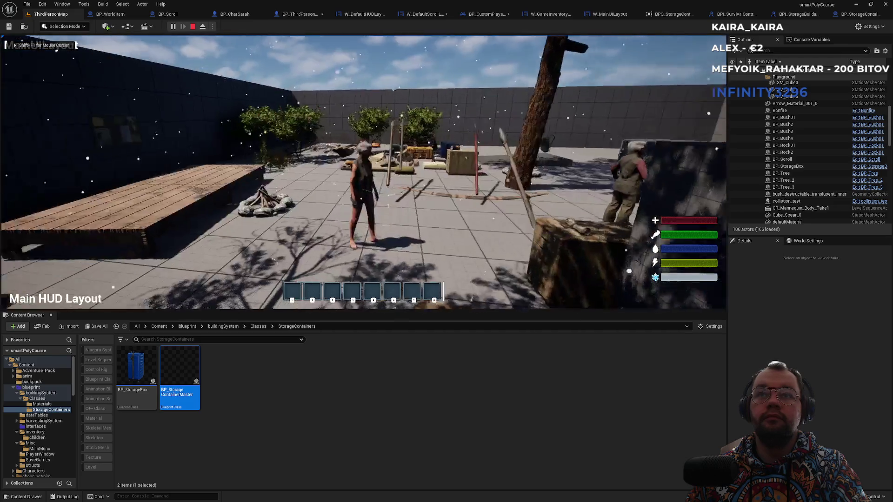
pyautogui.press('i')
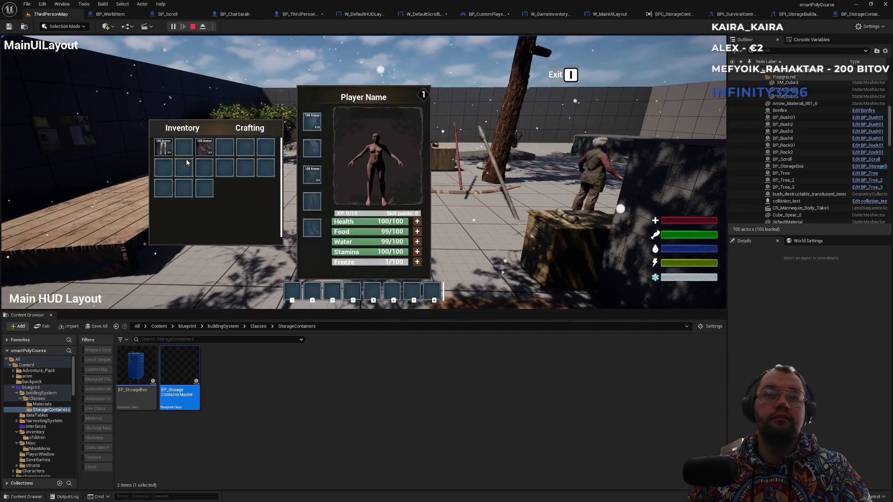
pyautogui.press('Escape')
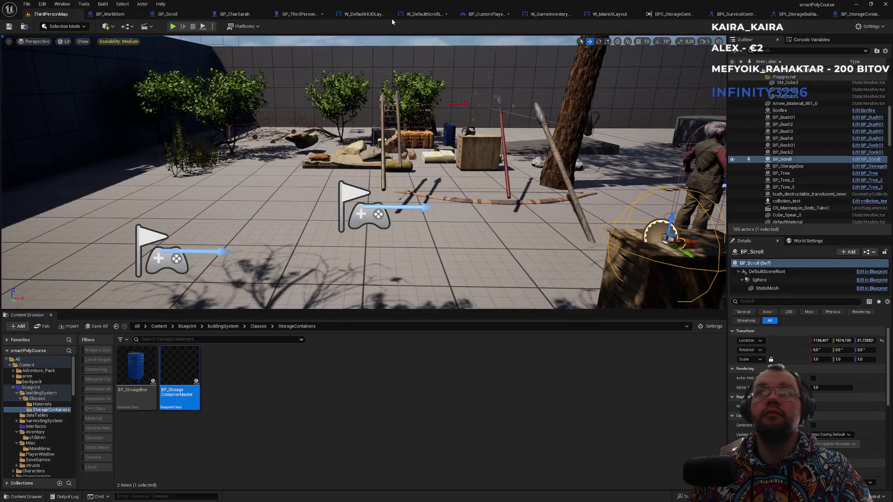
pyautogui.click(493, 15)
pyautogui.click(384, 15)
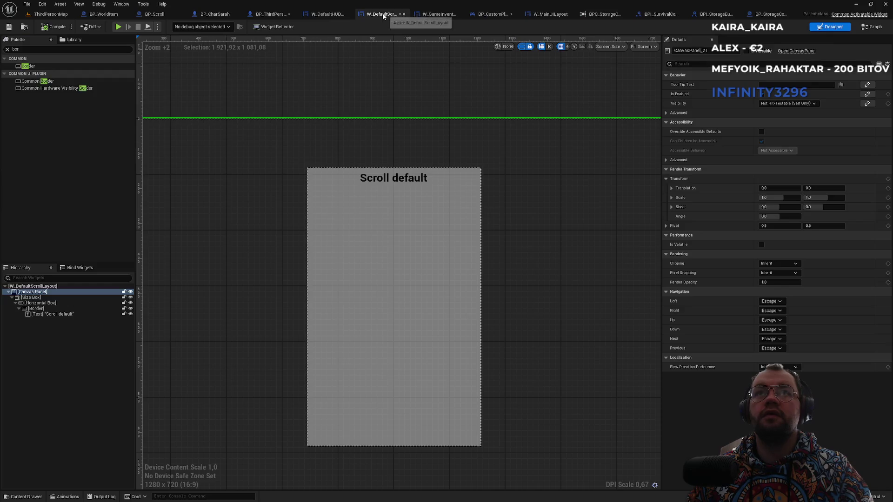
pyautogui.click(325, 14)
pyautogui.click(277, 15)
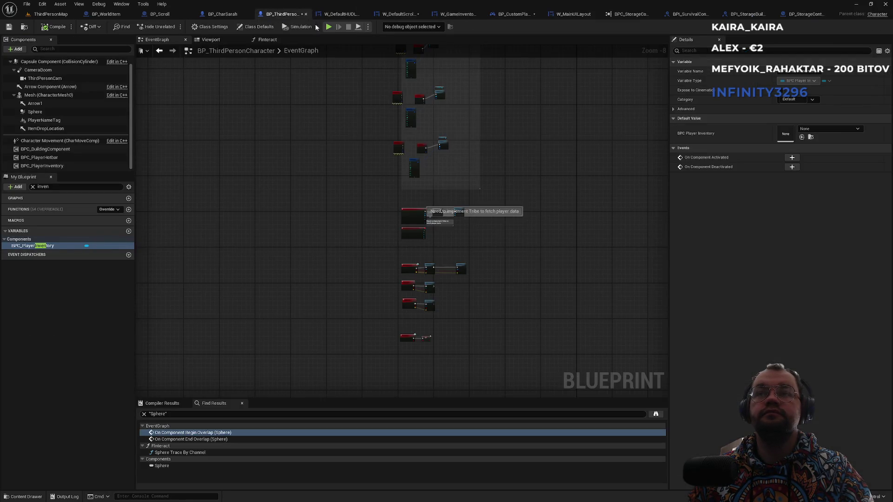
pyautogui.click(512, 14)
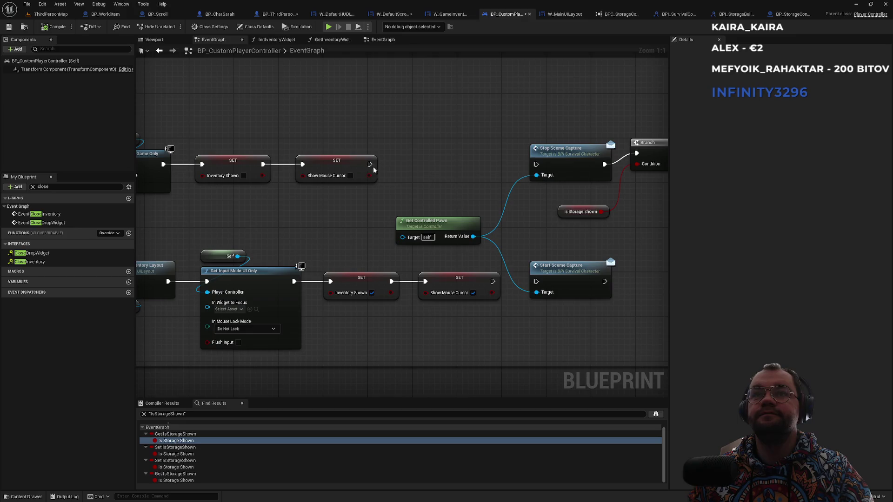
pyautogui.moveTo(369, 165); pyautogui.dragTo(537, 164)
pyautogui.moveTo(493, 282); pyautogui.dragTo(536, 282)
pyautogui.moveTo(435, 207); pyautogui.dragTo(586, 200)
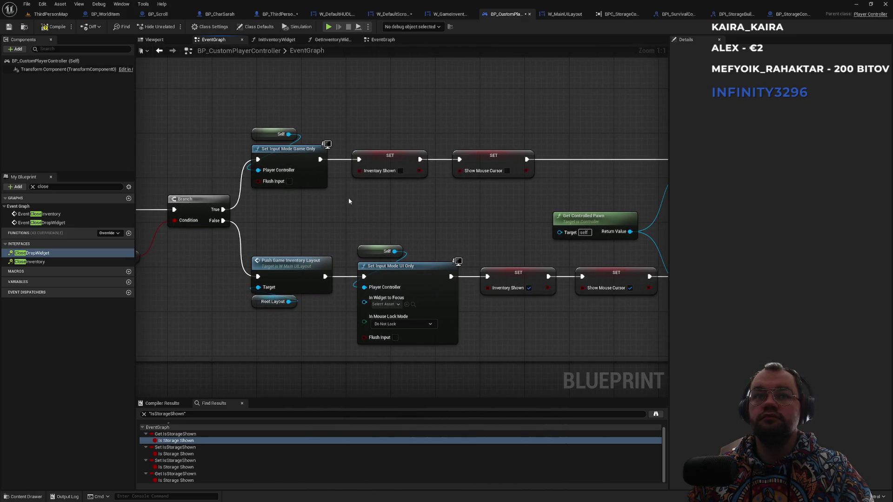
pyautogui.moveTo(308, 219); pyautogui.dragTo(502, 247)
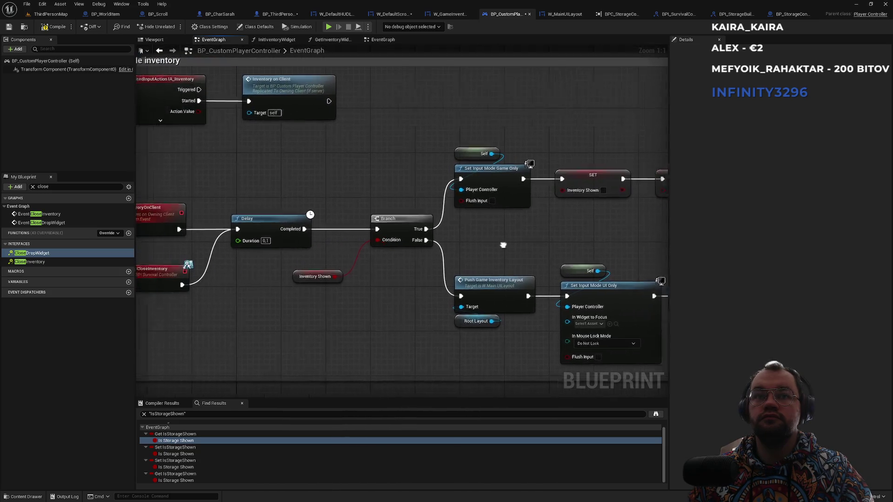
pyautogui.scroll(-1, 514, 245)
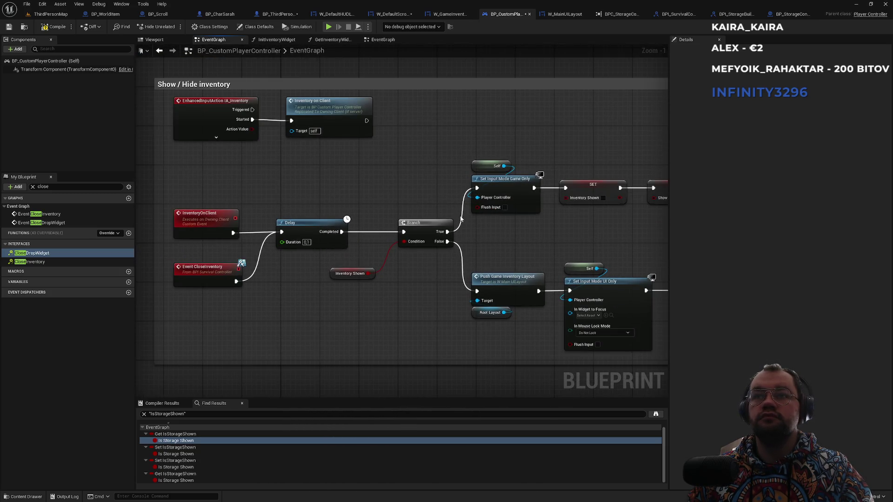
pyautogui.click(283, 18)
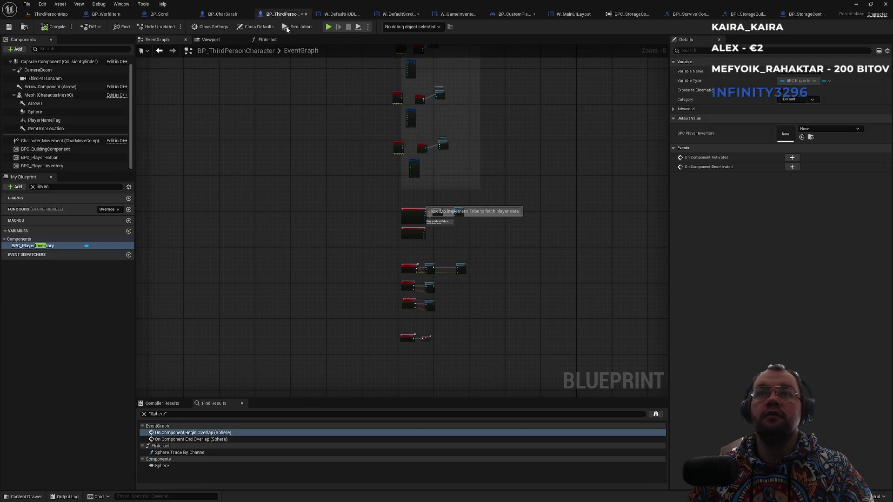
pyautogui.scroll(-4, 342, 297)
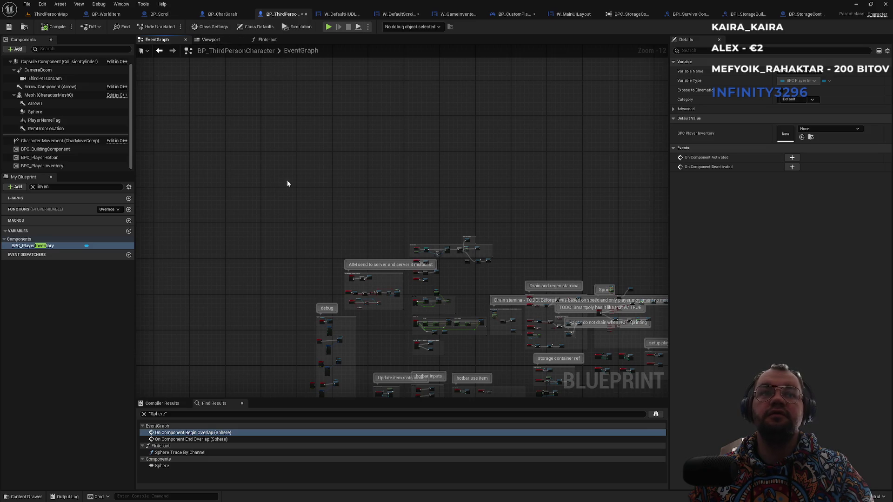
pyautogui.scroll(10, 504, 271)
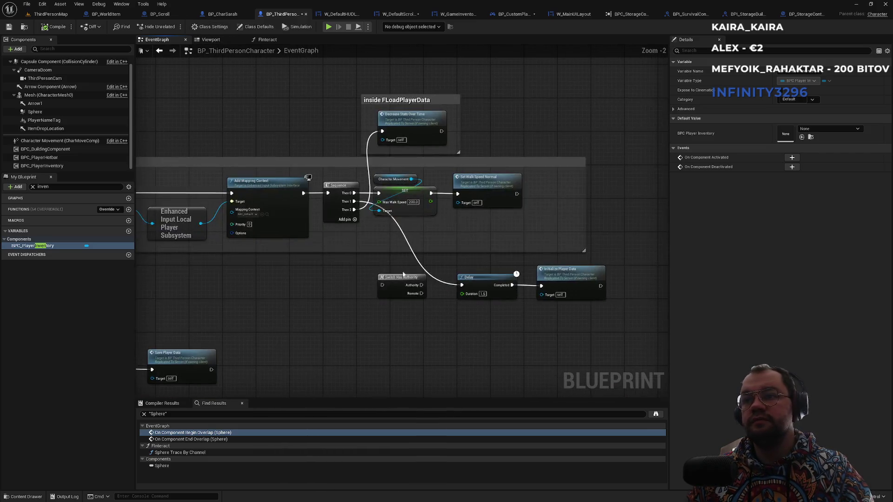
pyautogui.scroll(-5, 411, 299)
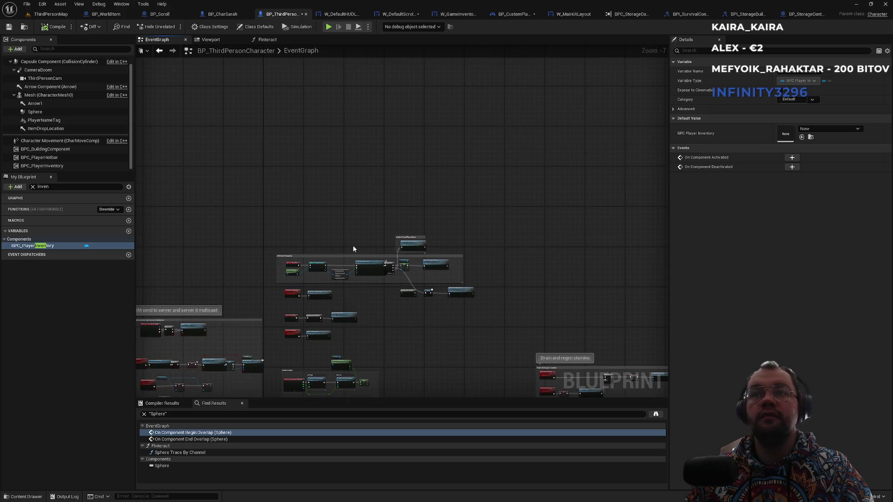
pyautogui.click(514, 14)
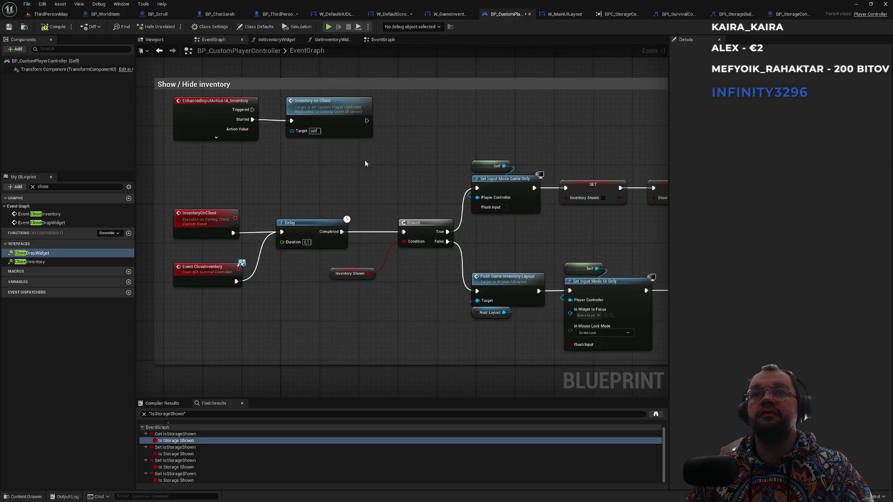
pyautogui.scroll(-5, 365, 160)
pyautogui.scroll(7, 405, 325)
pyautogui.moveTo(509, 108)
pyautogui.mouseDown()
pyautogui.moveTo(431, 108)
pyautogui.moveTo(564, 213)
pyautogui.moveTo(432, 112)
pyautogui.mouseUp()
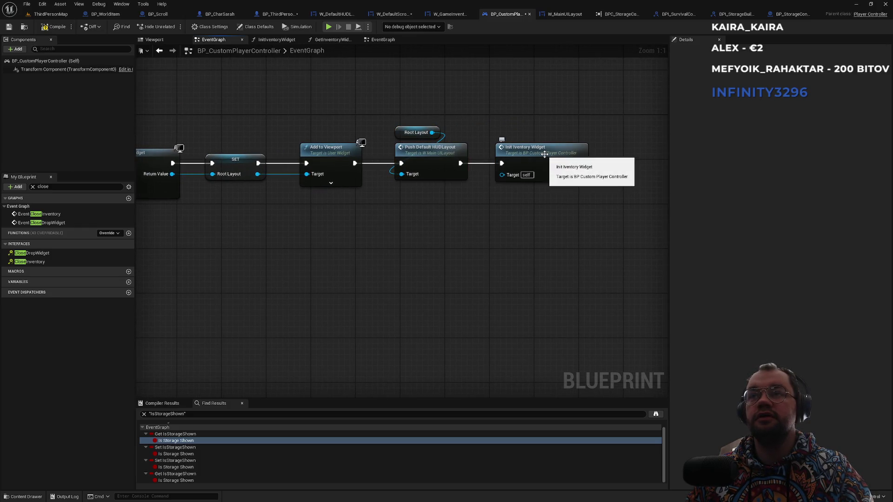
pyautogui.doubleClick(545, 154)
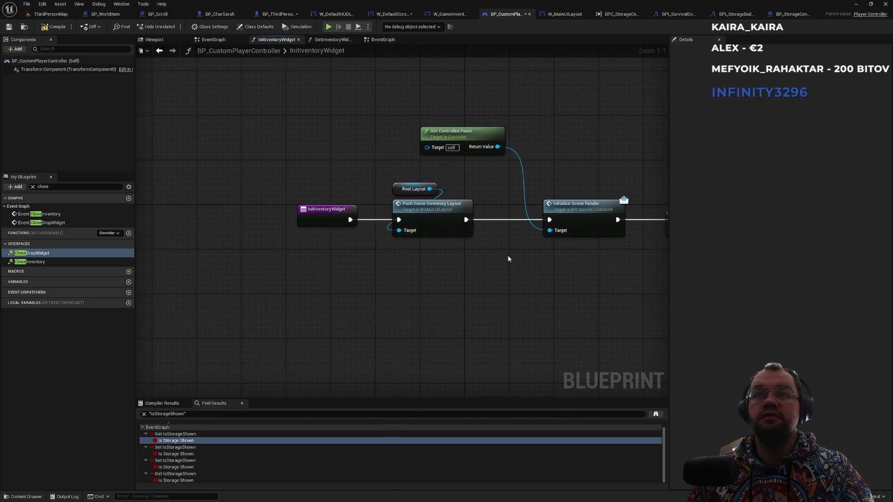
pyautogui.moveTo(470, 259); pyautogui.dragTo(377, 165)
pyautogui.click(484, 298)
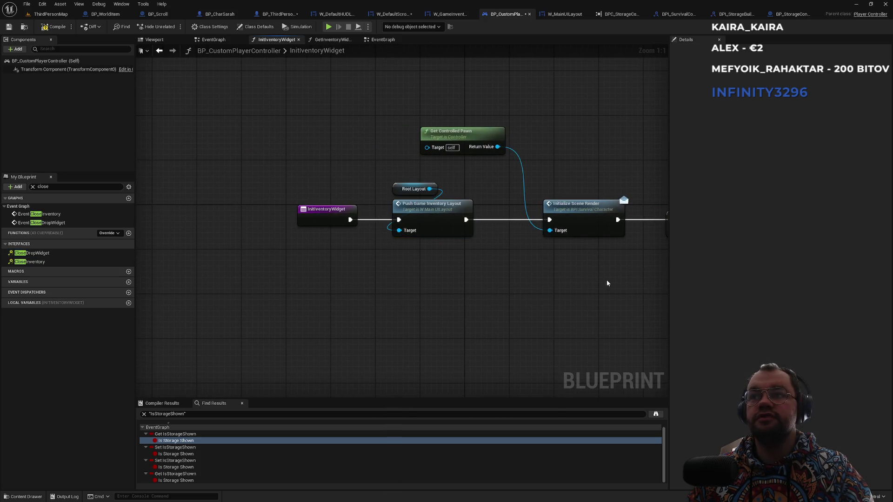
pyautogui.moveTo(615, 287); pyautogui.dragTo(416, 286)
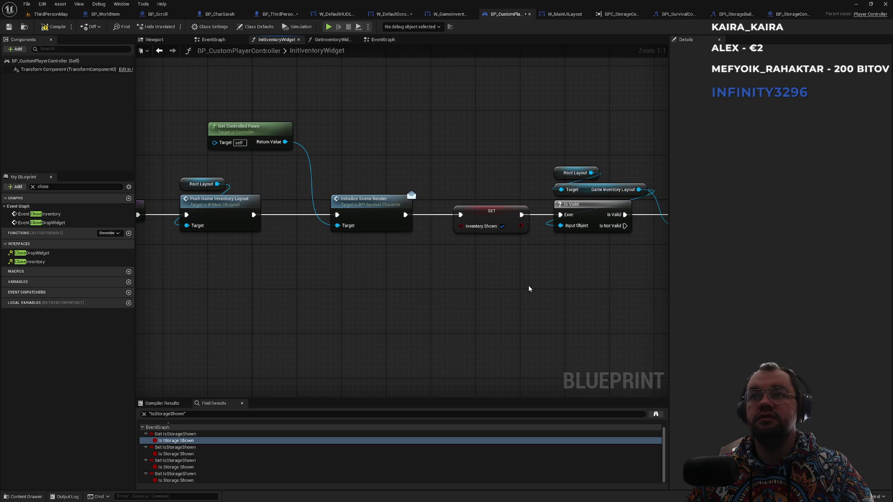
pyautogui.moveTo(529, 288); pyautogui.dragTo(441, 284)
pyautogui.moveTo(482, 128); pyautogui.dragTo(600, 265)
pyautogui.click(565, 284)
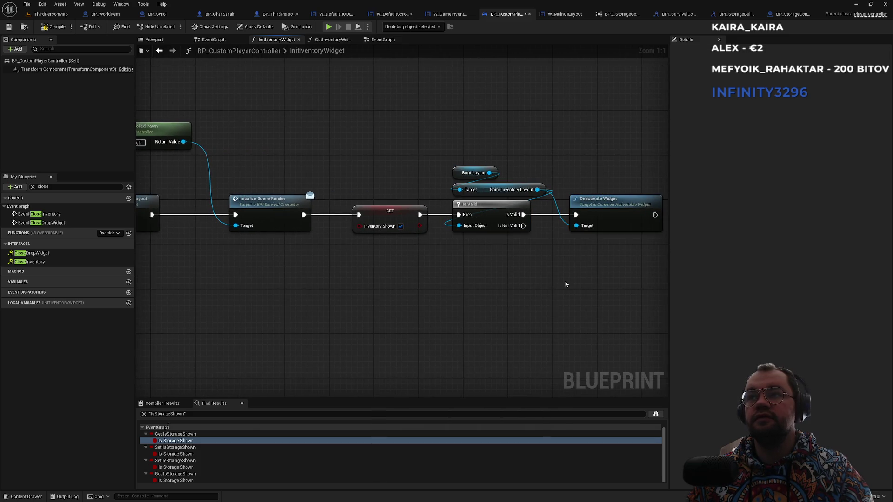
pyautogui.moveTo(364, 285)
pyautogui.mouseDown()
pyautogui.moveTo(508, 295)
pyautogui.moveTo(410, 287)
pyautogui.mouseUp()
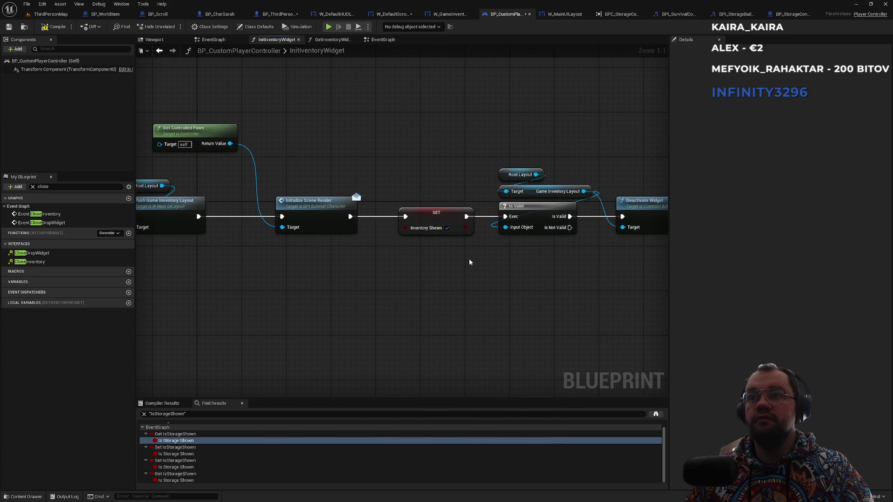
pyautogui.moveTo(590, 166); pyautogui.dragTo(487, 172)
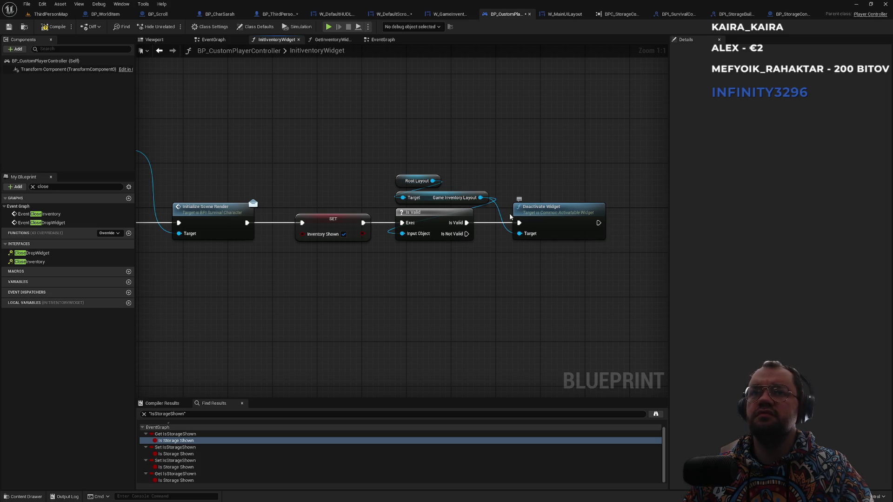
pyautogui.moveTo(345, 145)
pyautogui.mouseDown()
pyautogui.moveTo(627, 157)
pyautogui.moveTo(368, 143)
pyautogui.mouseUp()
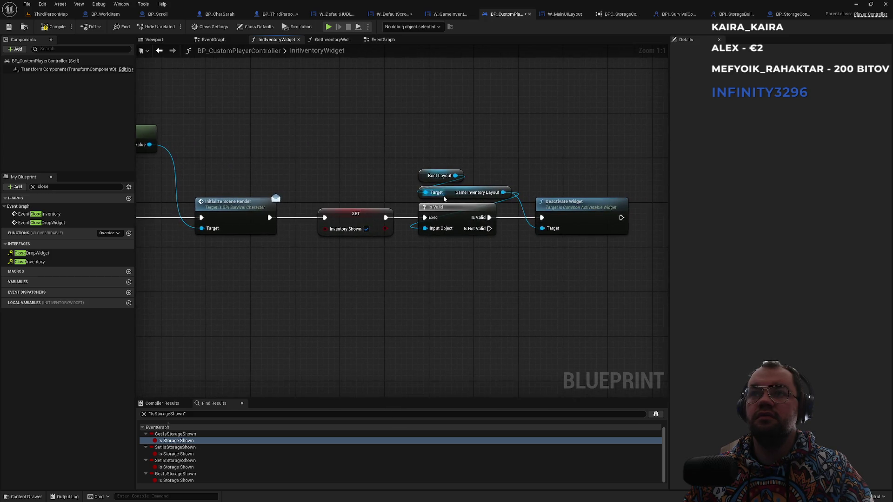
pyautogui.rightClick(447, 195)
# - List all Game Inventory Layout references by name and inspect the craft tooltip and craft bar uses
pyautogui.moveTo(488, 261)
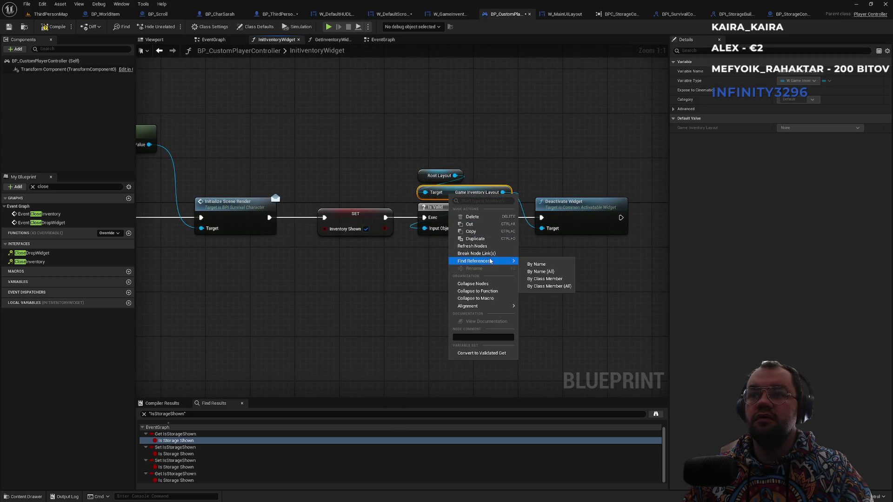
pyautogui.click(532, 264)
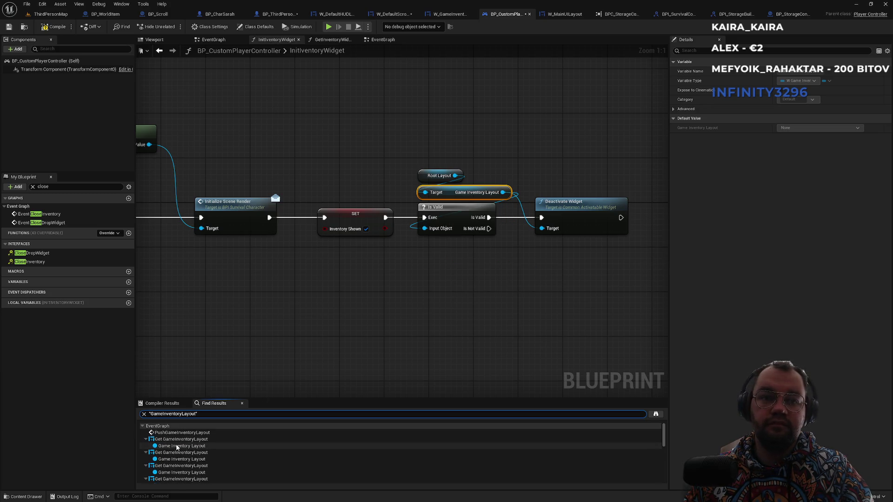
pyautogui.doubleClick(177, 447)
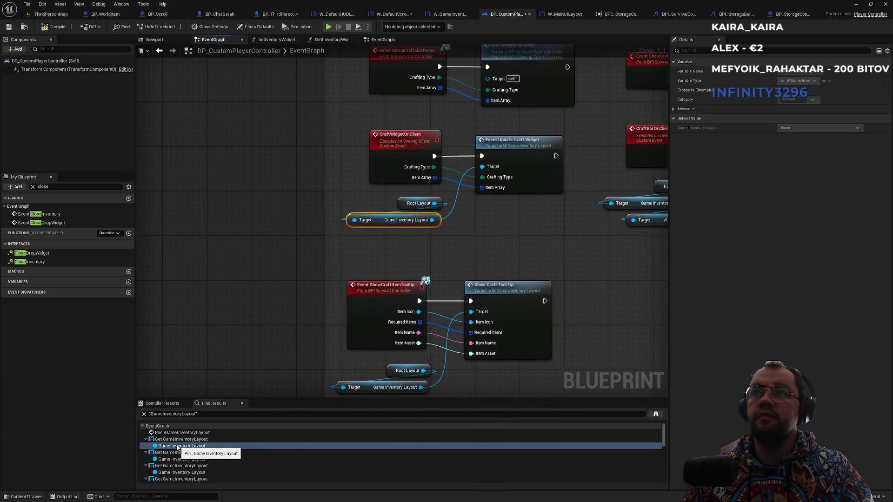
pyautogui.doubleClick(163, 460)
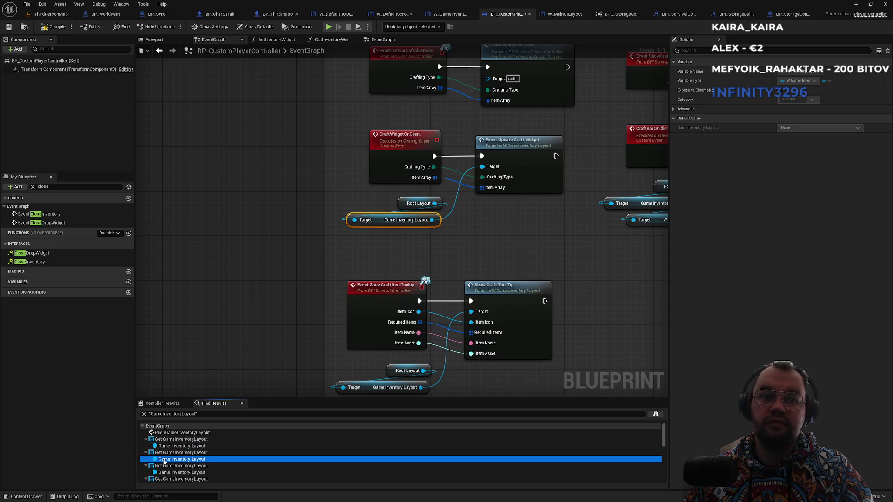
pyautogui.scroll(-1, 169, 463)
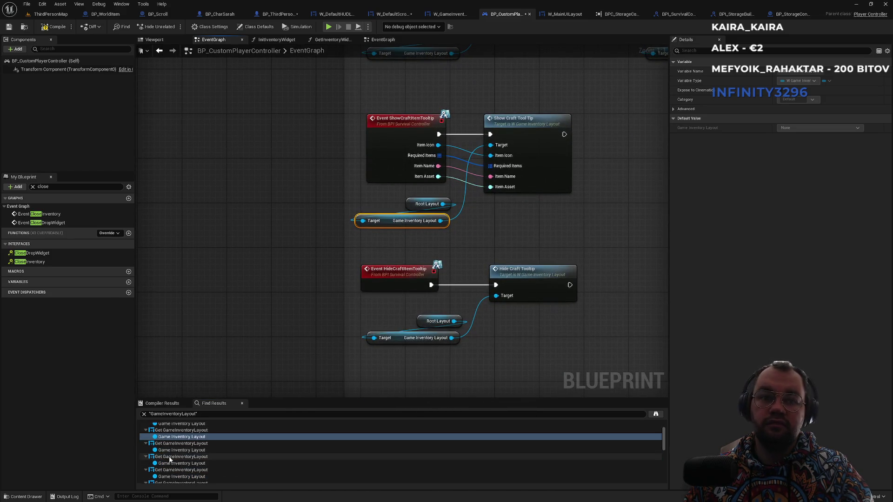
pyautogui.doubleClick(171, 450)
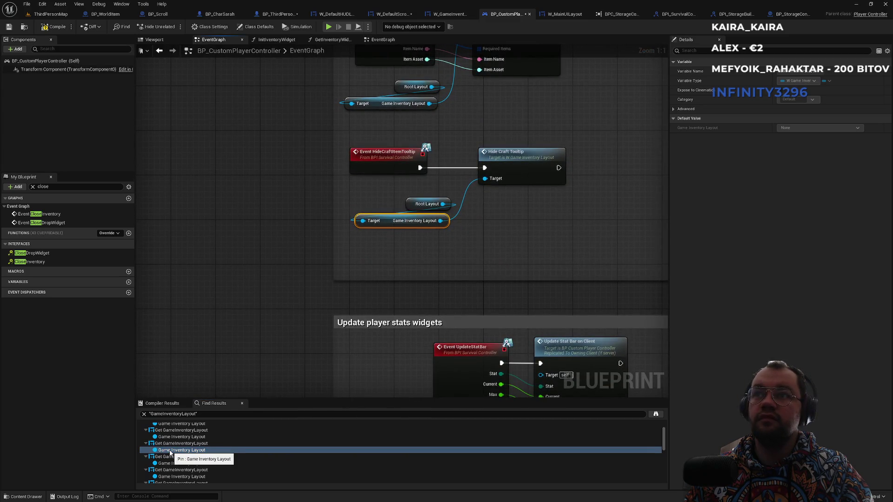
pyautogui.scroll(-1, 170, 453)
pyautogui.doubleClick(170, 444)
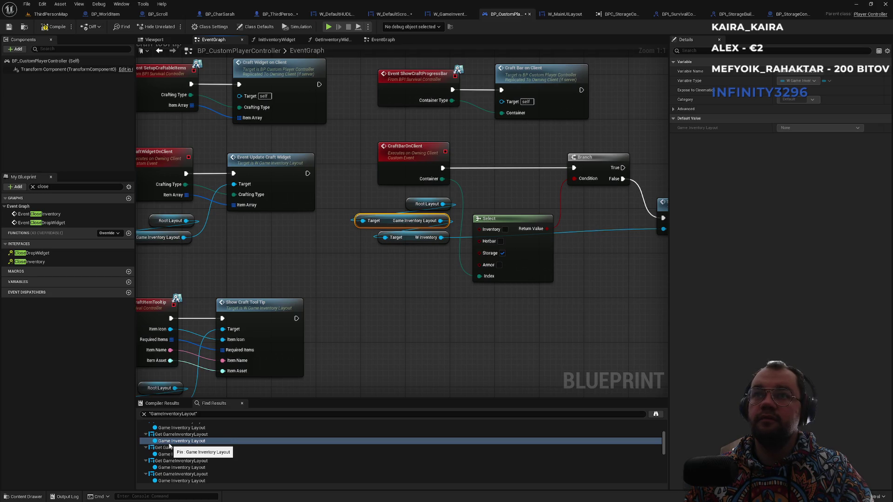
pyautogui.scroll(-1, 170, 447)
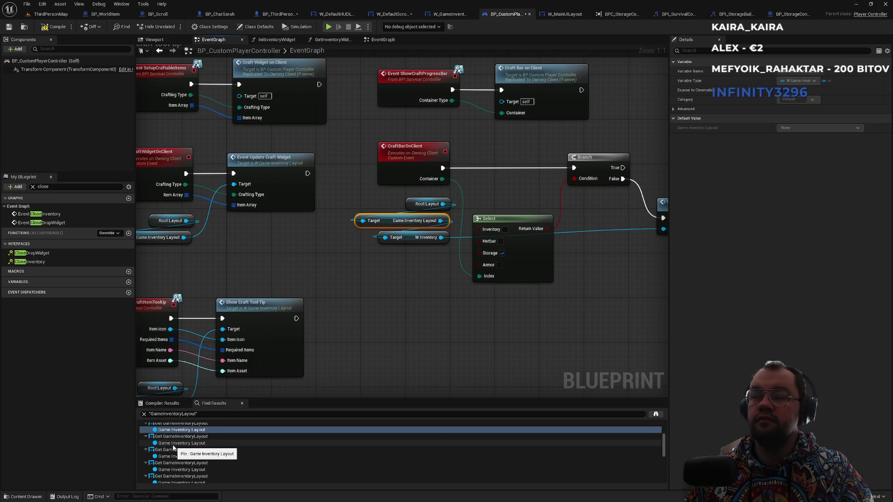
pyautogui.doubleClick(173, 444)
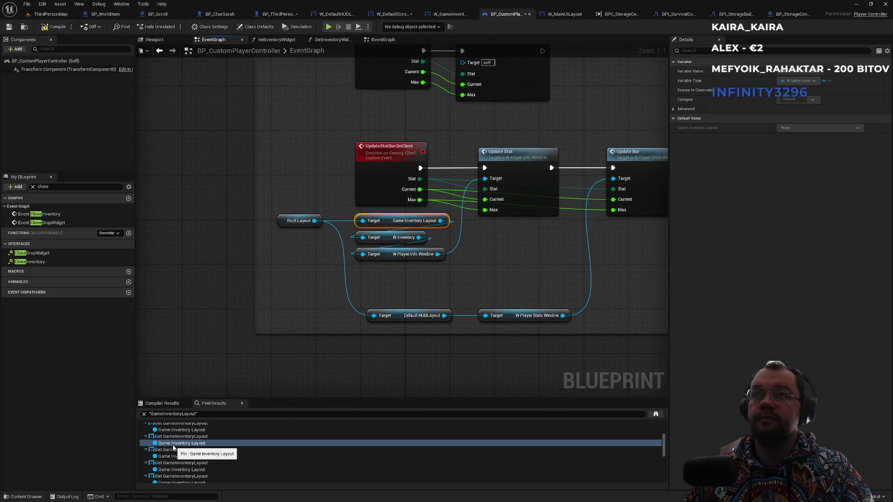
# - Step through the references in the experience, level-up, armor and player window material sections
pyautogui.scroll(-1, 173, 448)
pyautogui.doubleClick(173, 448)
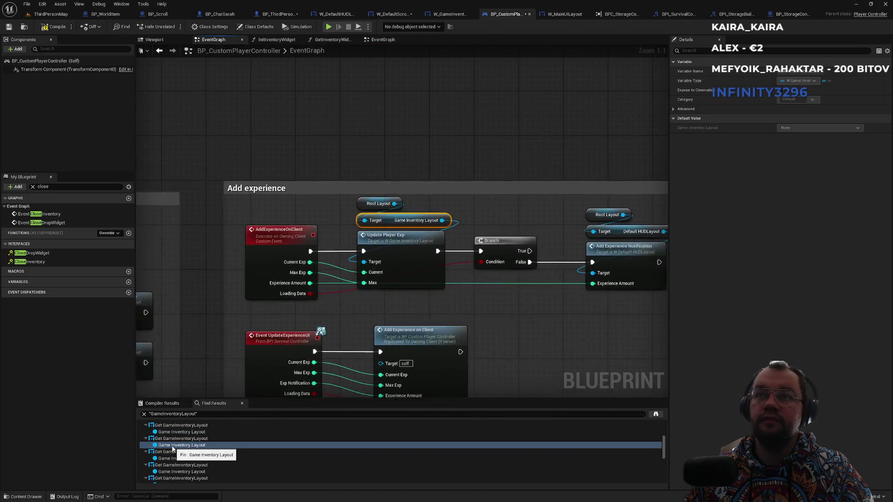
pyautogui.scroll(-1, 173, 449)
pyautogui.doubleClick(174, 449)
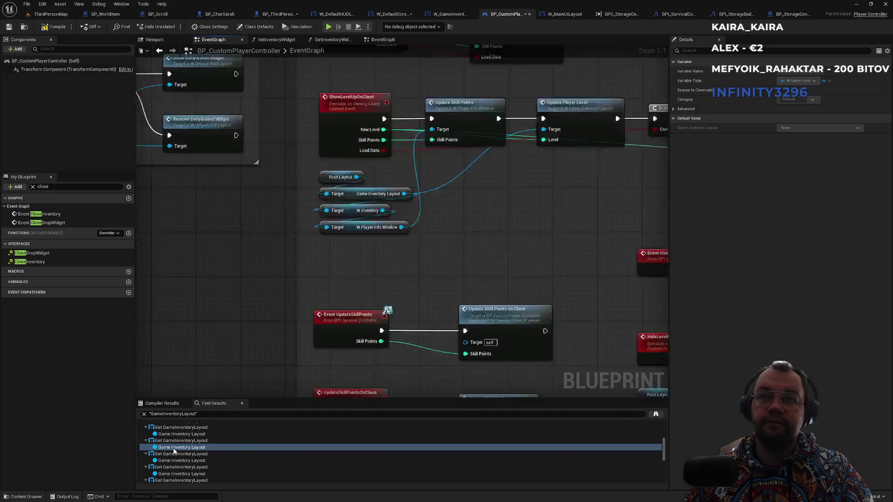
pyautogui.scroll(-1, 174, 449)
pyautogui.doubleClick(174, 449)
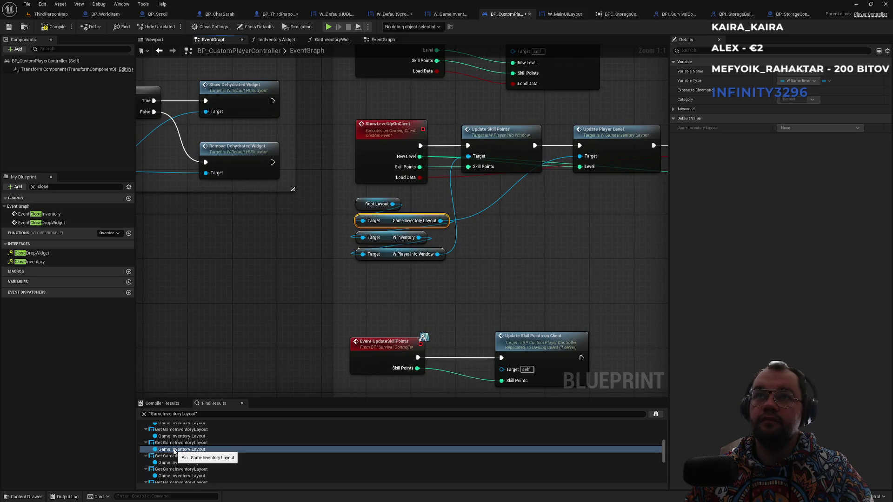
pyautogui.scroll(-1, 175, 452)
pyautogui.doubleClick(174, 452)
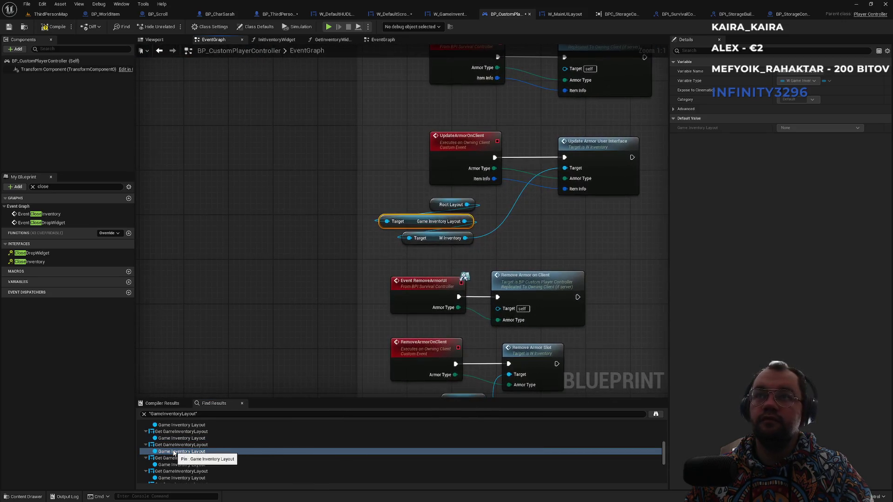
pyautogui.scroll(-1, 175, 453)
pyautogui.doubleClick(172, 454)
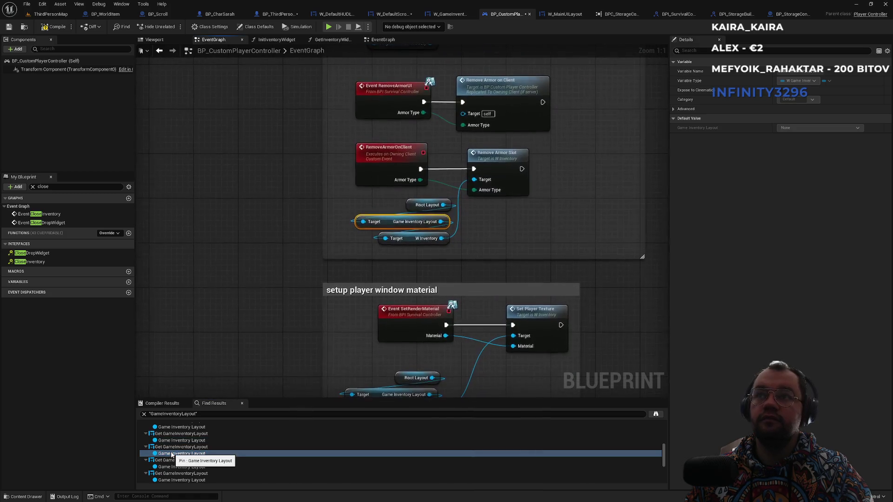
pyautogui.scroll(-1, 172, 455)
pyautogui.doubleClick(172, 457)
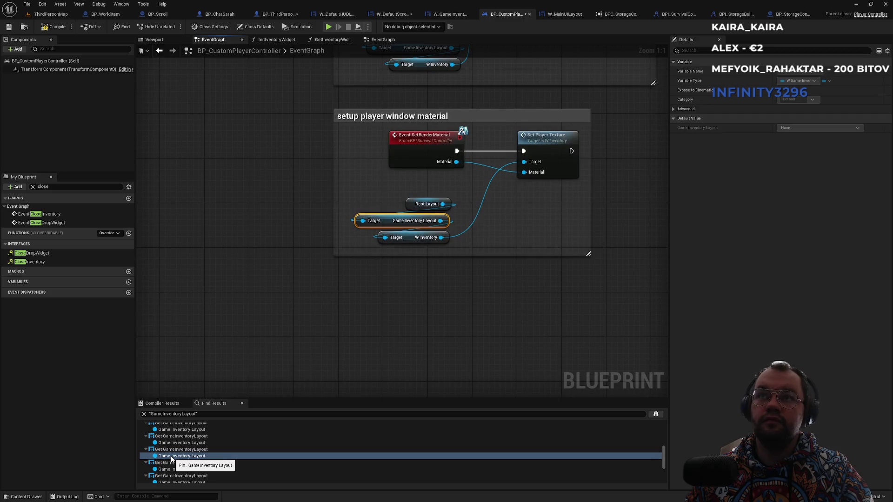
pyautogui.scroll(-1, 172, 459)
# - Inspect the storage show and Show/Close Drop Window references, then the one in GetInventoryWidget
pyautogui.doubleClick(176, 447)
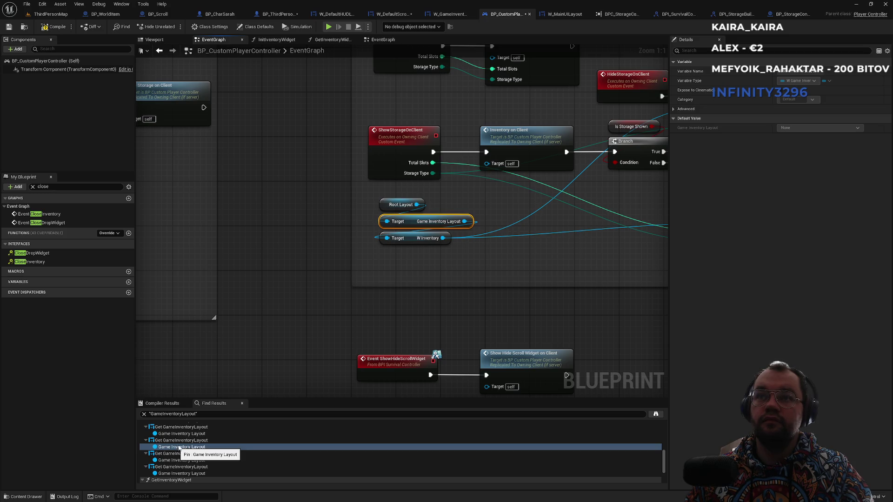
pyautogui.moveTo(428, 339); pyautogui.dragTo(261, 332)
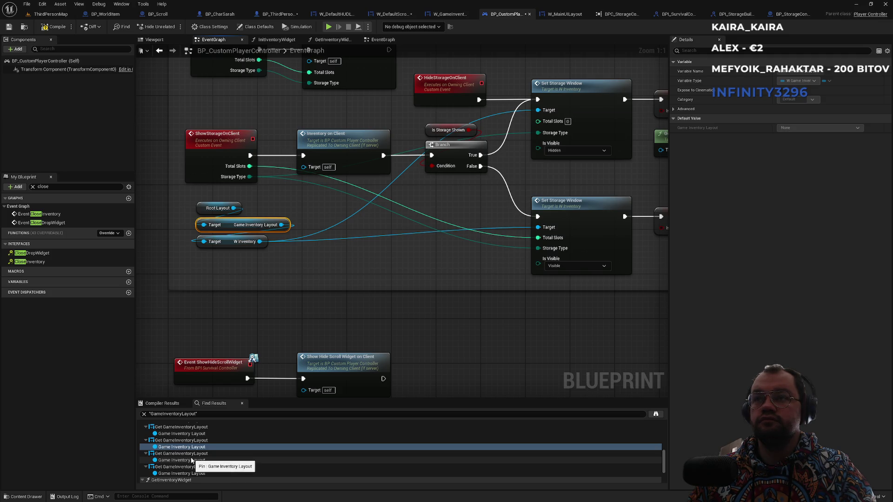
pyautogui.click(192, 461)
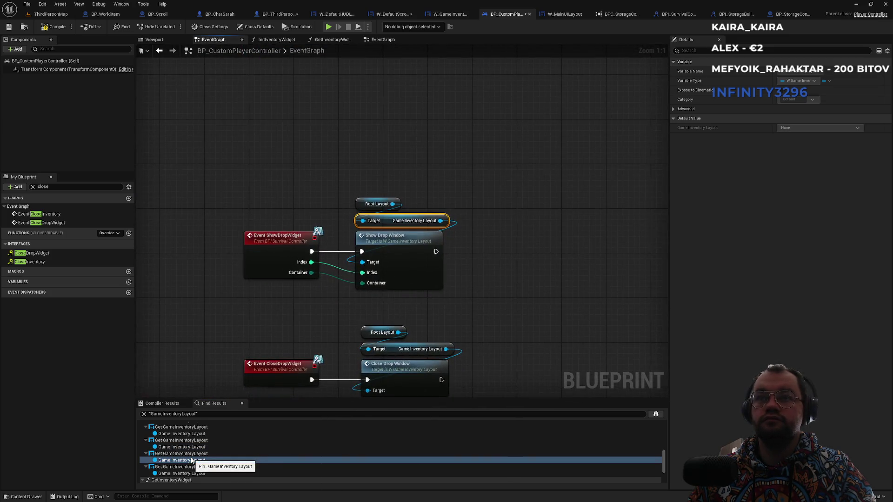
pyautogui.scroll(-1, 191, 460)
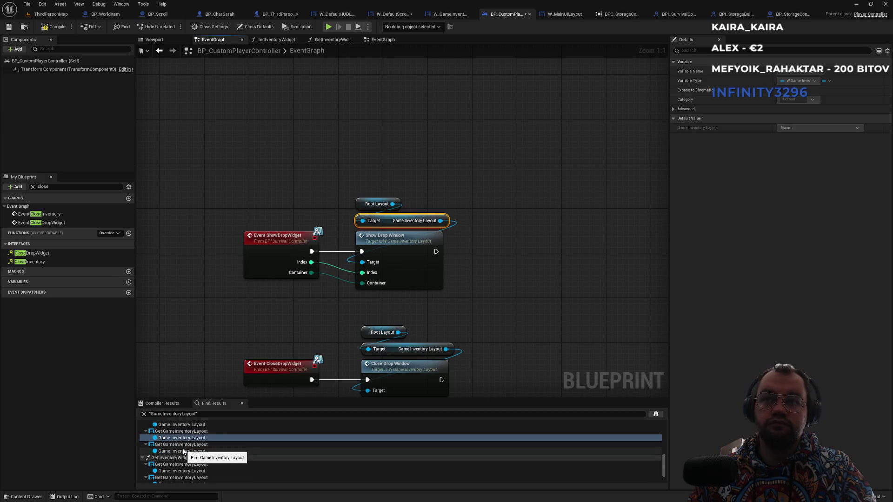
pyautogui.click(184, 451)
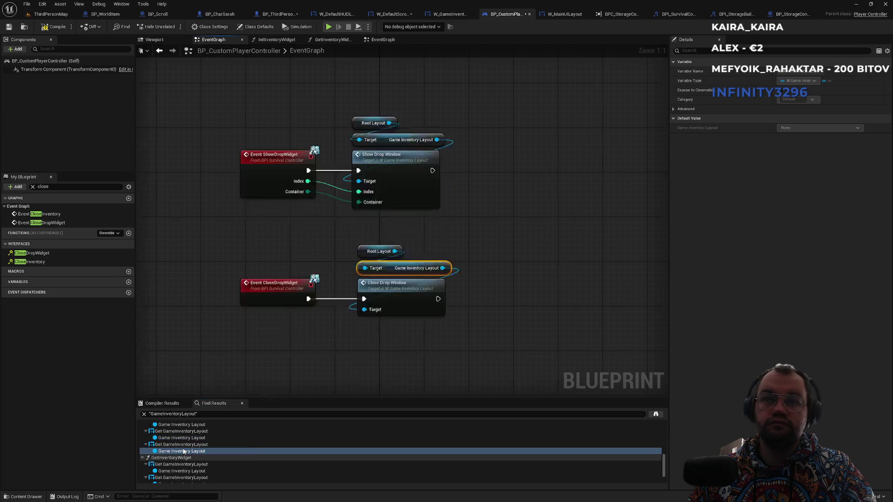
pyautogui.scroll(-2, 185, 451)
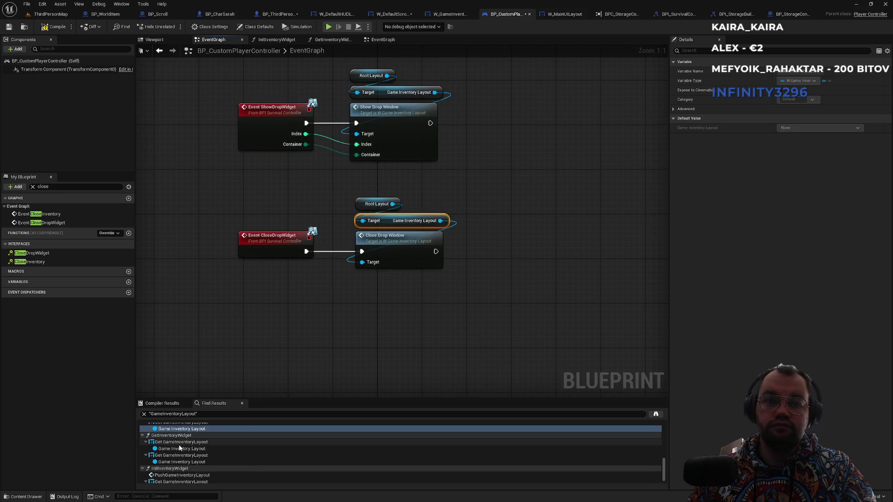
pyautogui.click(178, 448)
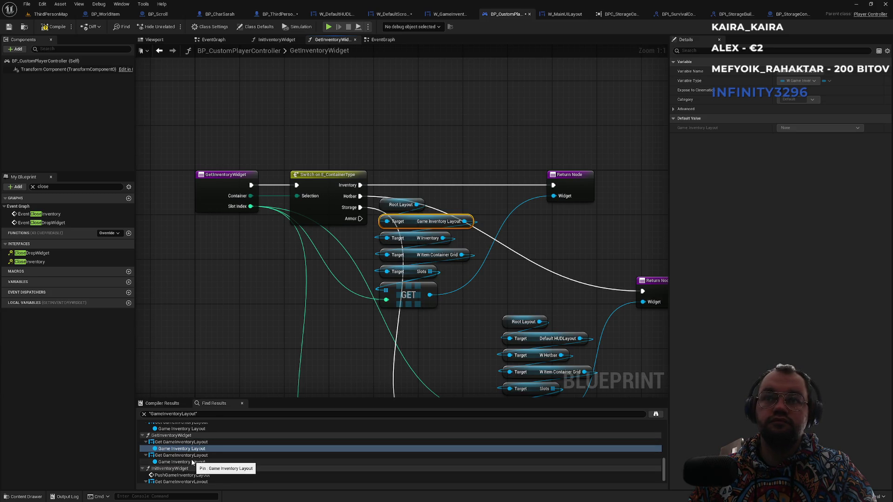
pyautogui.scroll(-1, 192, 462)
pyautogui.click(178, 455)
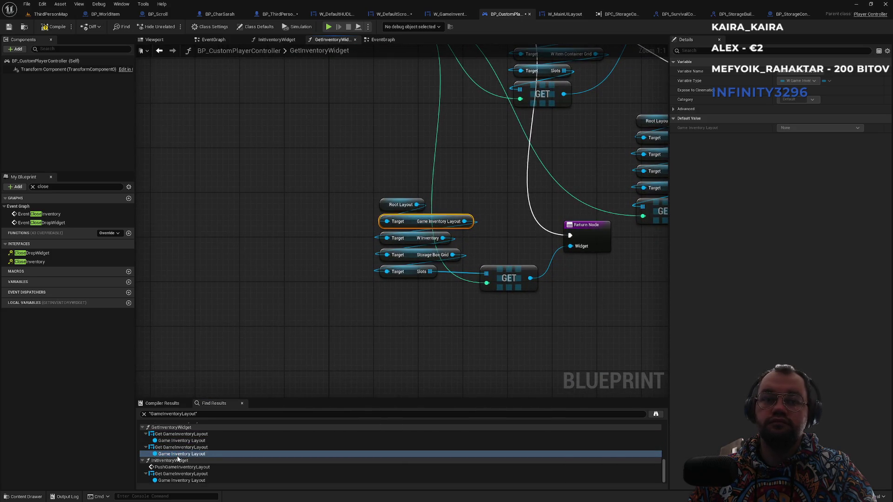
pyautogui.click(172, 480)
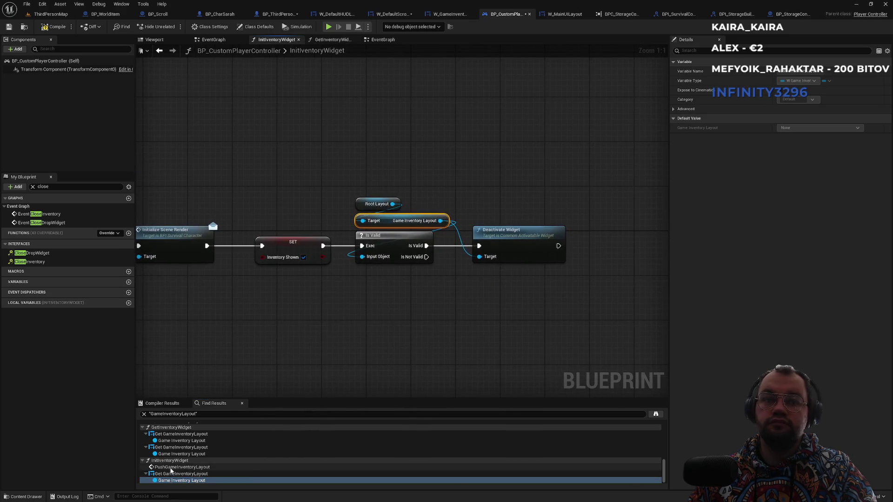
pyautogui.click(170, 468)
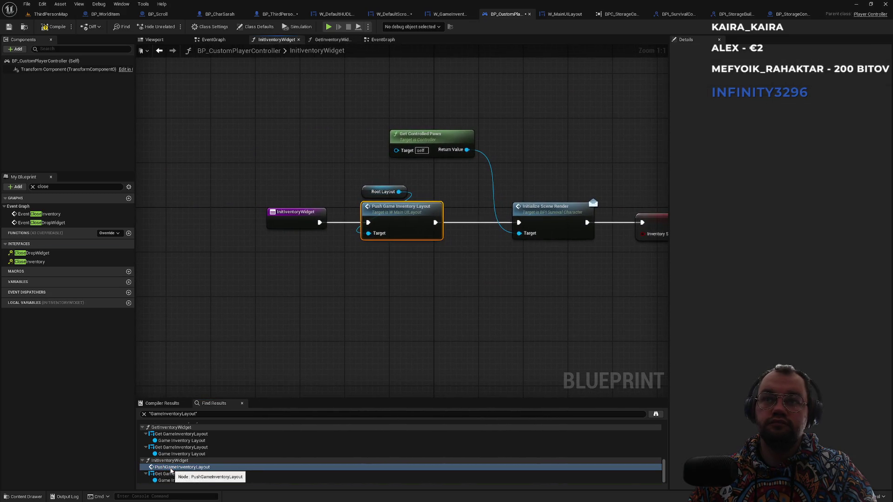
pyautogui.click(170, 480)
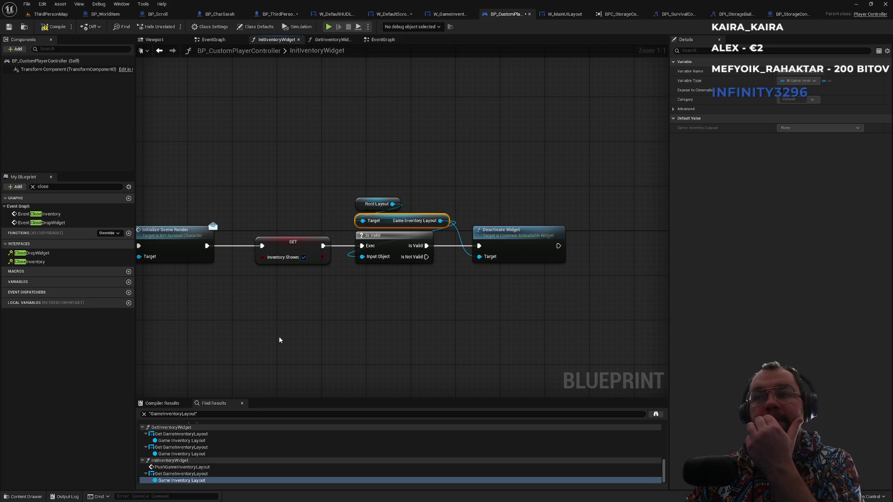
pyautogui.moveTo(279, 340); pyautogui.dragTo(457, 341)
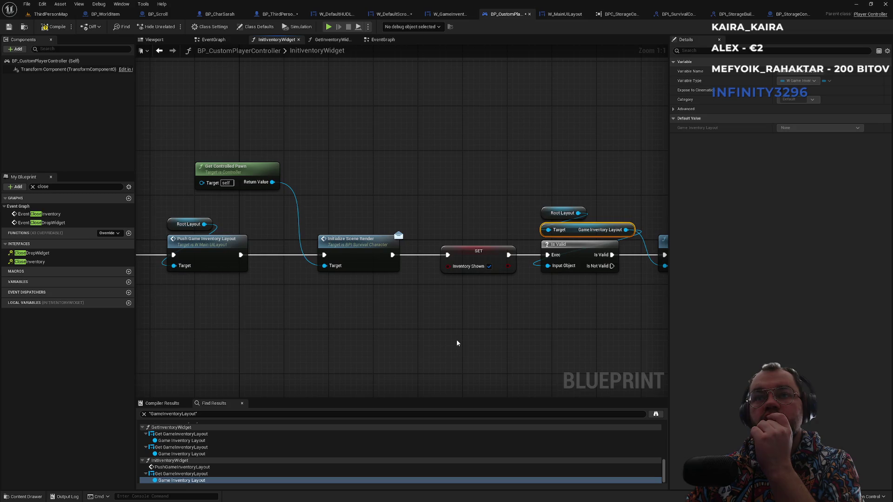
pyautogui.moveTo(402, 339)
pyautogui.mouseDown()
pyautogui.moveTo(410, 330)
pyautogui.moveTo(292, 319)
pyautogui.mouseUp()
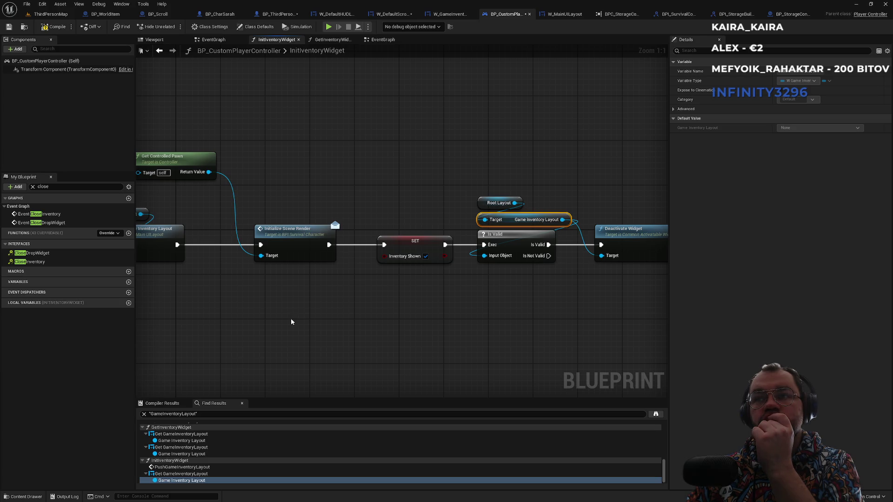
pyautogui.moveTo(291, 322); pyautogui.dragTo(584, 342)
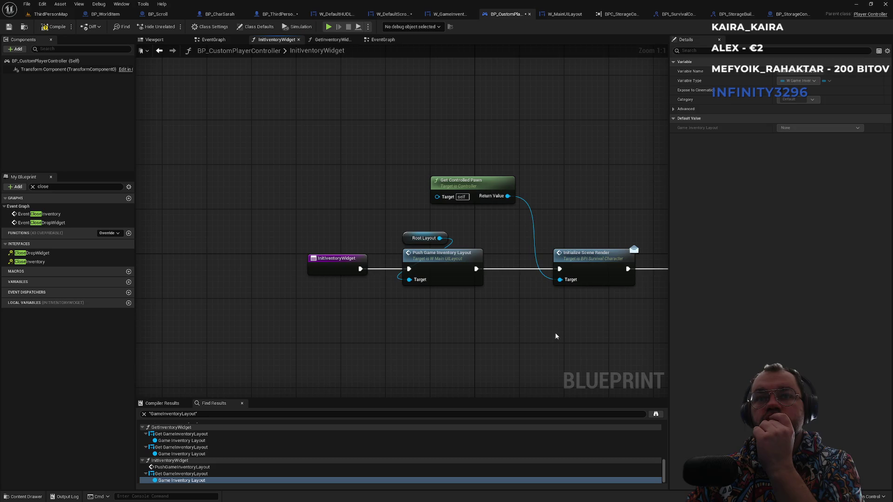
pyautogui.moveTo(545, 335); pyautogui.dragTo(321, 314)
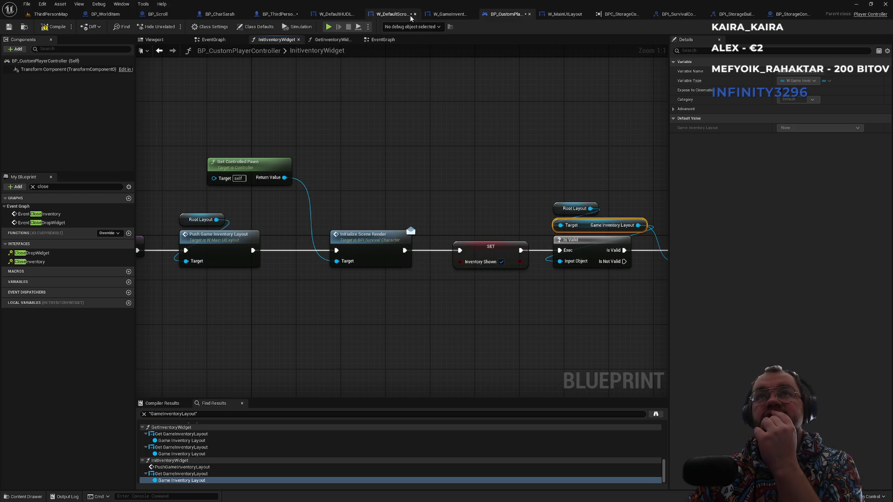
# - Search 'sceneren' in BP_ThirdPersonCharacter and jump to Event InitializeSceneRender
pyautogui.click(279, 14)
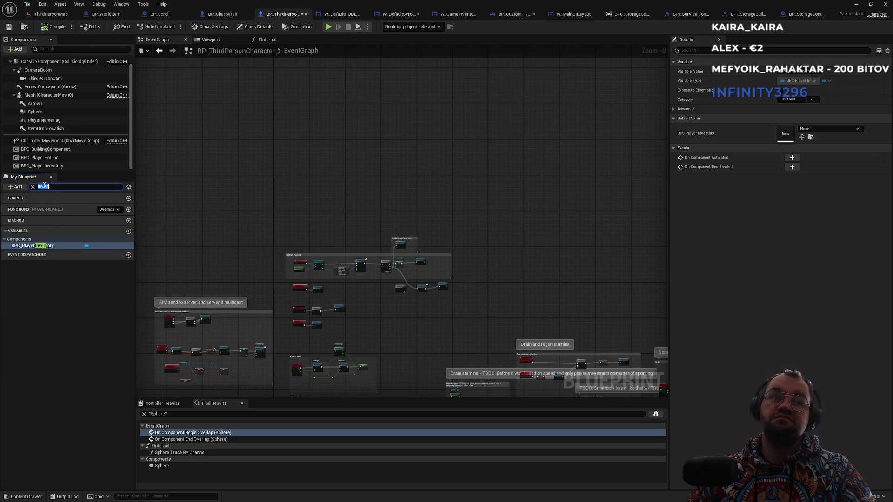
pyautogui.write('scenere')
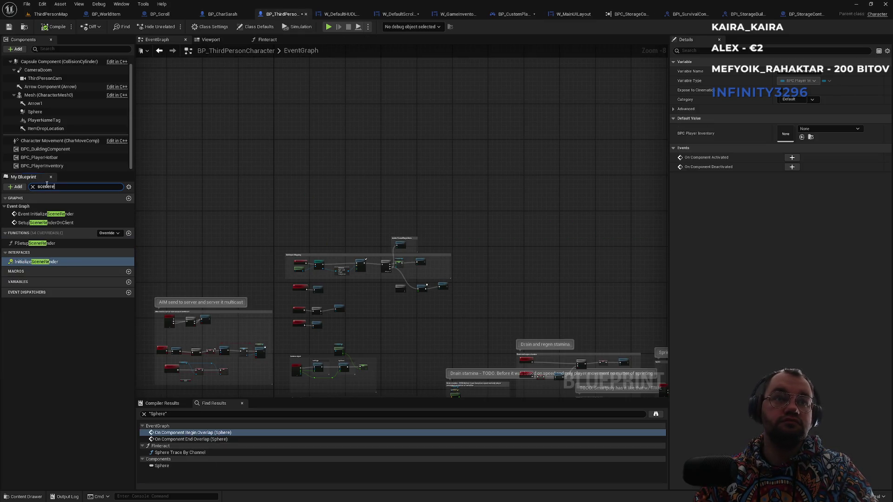
pyautogui.write('n')
pyautogui.doubleClick(44, 214)
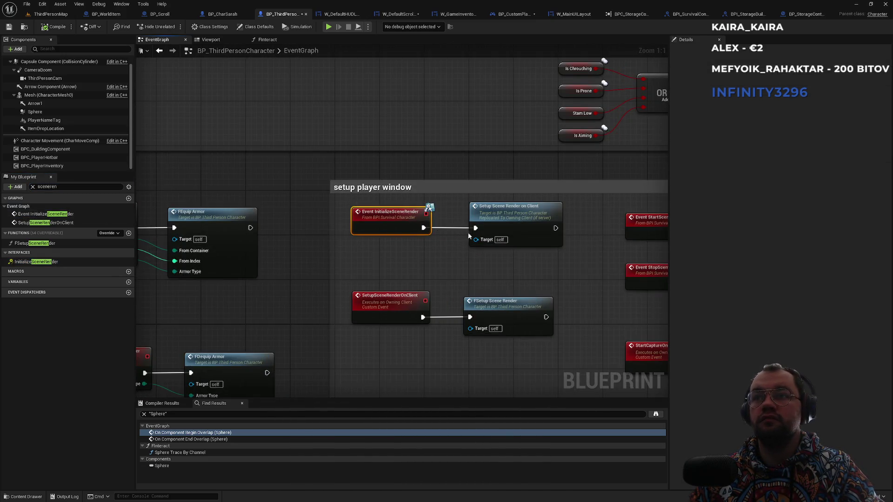
# - Open FSetupSceneRender and examine the SpawnActor BP Player Window to Init Window Event chain
pyautogui.doubleClick(497, 309)
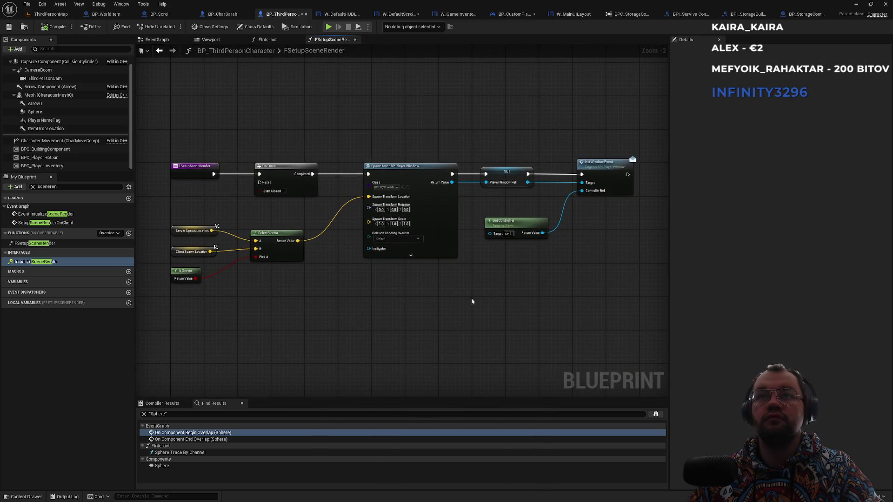
pyautogui.scroll(2, 383, 188)
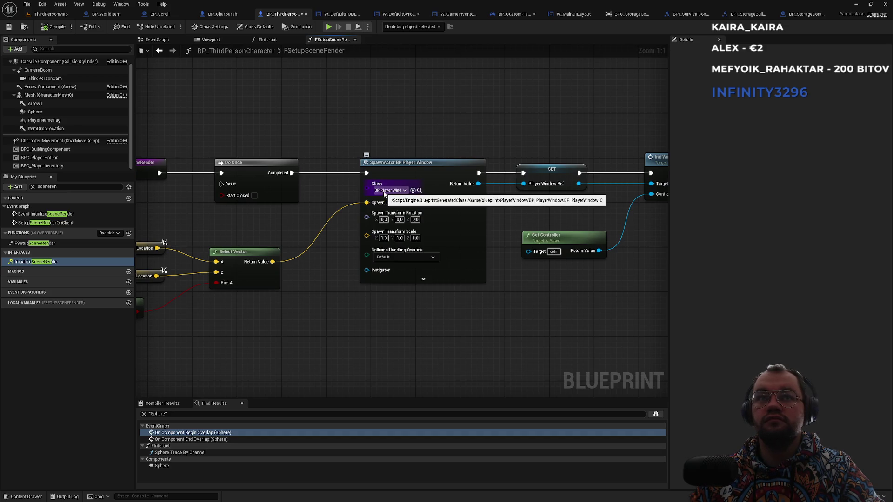
pyautogui.moveTo(281, 205)
pyautogui.mouseDown()
pyautogui.moveTo(351, 202)
pyautogui.moveTo(211, 206)
pyautogui.mouseUp()
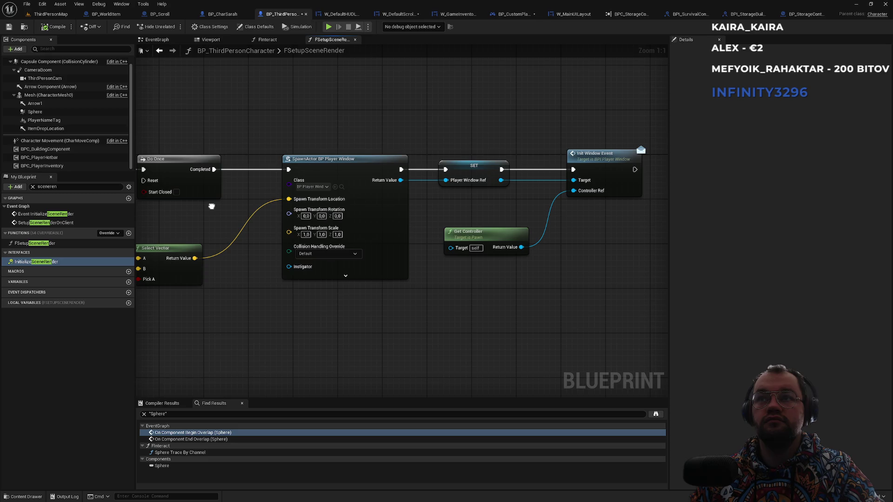
pyautogui.moveTo(212, 206); pyautogui.dragTo(367, 221)
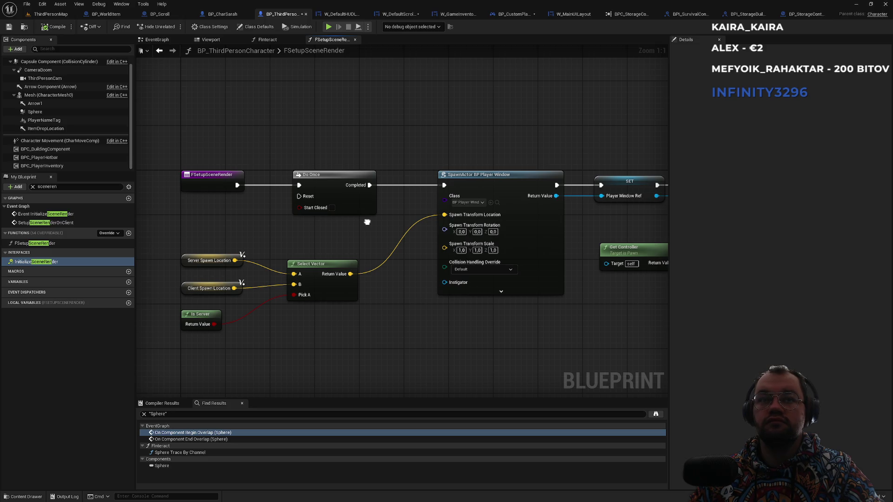
pyautogui.moveTo(367, 222); pyautogui.dragTo(260, 236)
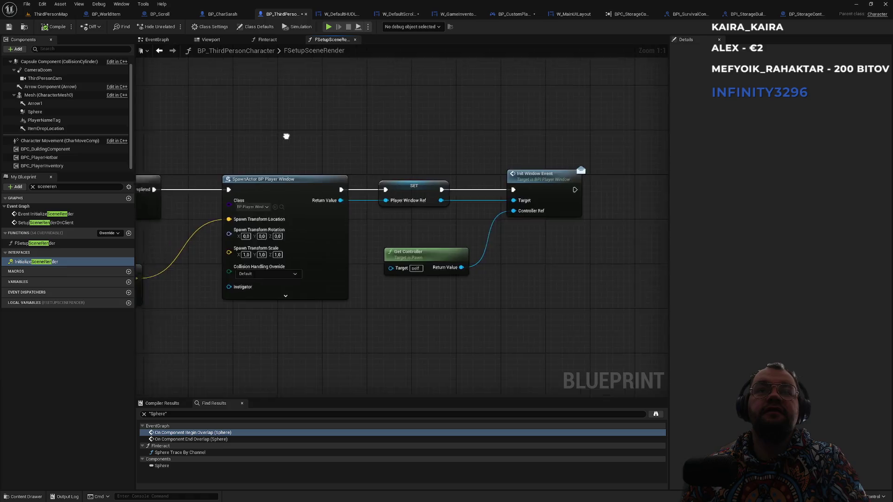
pyautogui.moveTo(257, 176); pyautogui.dragTo(421, 194)
pyautogui.click(432, 222)
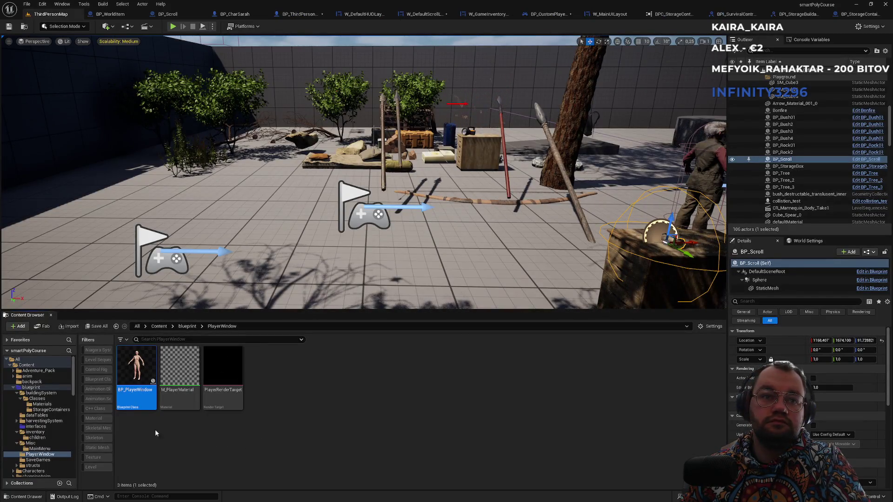
# - Glance at W_MainUILayout and the player controller's InitInventoryWidget graph
pyautogui.moveTo(170, 37); pyautogui.dragTo(171, 37)
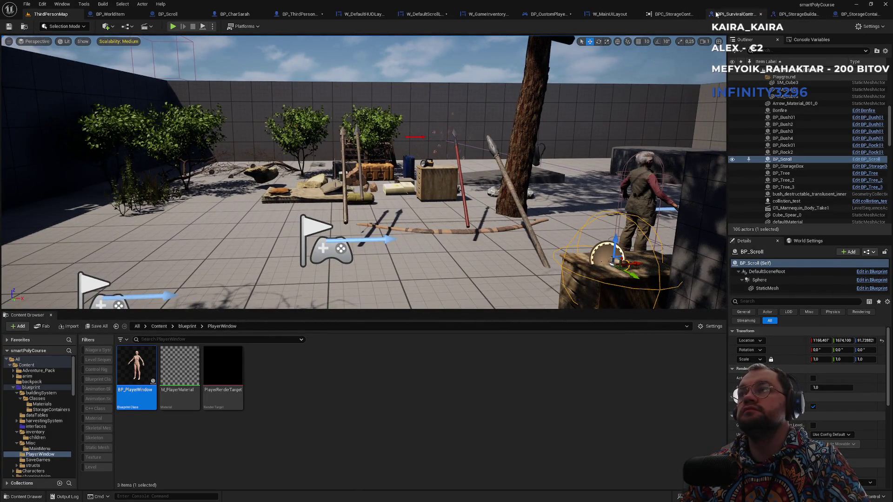
pyautogui.click(674, 14)
pyautogui.click(681, 15)
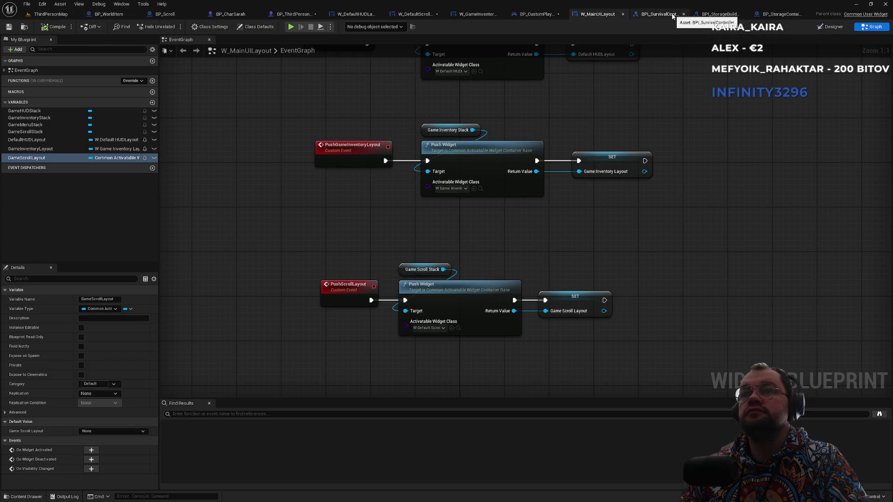
pyautogui.click(541, 14)
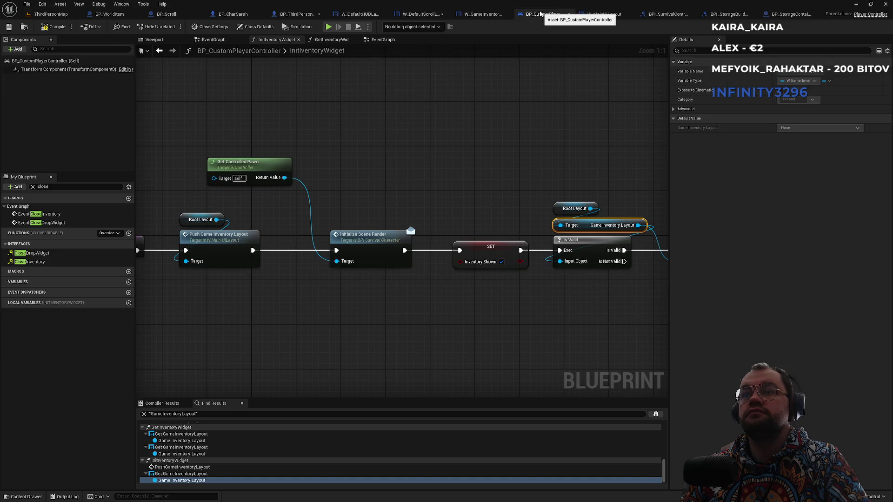
# - Browse W_GameInventoryLayout's deactivation, crafting and Show crafting tooltip sections
pyautogui.click(481, 15)
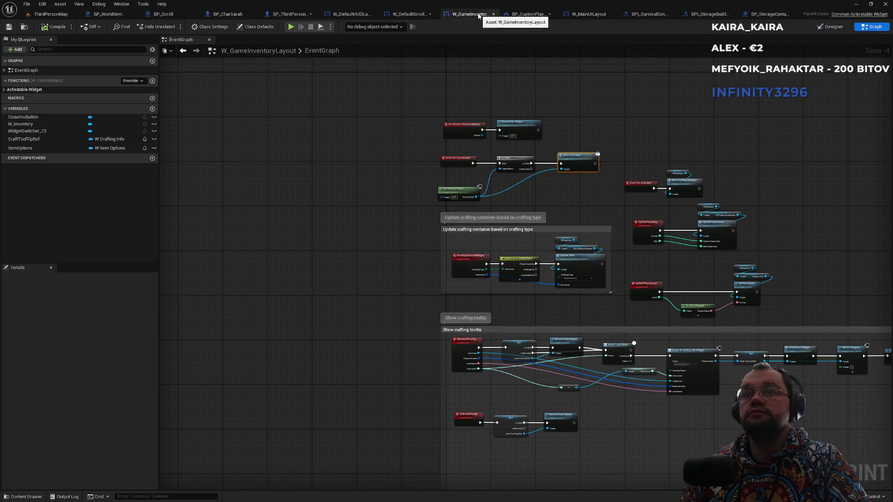
pyautogui.scroll(1, 418, 227)
pyautogui.scroll(-1, 411, 191)
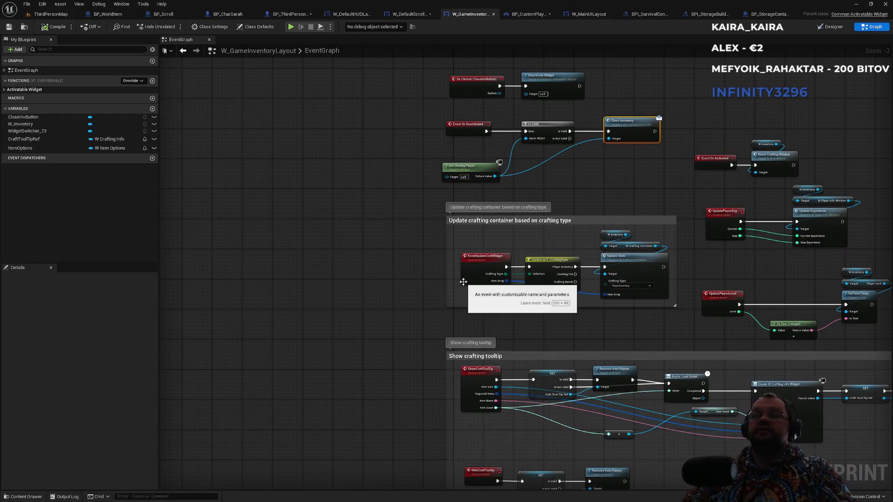
pyautogui.moveTo(336, 272); pyautogui.dragTo(171, 237)
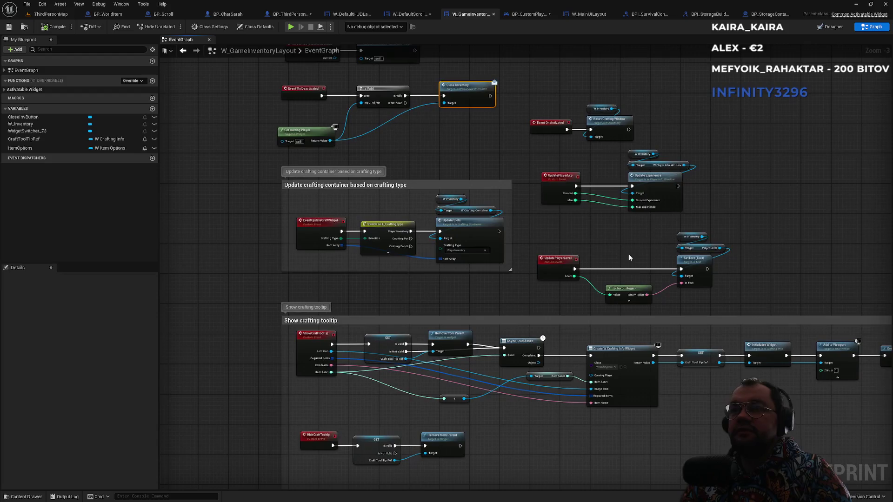
pyautogui.scroll(2, 593, 256)
pyautogui.scroll(1, 591, 258)
pyautogui.scroll(-1, 591, 256)
pyautogui.scroll(-1, 587, 255)
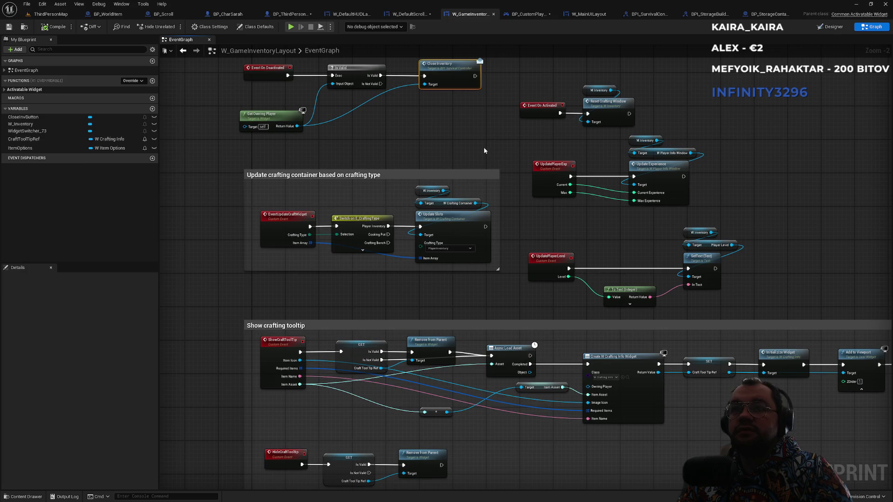
pyautogui.moveTo(432, 299); pyautogui.dragTo(537, 192)
pyautogui.scroll(2, 542, 200)
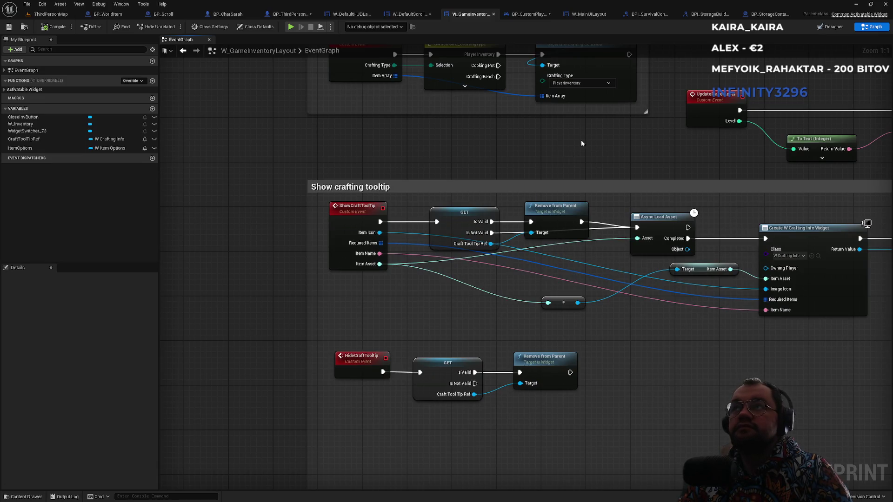
# - Check the CloseInventory interface graph and W_MainUILayout, then return to ThirdPersonMap
pyautogui.click(646, 17)
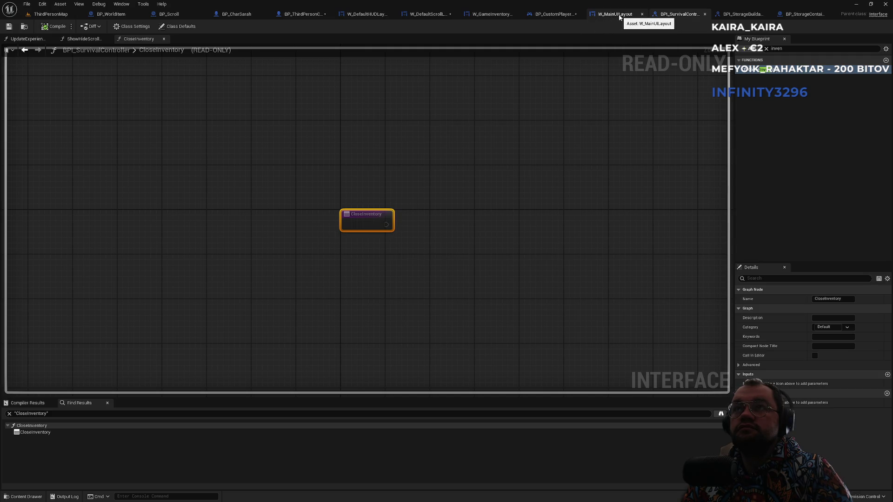
pyautogui.click(615, 15)
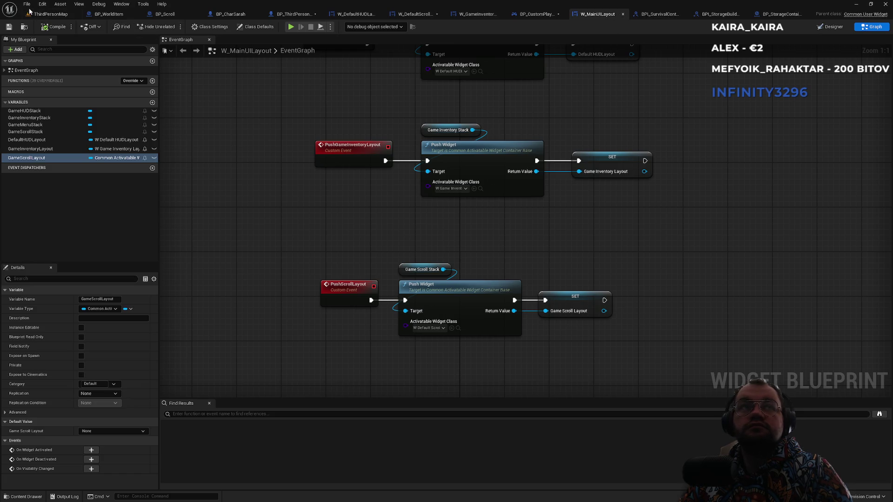
pyautogui.click(32, 14)
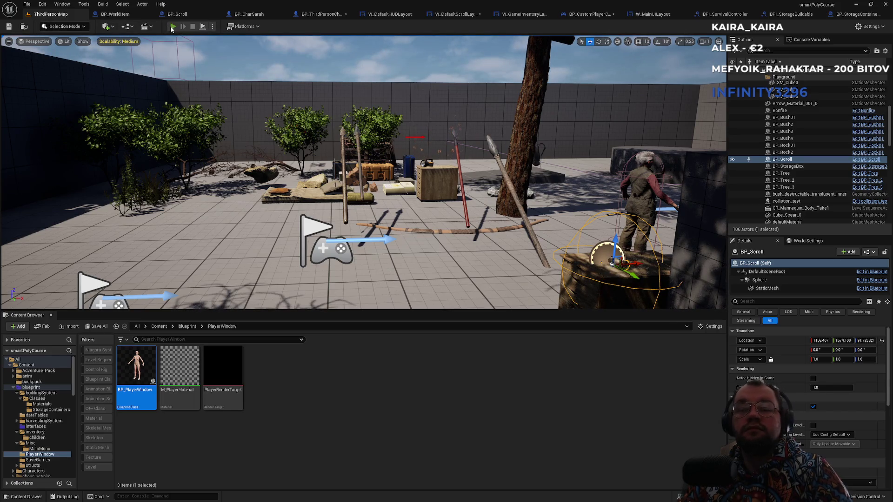
# - Play-test by walking to the crate and opening the Scroll panel, then return to the controller
pyautogui.click(173, 26)
pyautogui.press('F11')
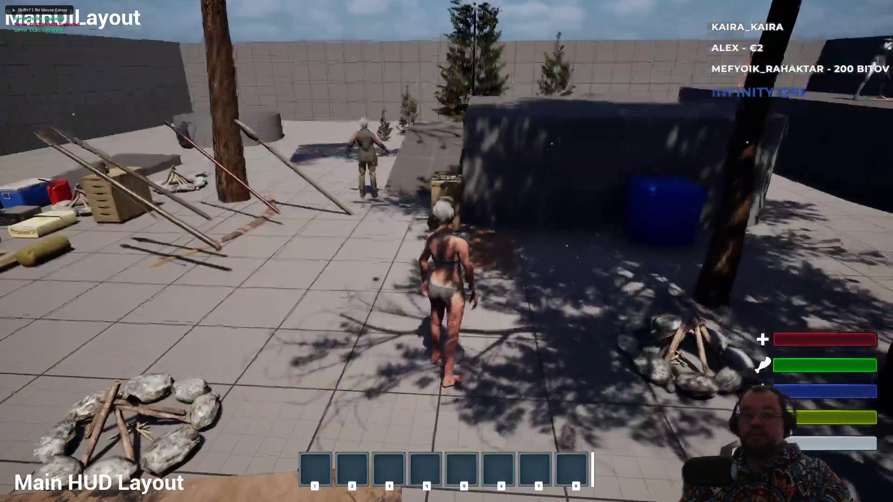
pyautogui.press('w')
pyautogui.hotkey('shift', 'F1')
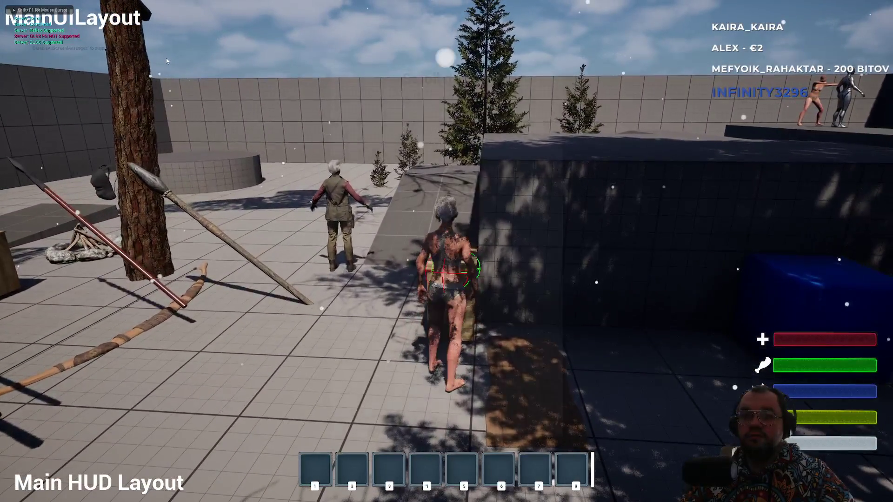
pyautogui.press('Tab')
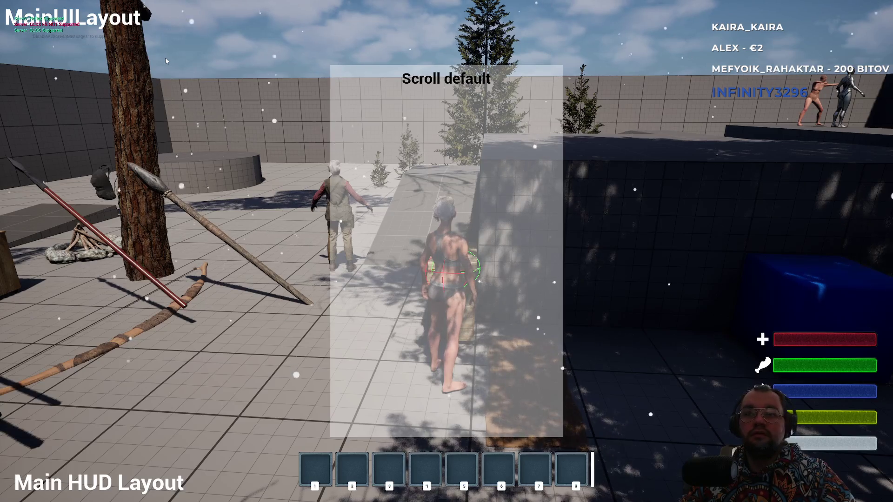
pyautogui.press('Escape')
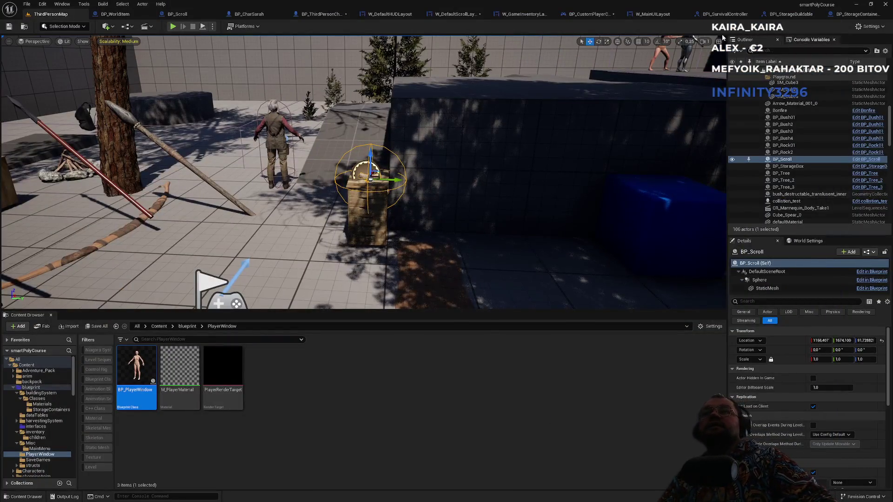
pyautogui.click(585, 17)
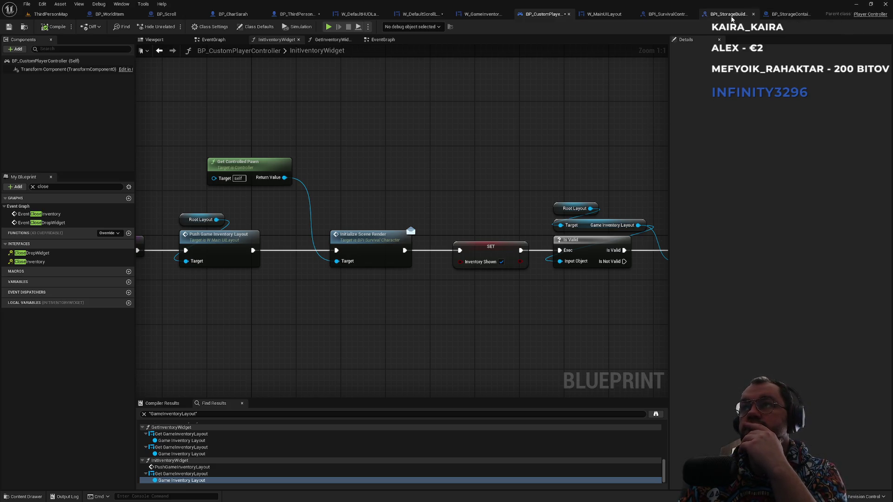
# - Look through the CloseInventory, W_MainUILayout, BPI_StorageBuildable and BP_StorageContainerMaster graphs
pyautogui.click(655, 16)
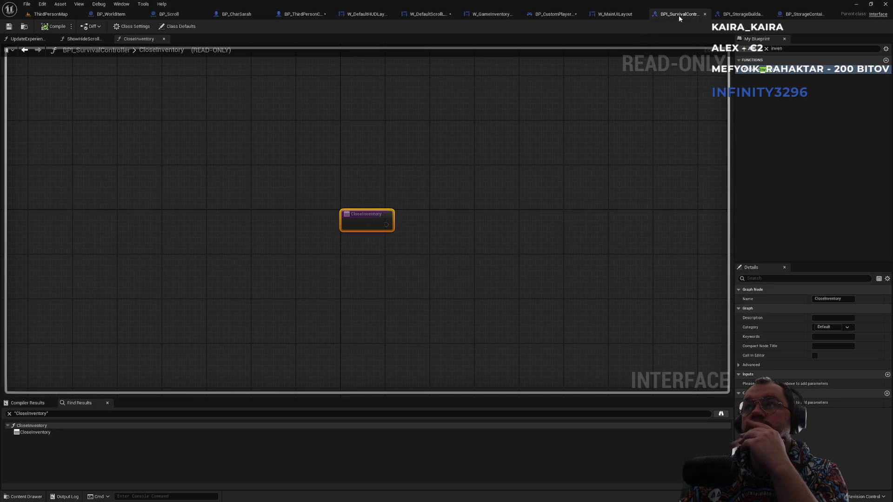
pyautogui.click(619, 14)
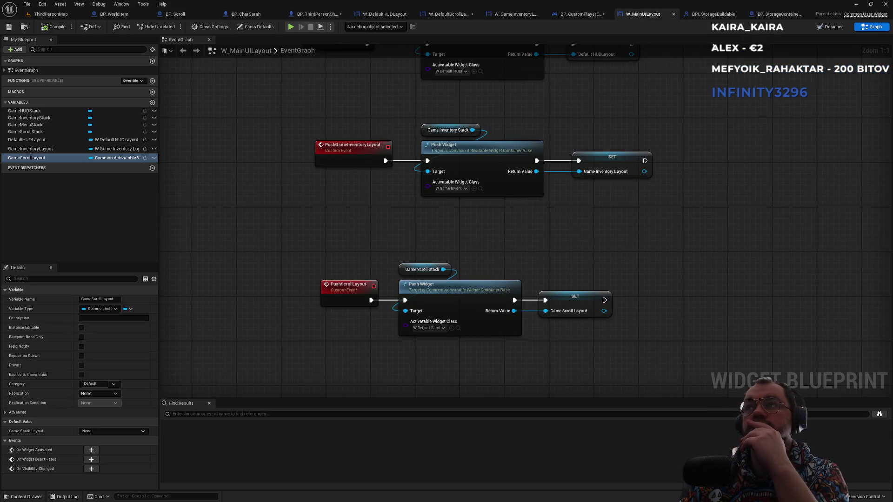
pyautogui.click(591, 14)
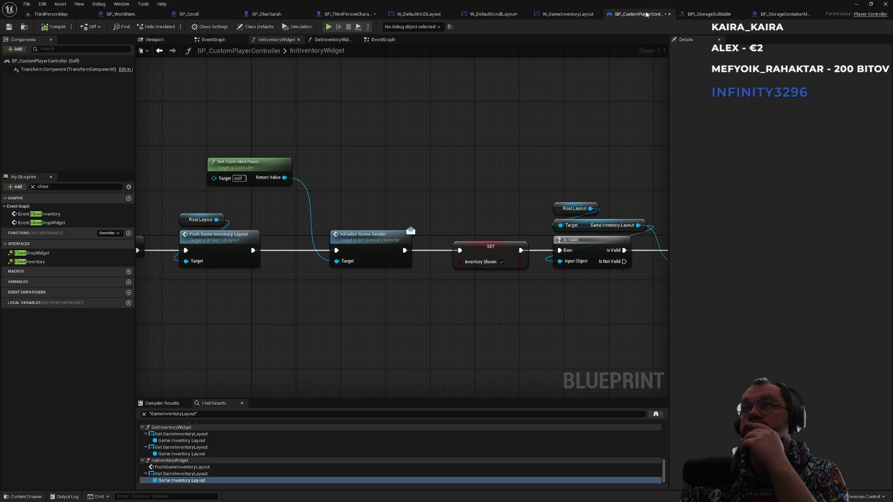
pyautogui.click(698, 14)
pyautogui.click(755, 13)
pyautogui.click(724, 14)
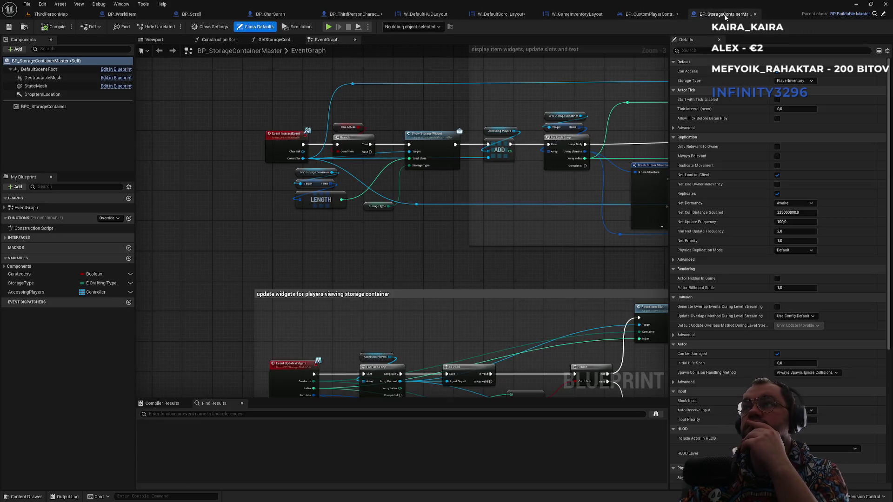
pyautogui.click(589, 14)
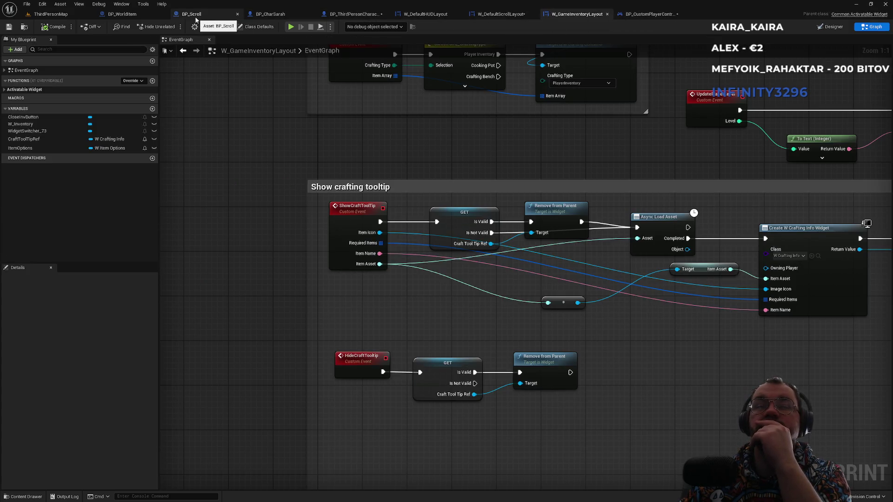
# - Close BP_WorldItem and BP_Scroll, then return to BP_CustomPlayerController's Viewport
pyautogui.middleClick(140, 18)
pyautogui.middleClick(136, 20)
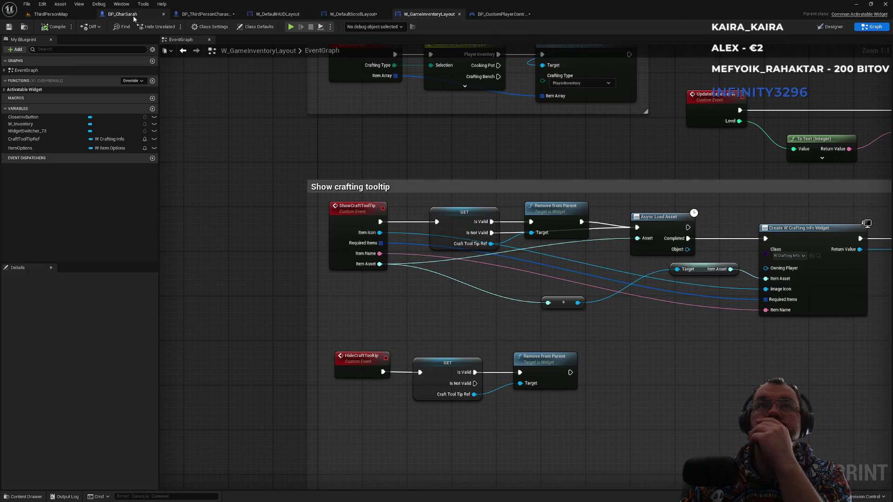
pyautogui.click(280, 14)
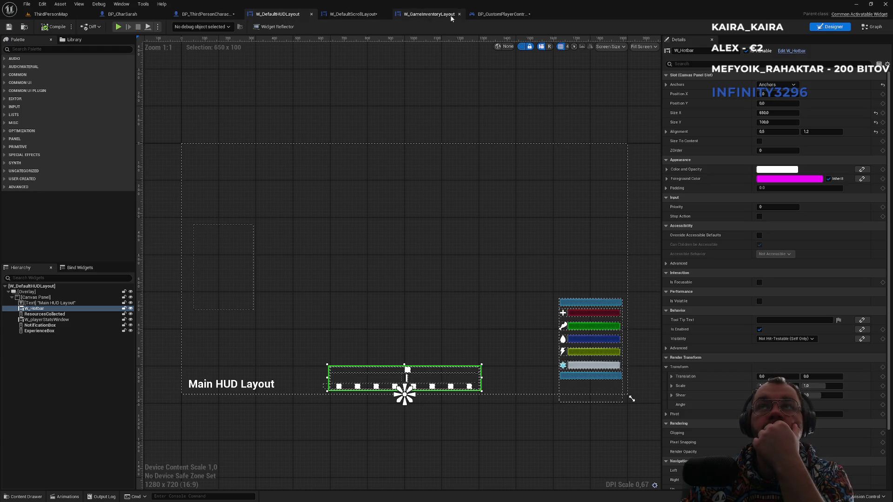
pyautogui.click(491, 16)
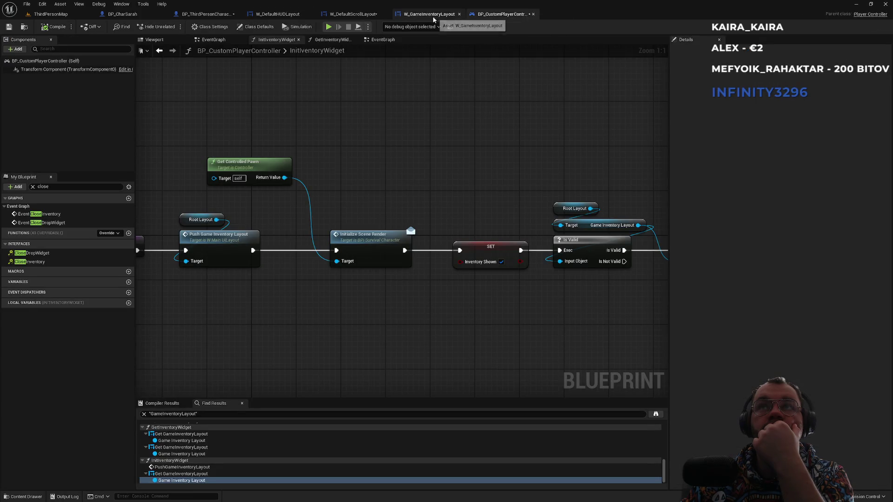
pyautogui.click(427, 14)
pyautogui.click(495, 16)
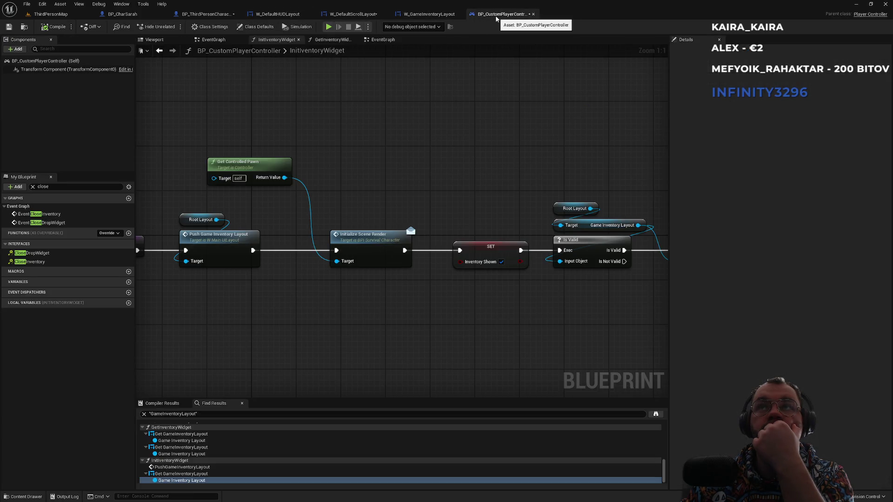
pyautogui.scroll(-5, 359, 135)
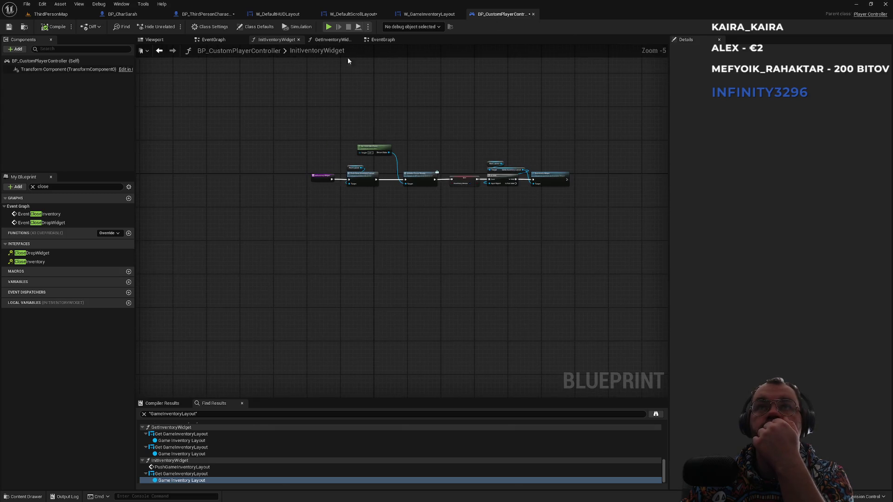
pyautogui.click(157, 41)
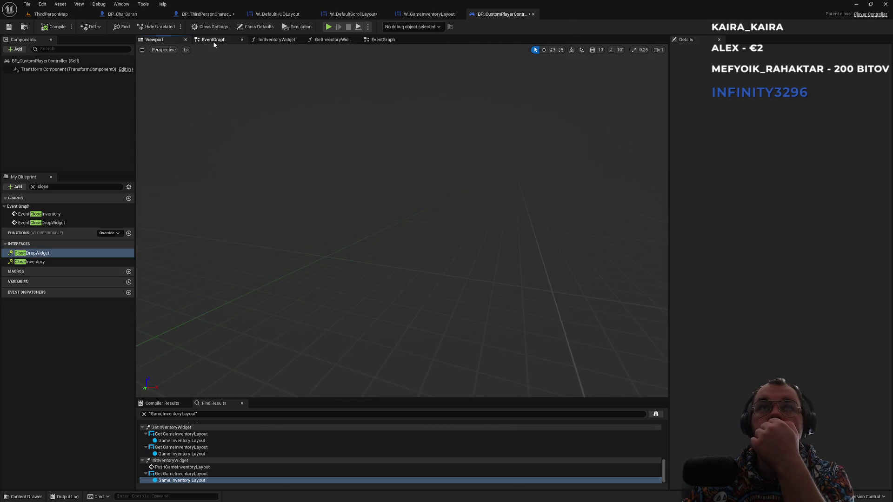
# - Open the controller's EventGraph and zoom onto InventoryOnClient's input mode and layout nodes
pyautogui.moveTo(214, 42); pyautogui.dragTo(157, 41)
pyautogui.scroll(-7, 314, 140)
pyautogui.scroll(7, 431, 200)
pyautogui.scroll(-4, 378, 322)
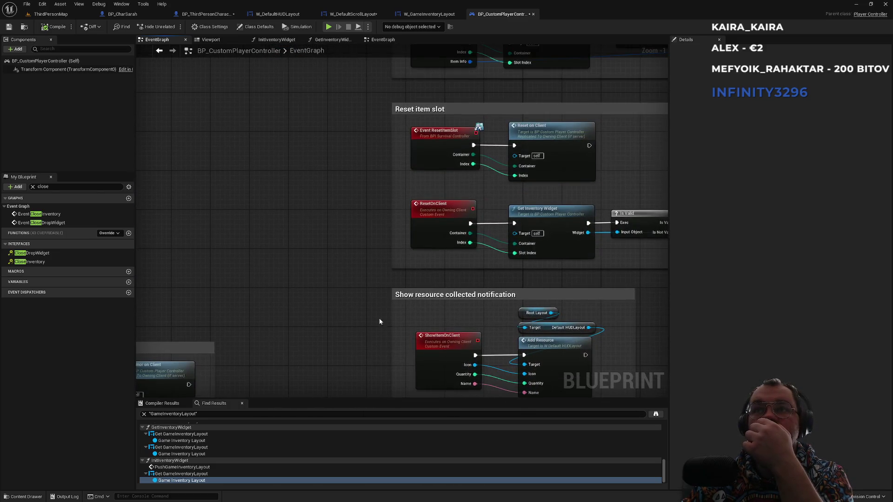
pyautogui.scroll(2, 371, 285)
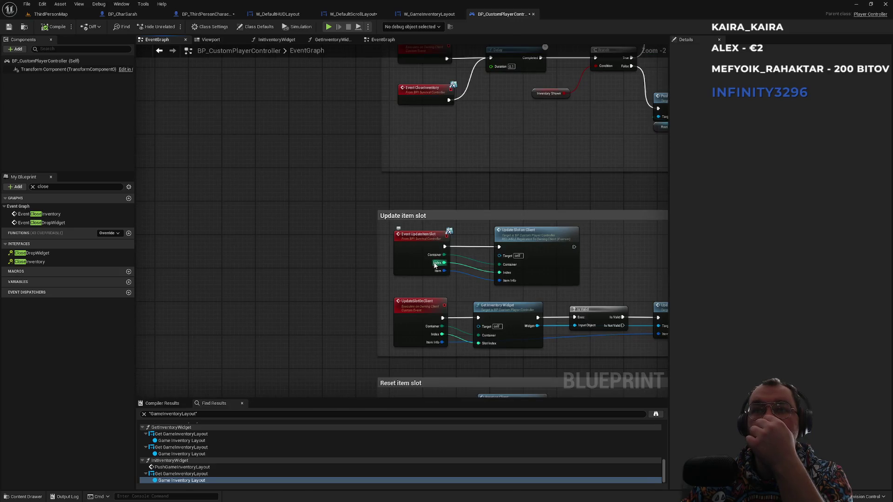
pyautogui.scroll(2, 463, 286)
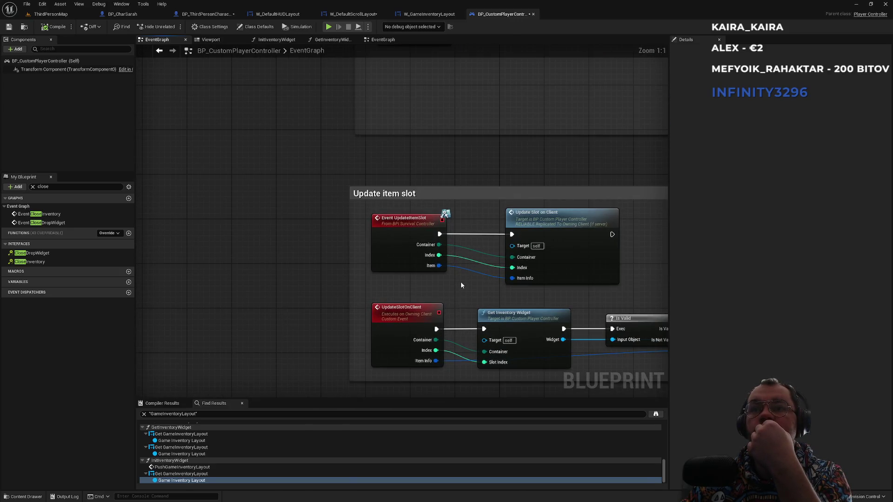
pyautogui.scroll(-3, 461, 285)
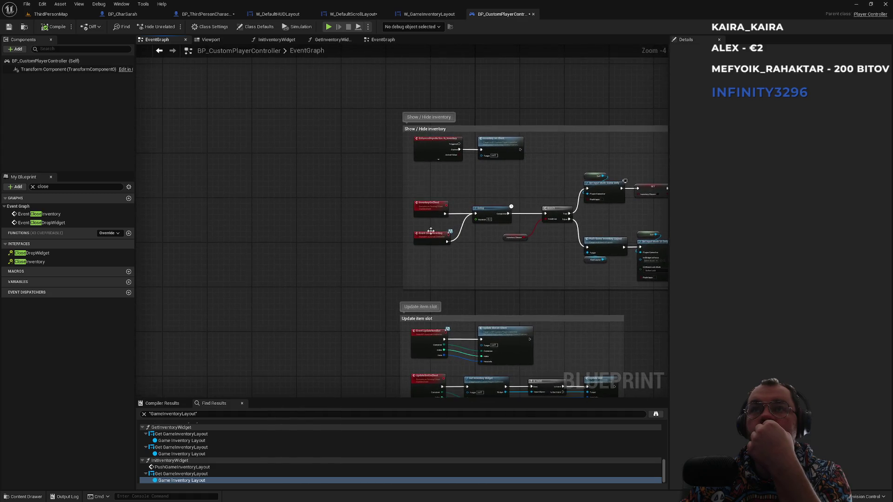
pyautogui.scroll(2, 417, 177)
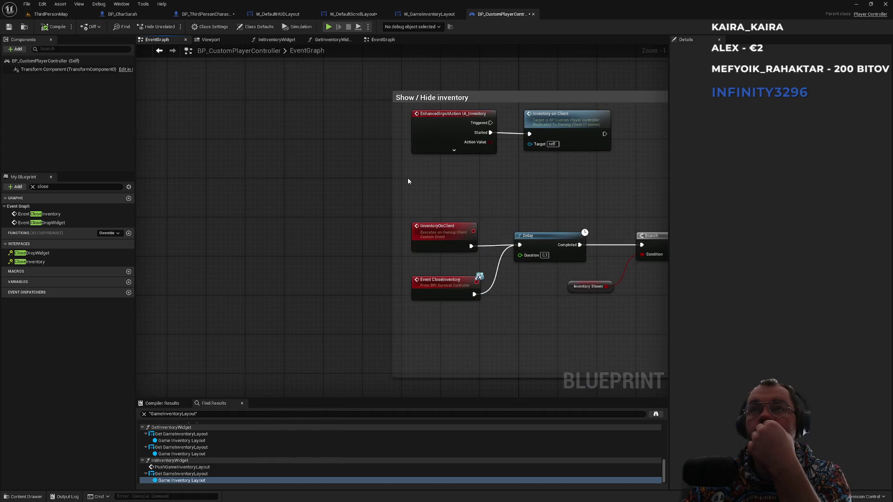
pyautogui.doubleClick(557, 129)
pyautogui.moveTo(536, 237)
pyautogui.mouseDown()
pyautogui.moveTo(483, 218)
pyautogui.moveTo(379, 216)
pyautogui.moveTo(446, 219)
pyautogui.mouseUp()
pyautogui.click(418, 213)
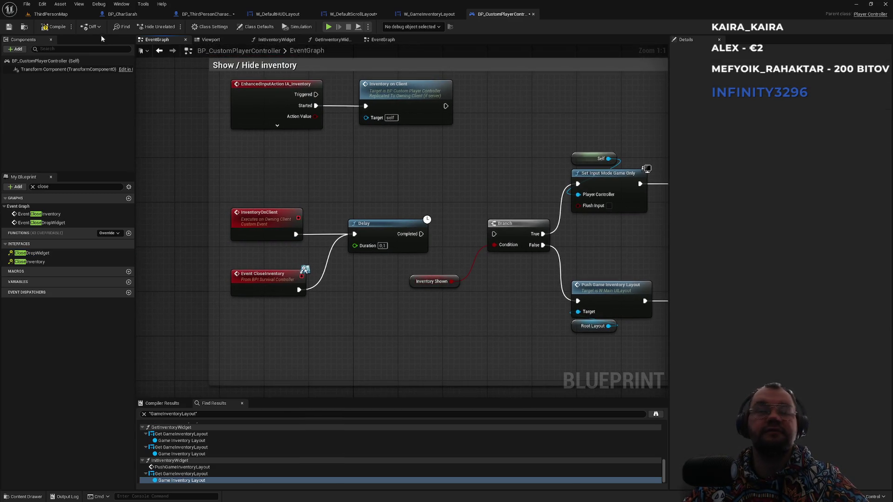
# - Run a quick play test, then follow the Branch through SET, UI Only and Delay nodes
pyautogui.click(51, 14)
pyautogui.click(171, 29)
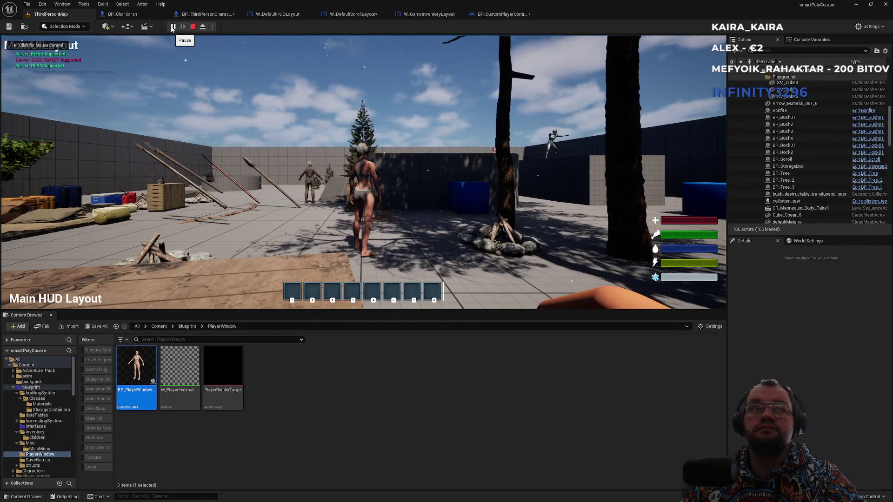
pyautogui.click(193, 27)
pyautogui.click(496, 14)
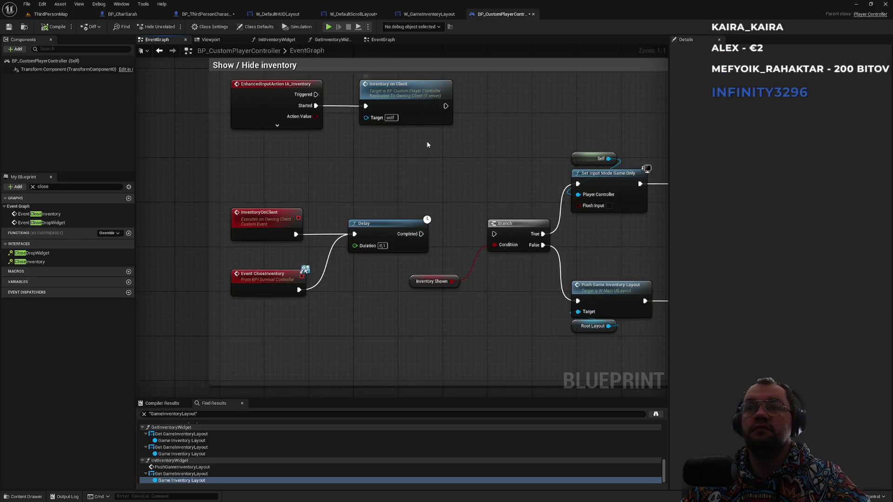
pyautogui.moveTo(547, 239); pyautogui.dragTo(436, 244)
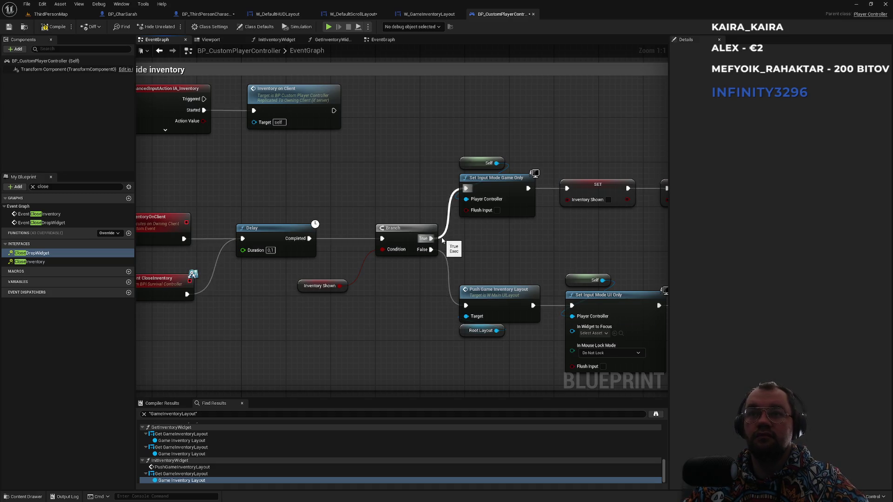
pyautogui.moveTo(442, 240); pyautogui.dragTo(432, 245)
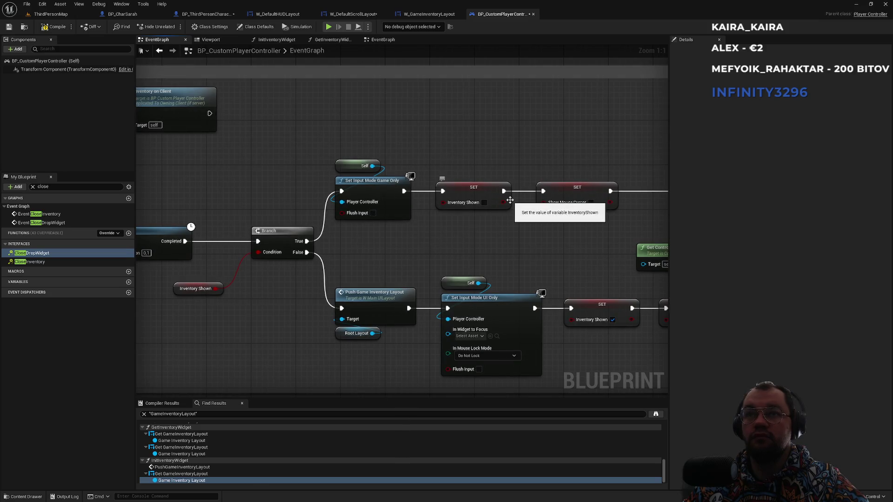
pyautogui.moveTo(352, 249); pyautogui.dragTo(412, 241)
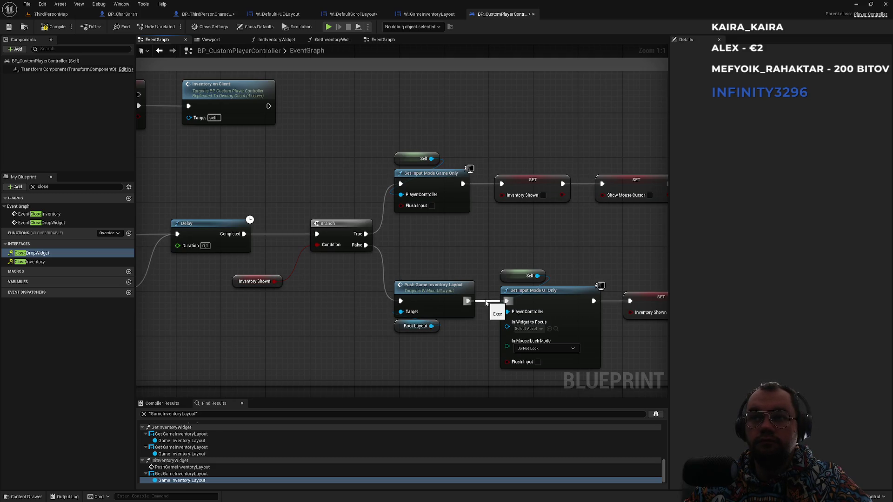
pyautogui.keyDown('alt'); pyautogui.click(383, 260); pyautogui.keyUp('alt')
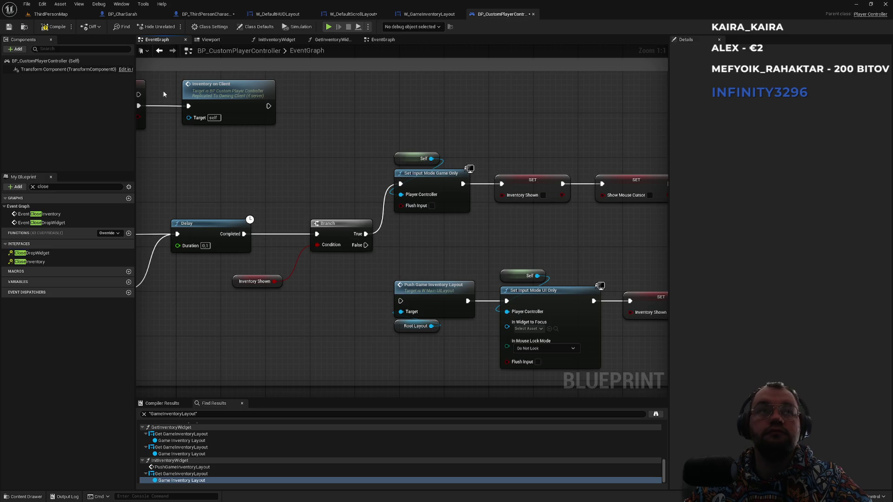
pyautogui.click(53, 14)
pyautogui.click(174, 27)
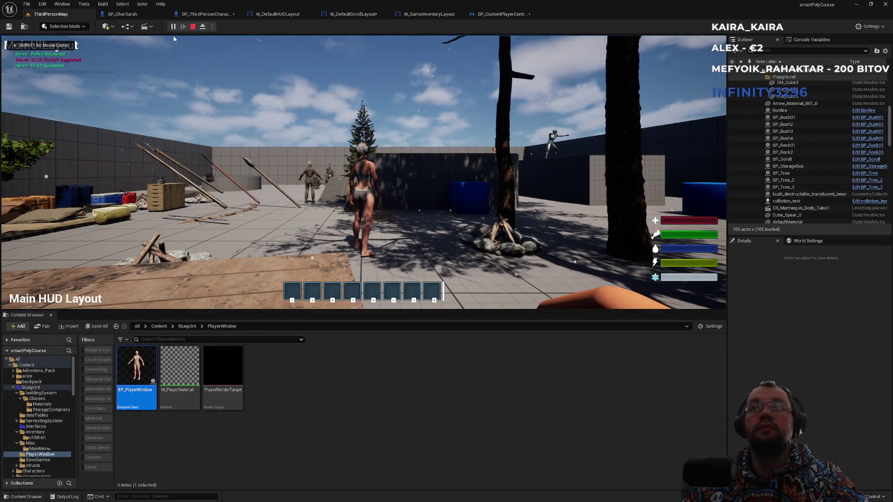
pyautogui.press('Escape')
pyautogui.click(507, 14)
pyautogui.moveTo(366, 245); pyautogui.dragTo(401, 301)
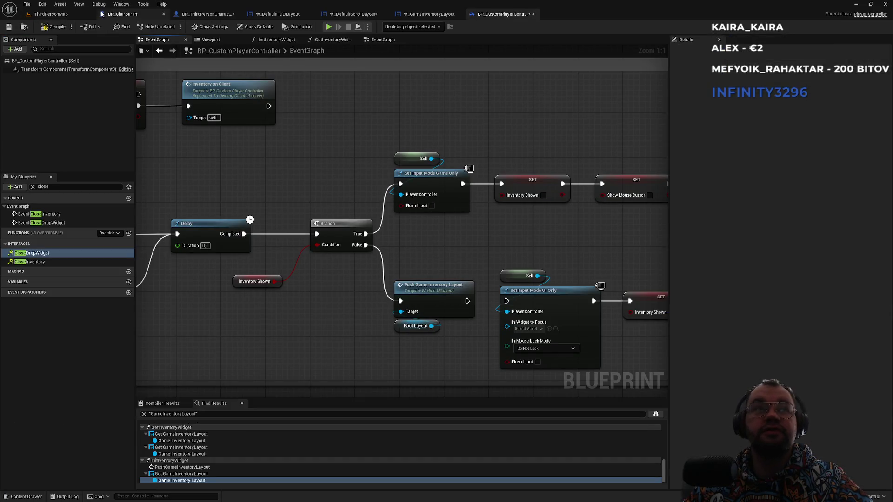
pyautogui.click(93, 14)
pyautogui.click(173, 27)
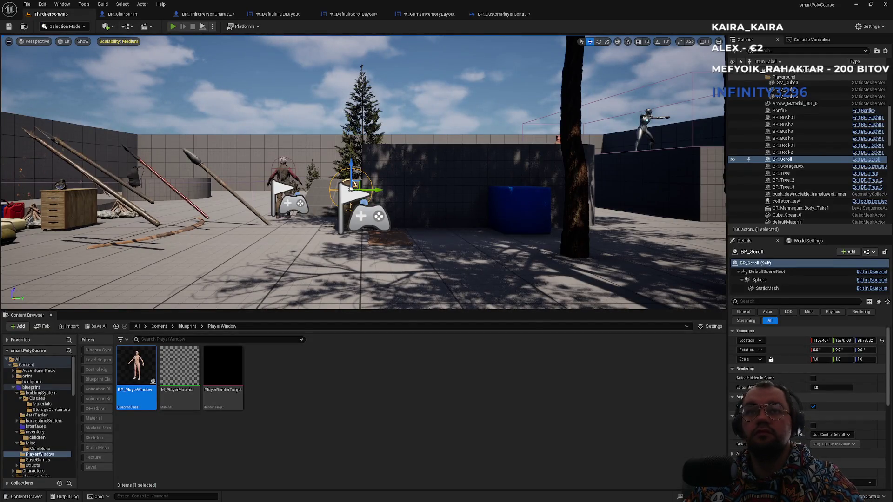
pyautogui.press('i')
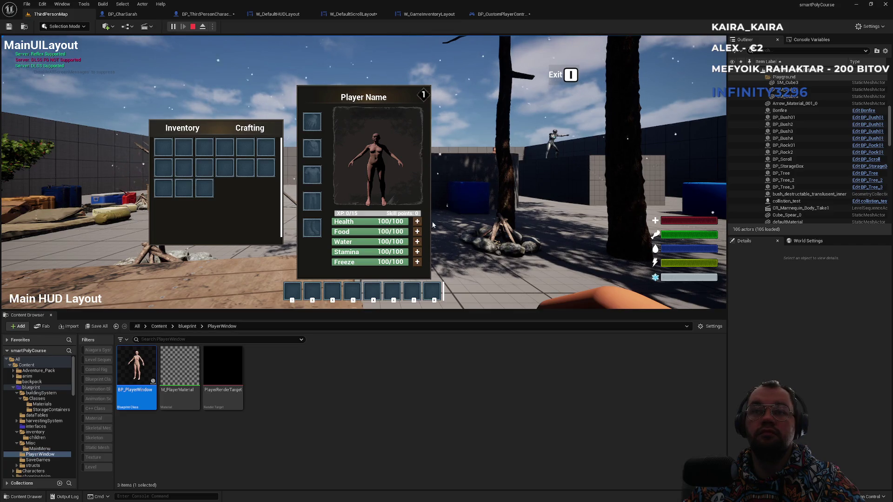
pyautogui.click(417, 222)
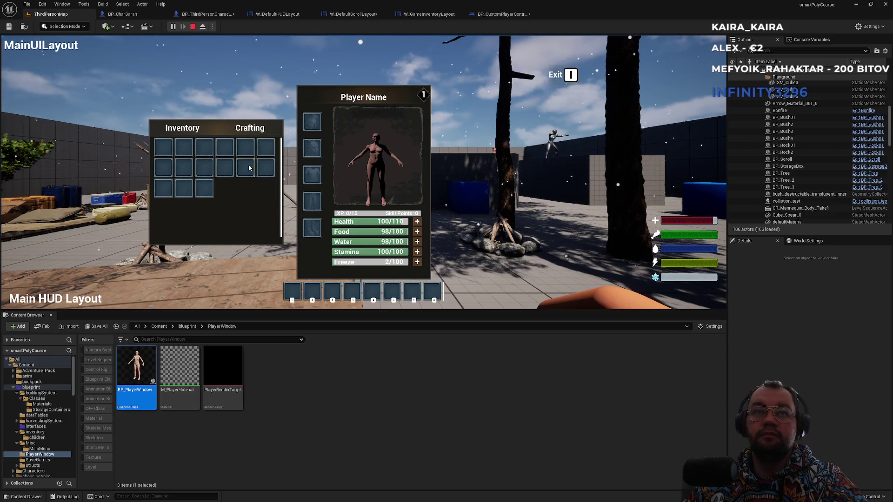
pyautogui.press('i')
pyautogui.press('i')
pyautogui.press('i')
pyautogui.press('i')
pyautogui.press('i')
pyautogui.press('i')
pyautogui.press('i')
pyautogui.press('i')
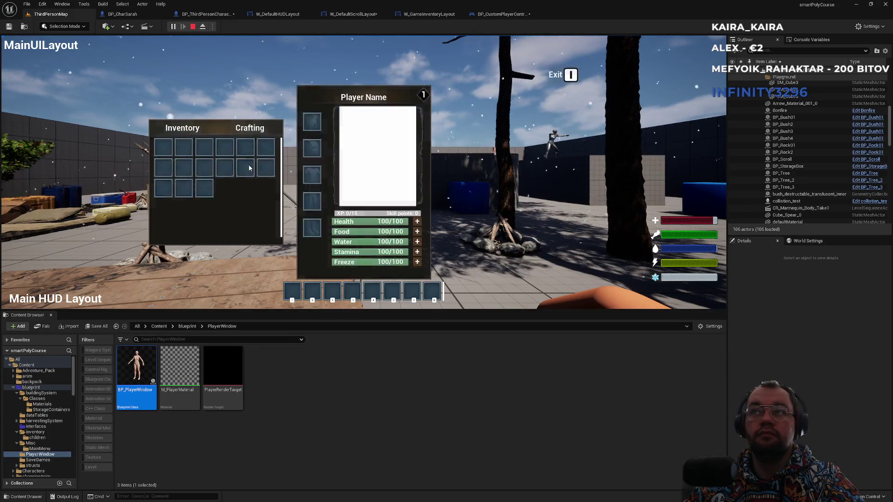
pyautogui.press('Escape')
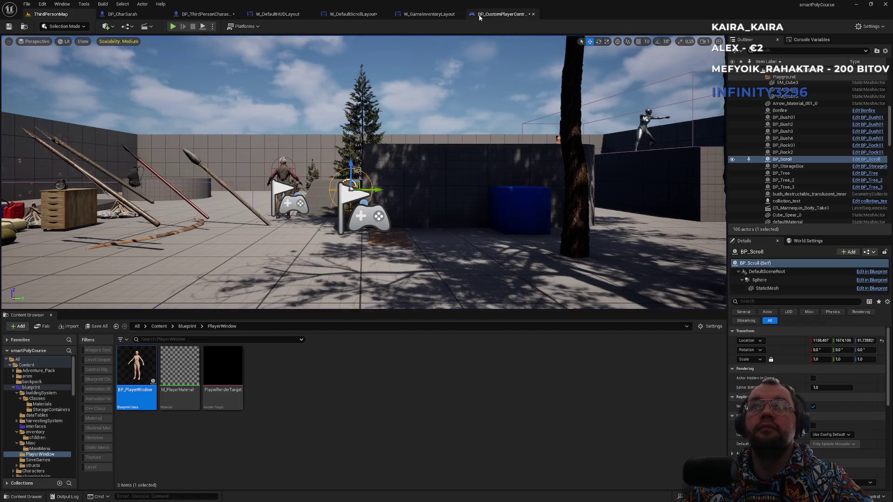
pyautogui.click(496, 15)
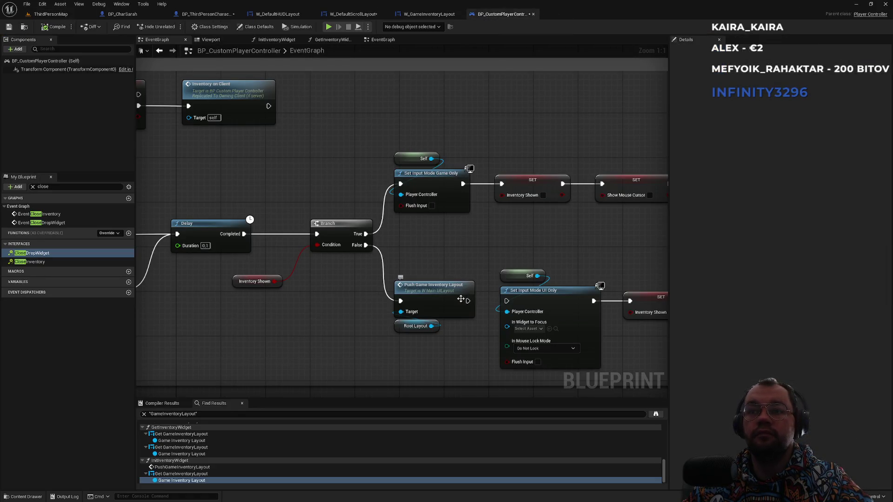
# - Disconnect the Branch True wire from Set Input Mode Game Only
pyautogui.moveTo(581, 260); pyautogui.dragTo(369, 239)
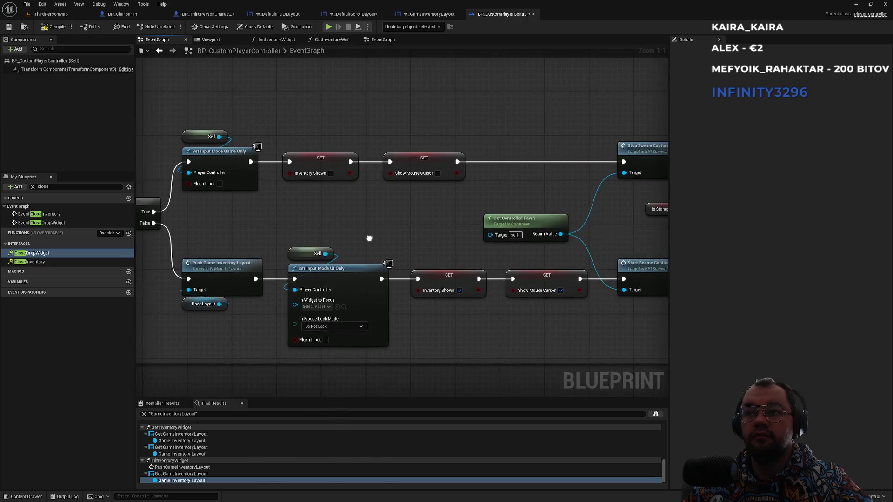
pyautogui.moveTo(436, 248)
pyautogui.mouseDown()
pyautogui.moveTo(353, 251)
pyautogui.moveTo(572, 280)
pyautogui.mouseUp()
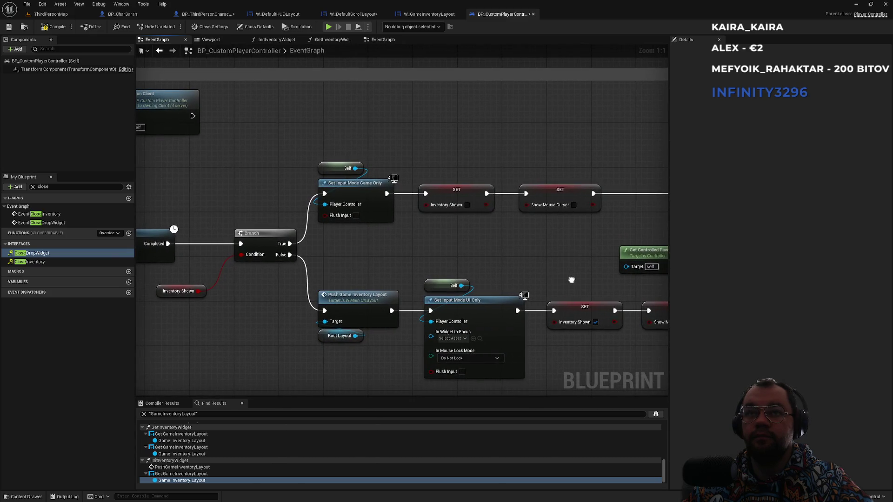
pyautogui.moveTo(572, 280)
pyautogui.mouseDown()
pyautogui.moveTo(439, 275)
pyautogui.moveTo(305, 254)
pyautogui.moveTo(242, 278)
pyautogui.mouseUp()
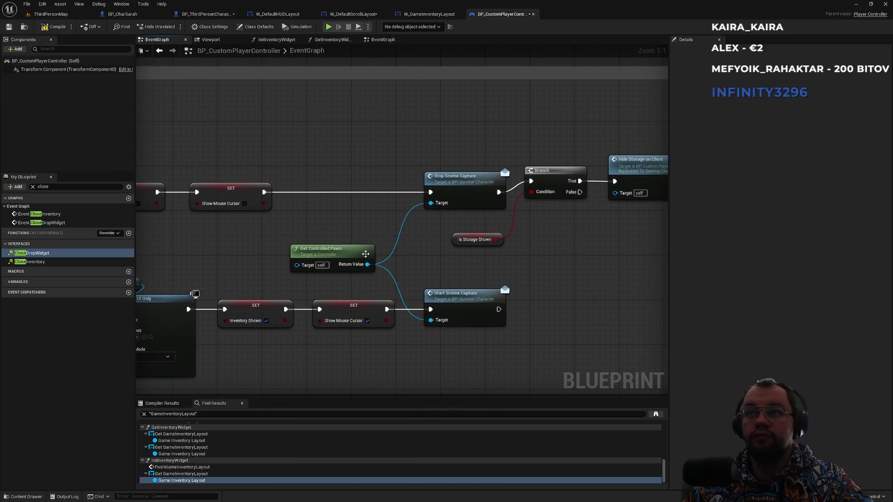
pyautogui.moveTo(412, 253); pyautogui.dragTo(521, 226)
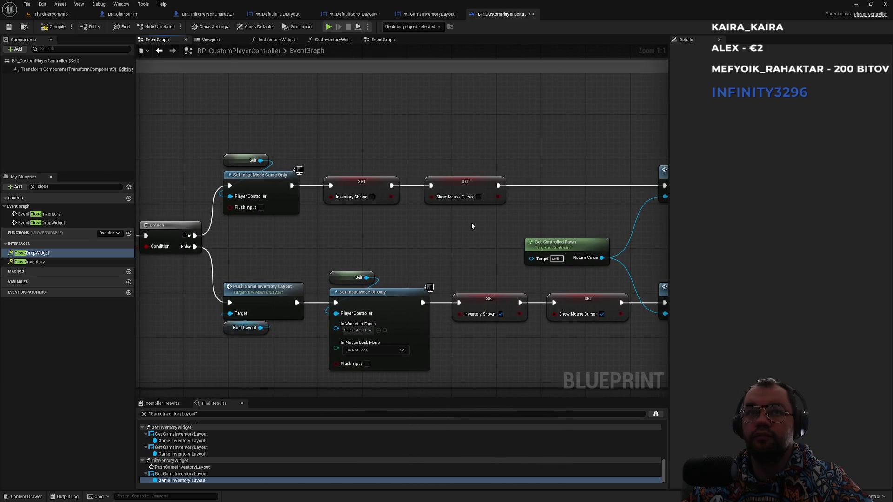
pyautogui.moveTo(376, 231)
pyautogui.mouseDown()
pyautogui.moveTo(482, 265)
pyautogui.moveTo(385, 252)
pyautogui.mouseUp()
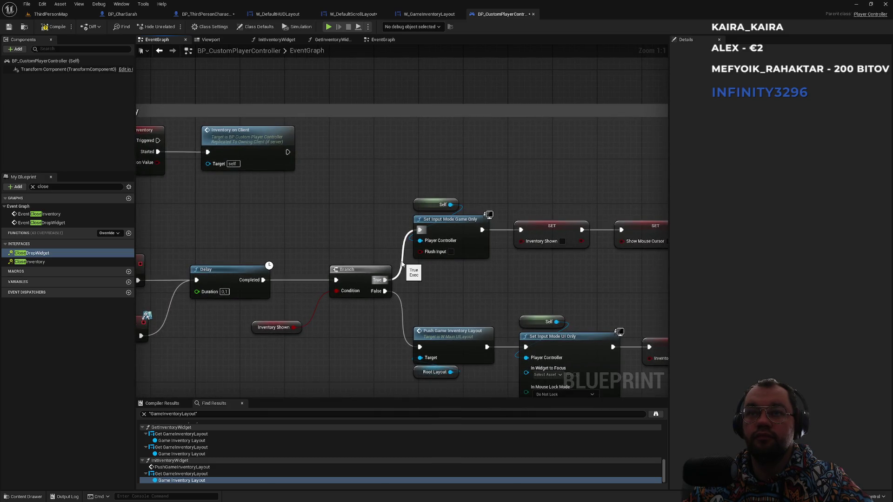
pyautogui.keyDown('alt'); pyautogui.click(401, 261); pyautogui.keyUp('alt')
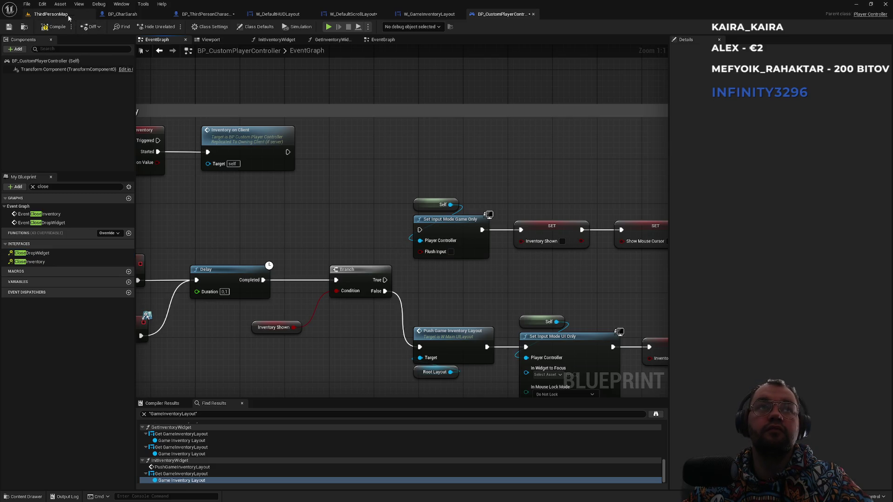
# - Play-test the level twice with the Branch True wire broken
pyautogui.click(65, 15)
pyautogui.click(174, 28)
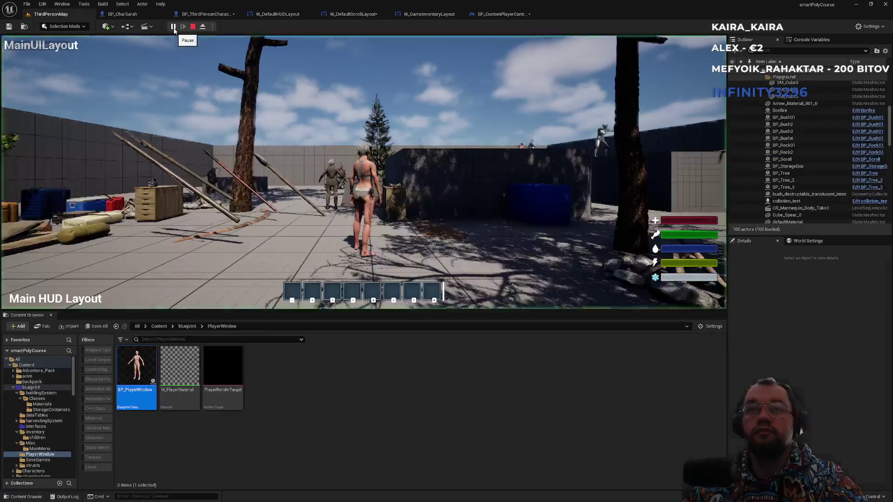
pyautogui.click(287, 124)
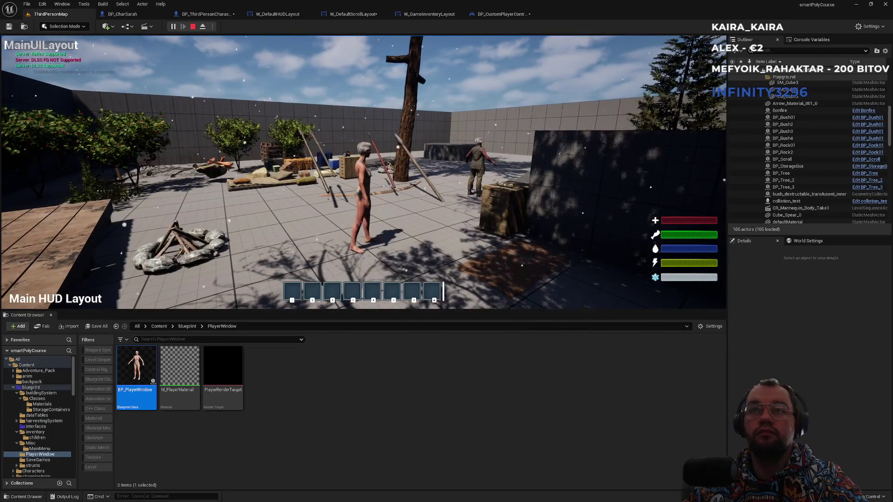
pyautogui.press('Escape')
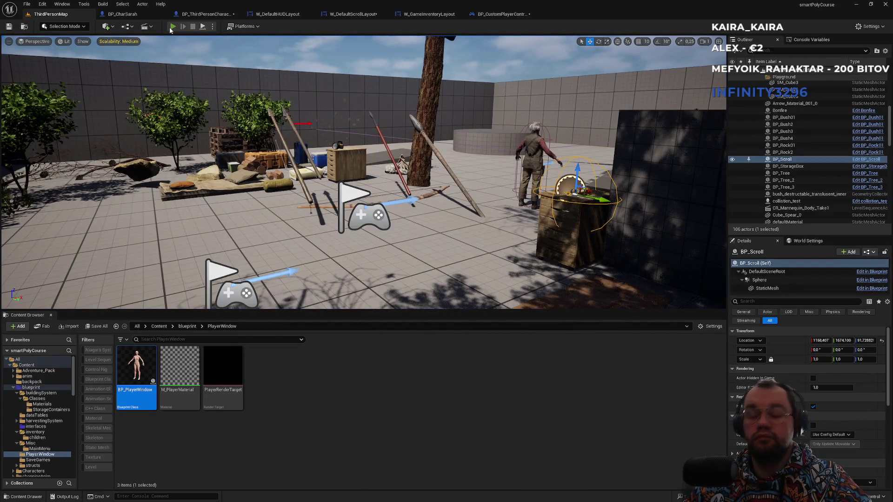
pyautogui.click(173, 27)
pyautogui.press('Escape')
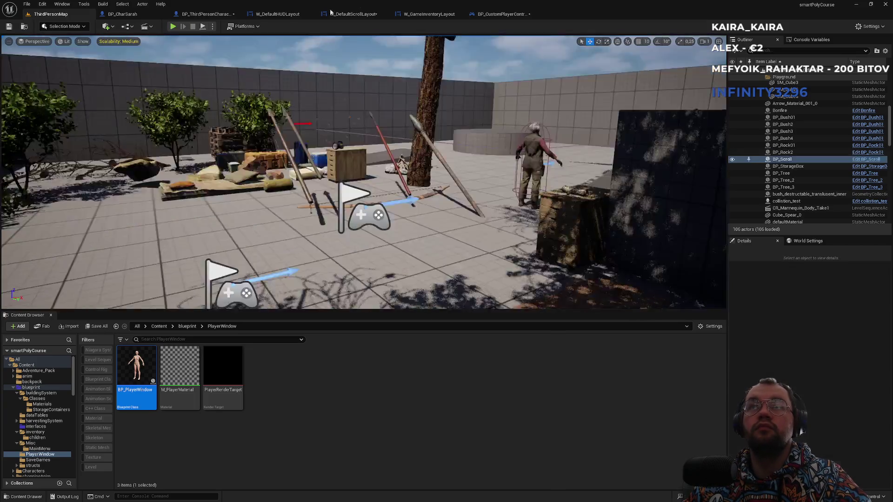
# - Reconnect Branch True to Set Input Mode Game Only and play-test twice more
pyautogui.click(499, 13)
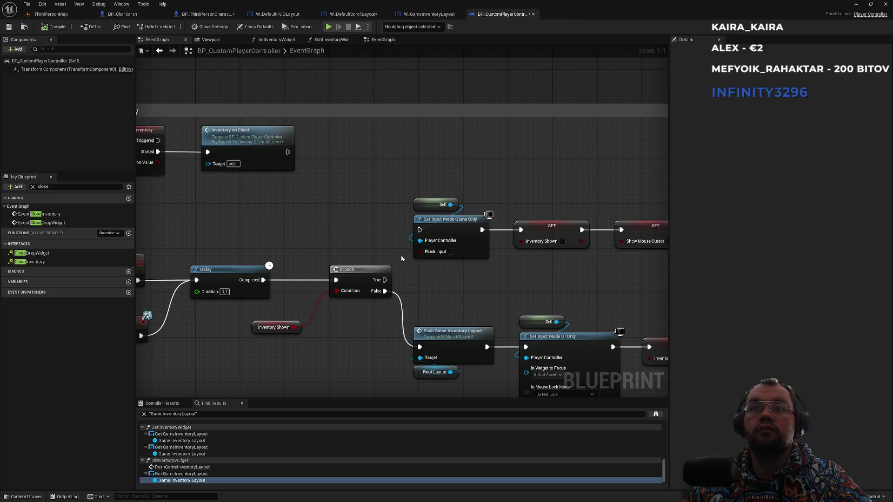
pyautogui.moveTo(385, 280)
pyautogui.mouseDown()
pyautogui.moveTo(418, 233)
pyautogui.moveTo(413, 240)
pyautogui.mouseUp()
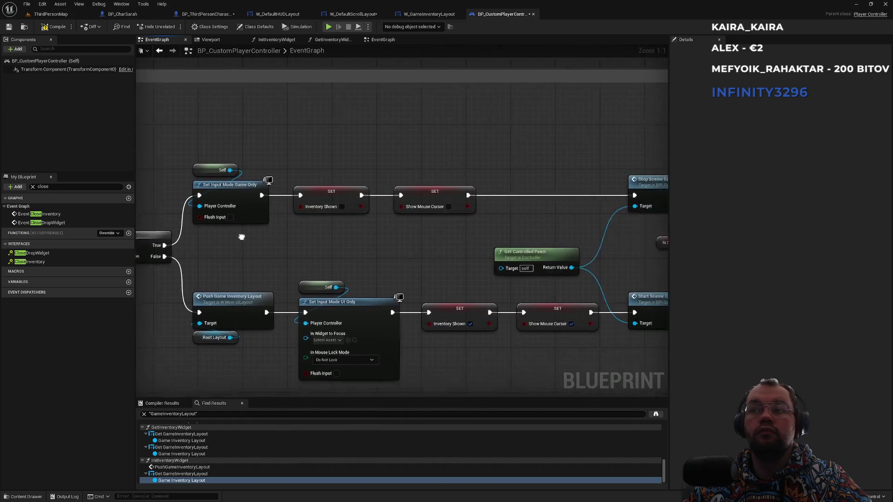
pyautogui.click(84, 16)
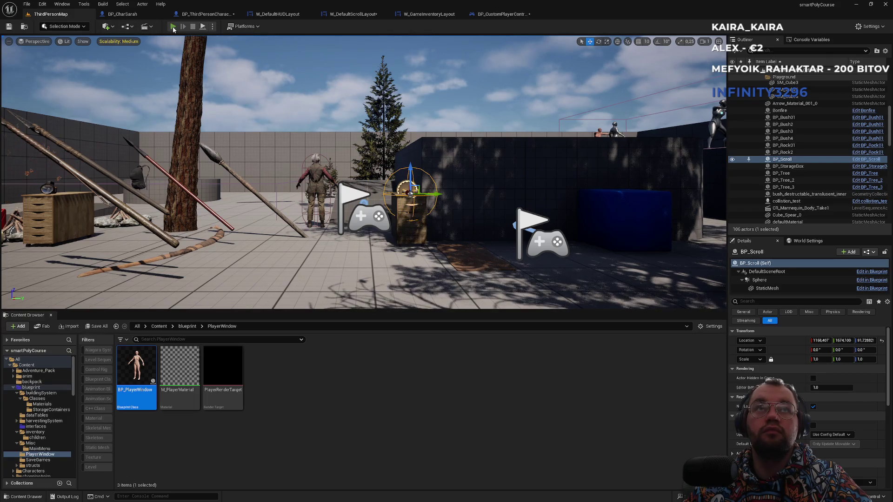
pyautogui.click(173, 27)
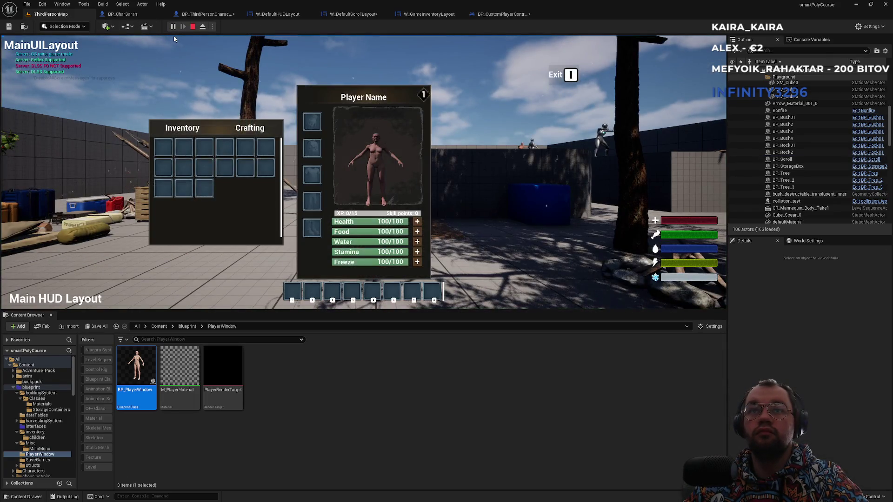
pyautogui.hotkey('shift', 'F1')
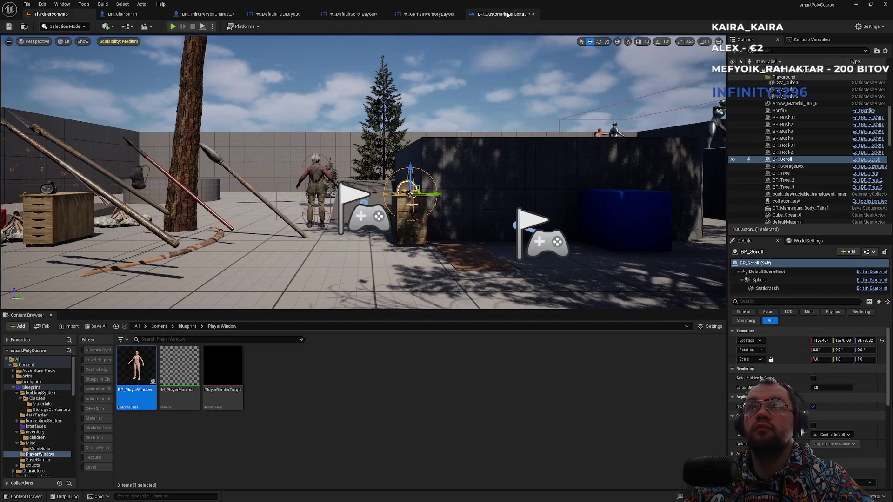
pyautogui.click(502, 14)
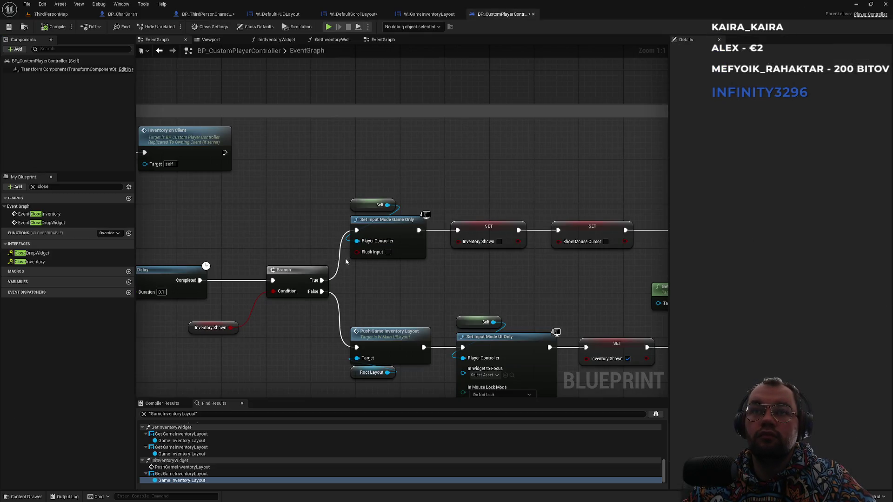
pyautogui.moveTo(478, 155)
pyautogui.mouseDown()
pyautogui.moveTo(260, 149)
pyautogui.moveTo(373, 166)
pyautogui.mouseUp()
pyautogui.click(51, 14)
pyautogui.click(173, 27)
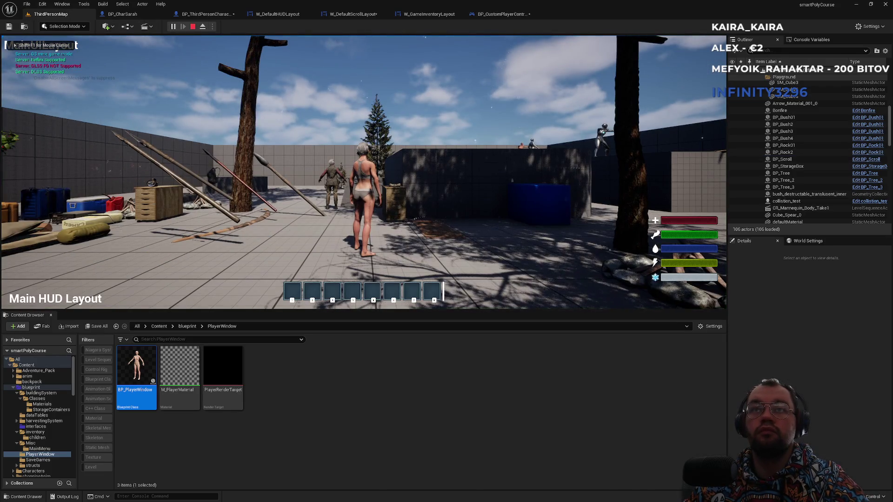
pyautogui.press('Escape')
pyautogui.click(503, 14)
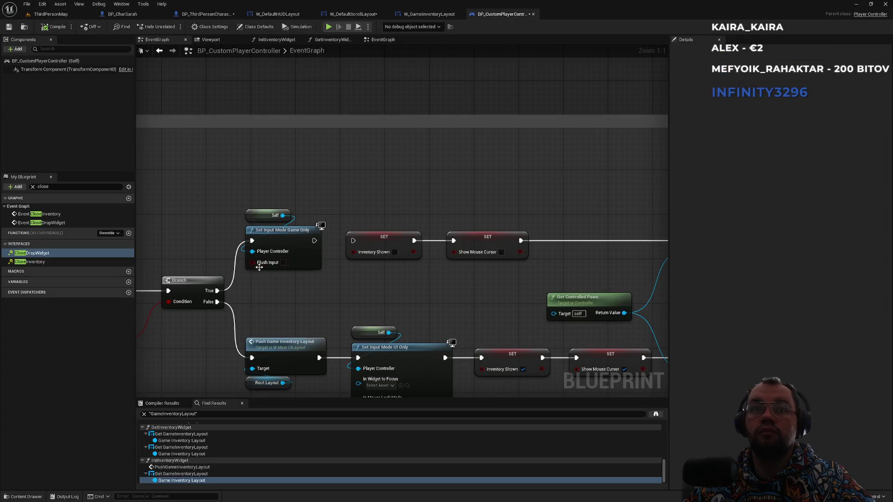
# - Wire Set Input Mode Game Only into SET Inventory Shown, play-test, and inspect Inventory Shown
pyautogui.moveTo(314, 240); pyautogui.dragTo(353, 240)
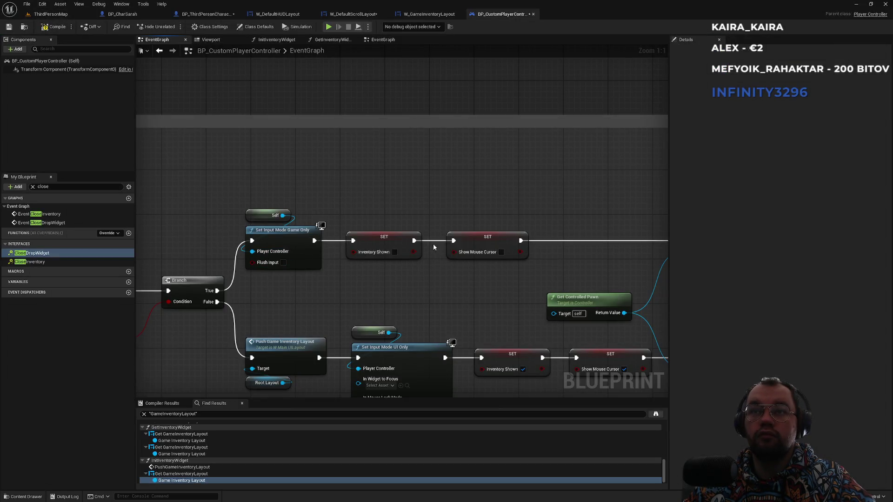
pyautogui.keyDown('alt'); pyautogui.click(453, 240); pyautogui.keyUp('alt')
pyautogui.click(76, 16)
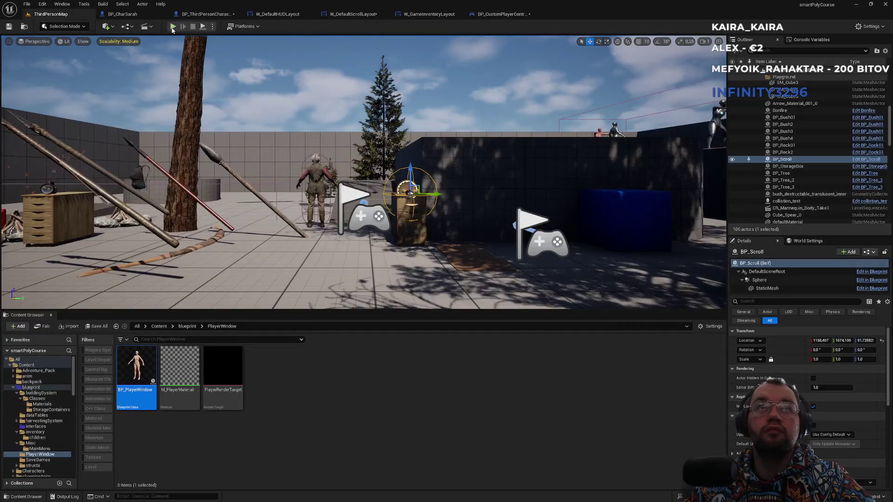
pyautogui.click(172, 27)
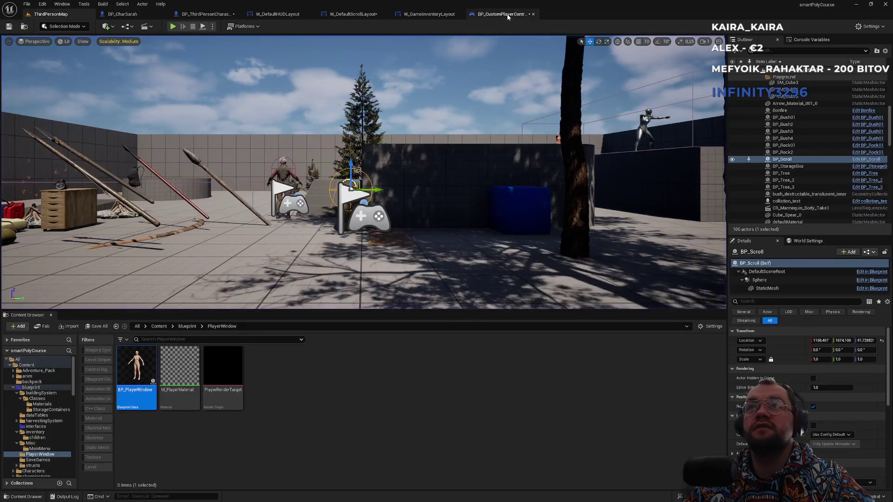
pyautogui.click(492, 16)
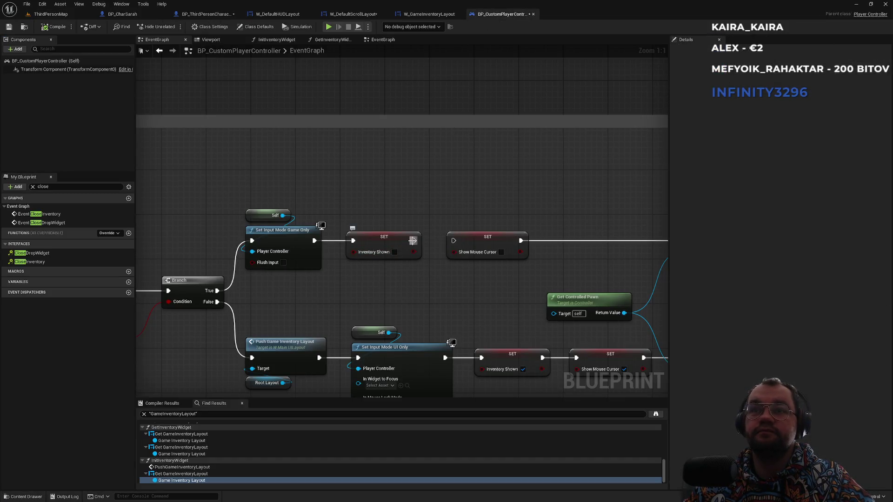
pyautogui.click(373, 244)
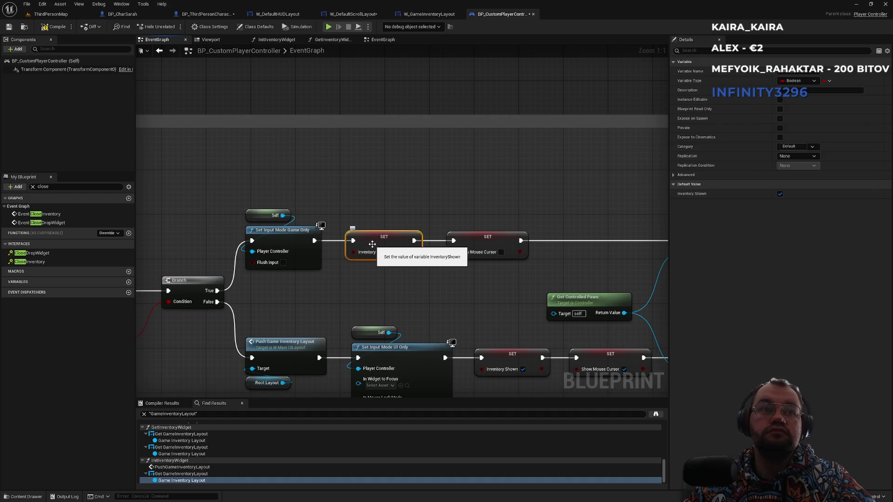
# - Jump to Event CloseInventory and search all blueprints for CloseInventory references by name
pyautogui.doubleClick(55, 215)
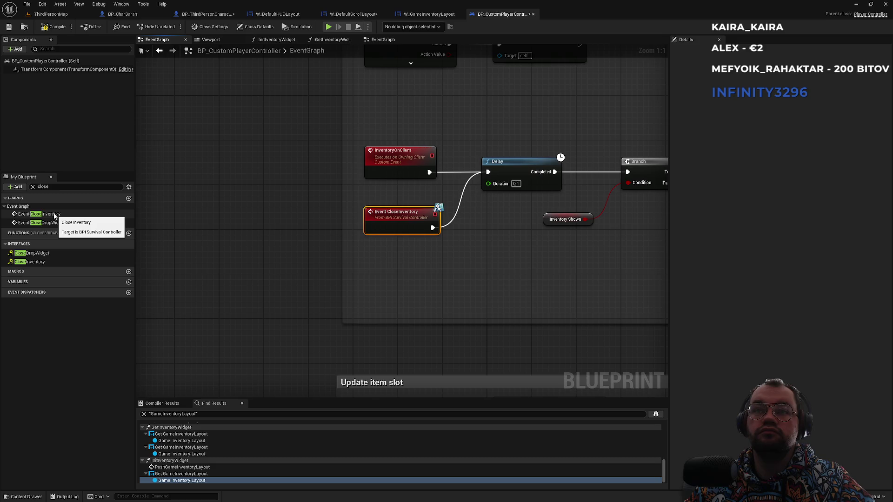
pyautogui.rightClick(396, 222)
pyautogui.moveTo(451, 301)
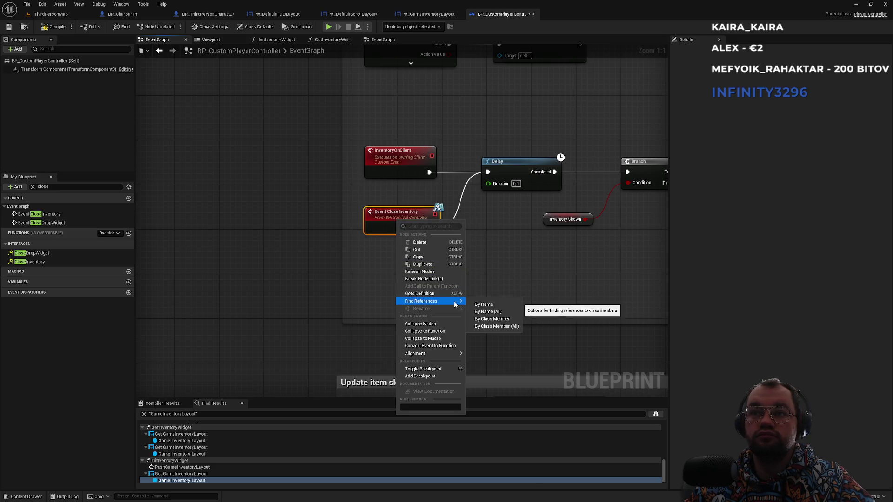
pyautogui.click(486, 308)
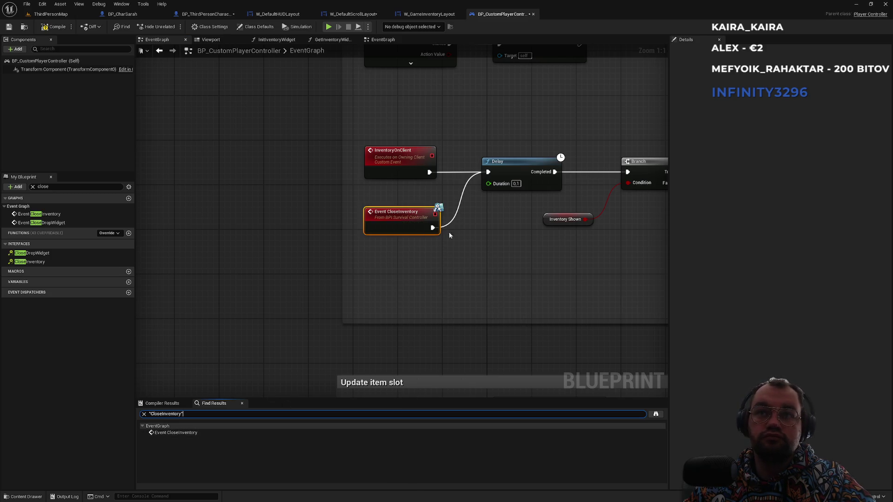
pyautogui.rightClick(405, 226)
pyautogui.moveTo(456, 306)
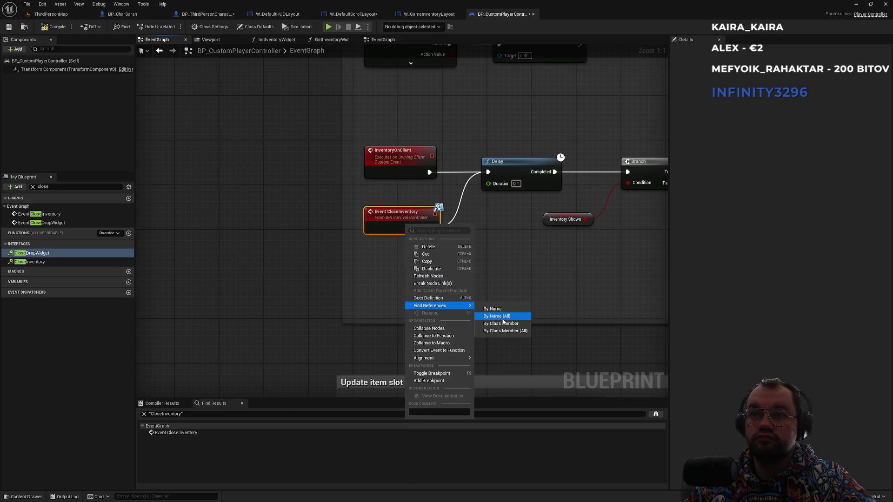
pyautogui.click(502, 318)
# - From the results, check the interface definition, then open W_GameInventoryLayout's Close Inventory call
pyautogui.doubleClick(241, 318)
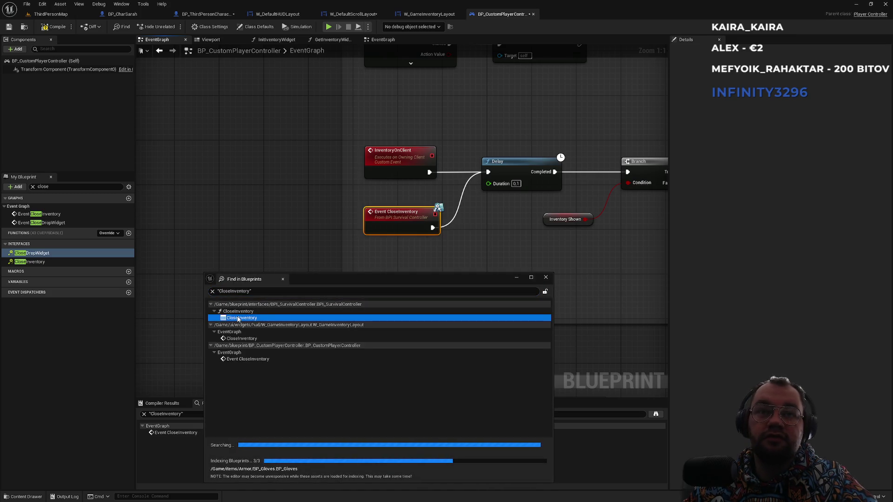
pyautogui.doubleClick(240, 339)
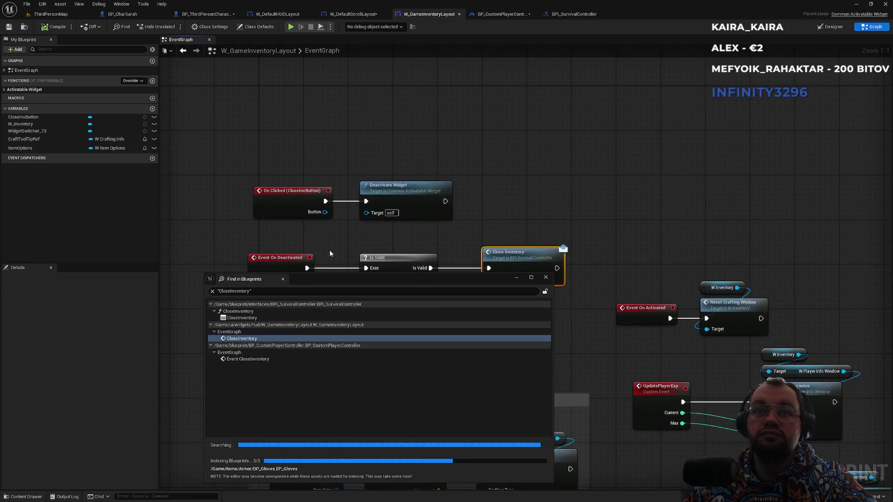
pyautogui.moveTo(329, 254); pyautogui.dragTo(381, 175)
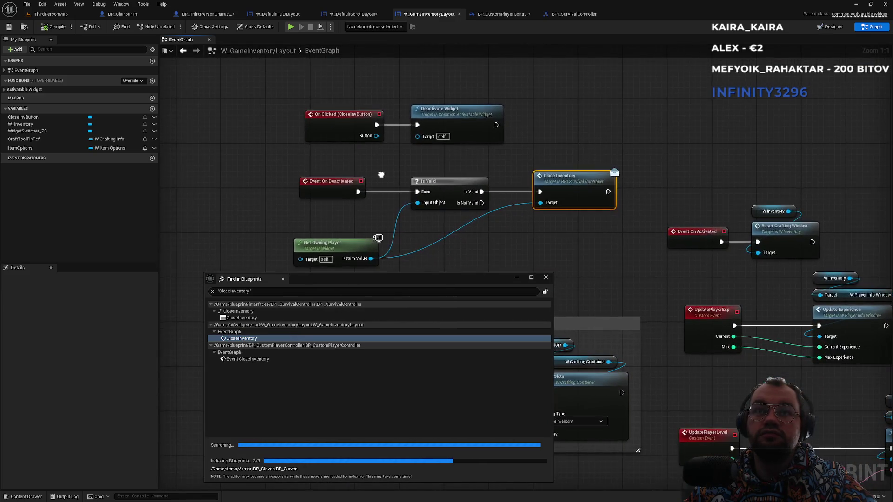
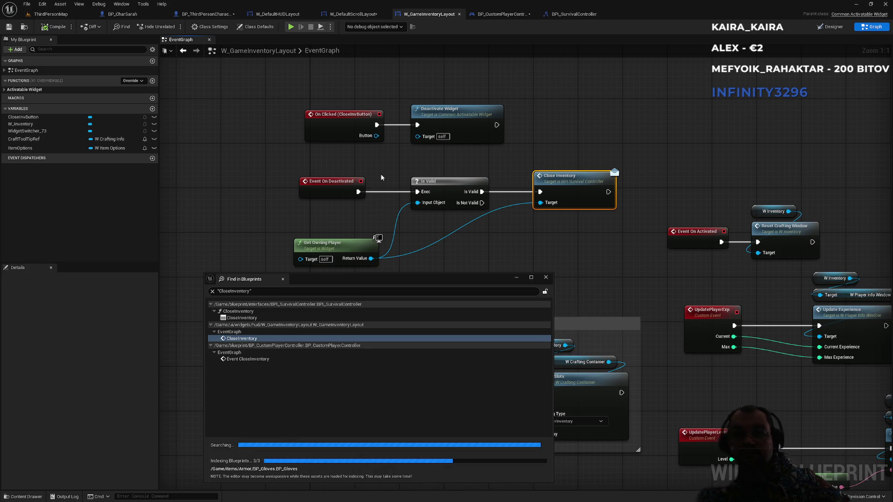
# - Close the CloseInventory results and list Deactivate Widget references in this blueprint
pyautogui.click(546, 279)
pyautogui.click(334, 184)
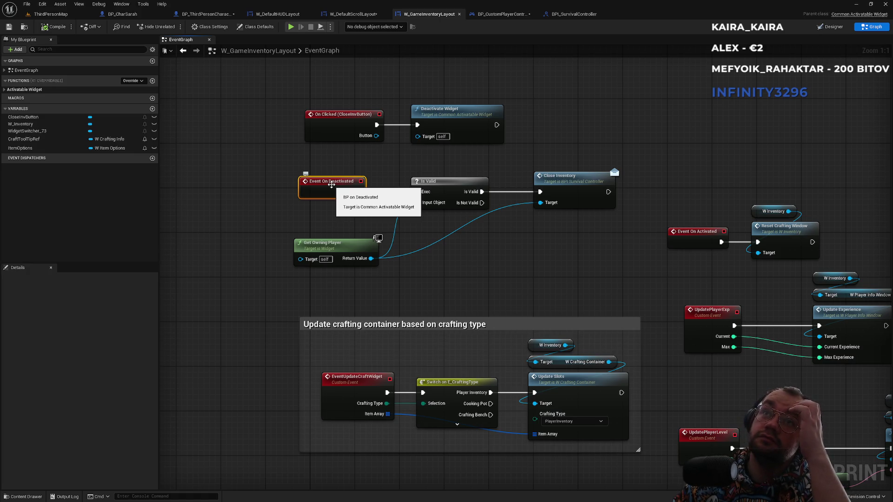
pyautogui.click(451, 115)
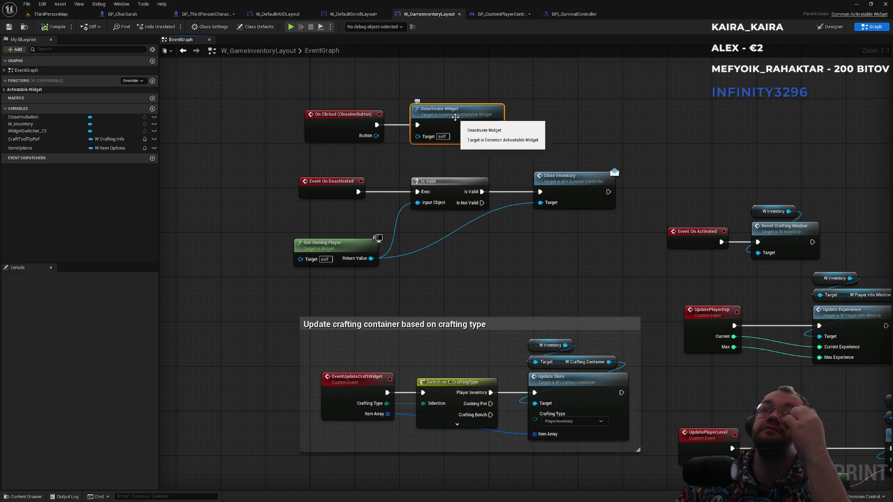
pyautogui.rightClick(454, 119)
pyautogui.moveTo(516, 191)
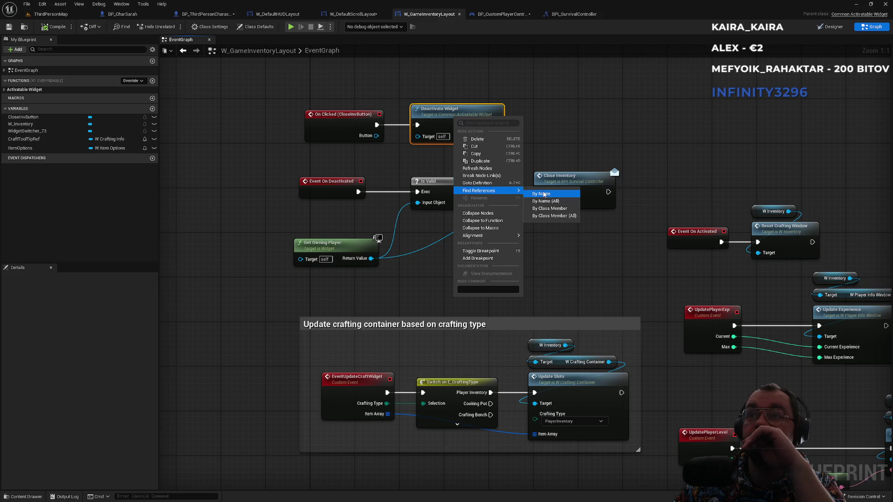
pyautogui.click(544, 195)
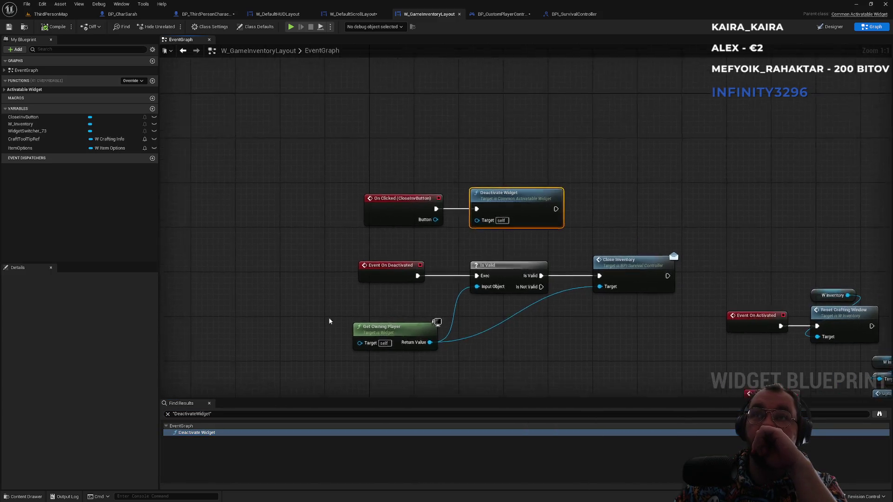
# - Search all blueprints for DeactivateWidget and jump to BP_CustomPlayerController's call
pyautogui.rightClick(519, 215)
pyautogui.moveTo(556, 288)
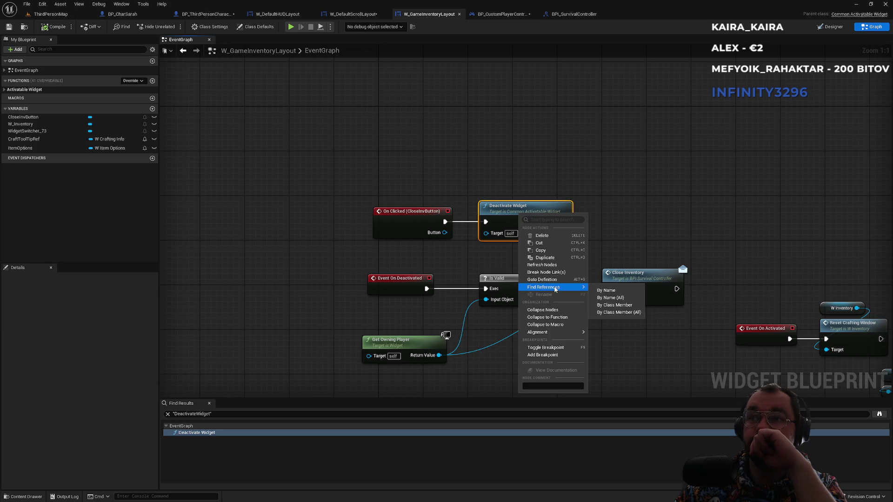
pyautogui.click(605, 299)
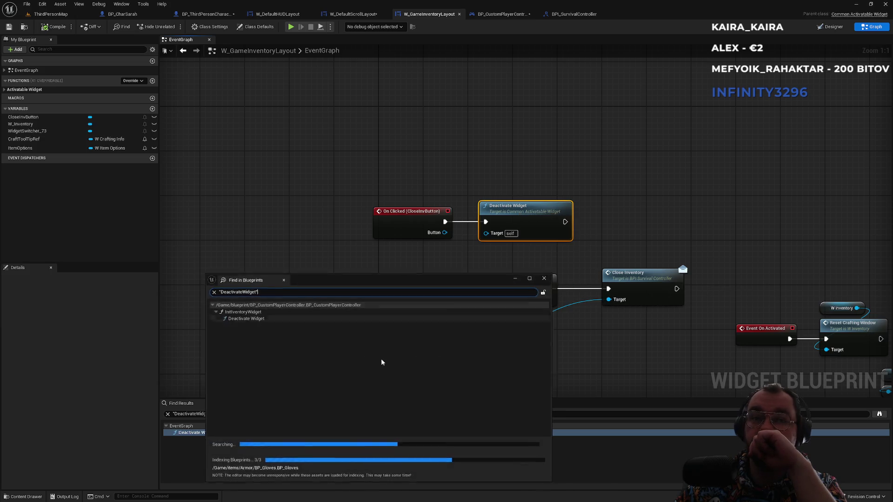
pyautogui.click(244, 318)
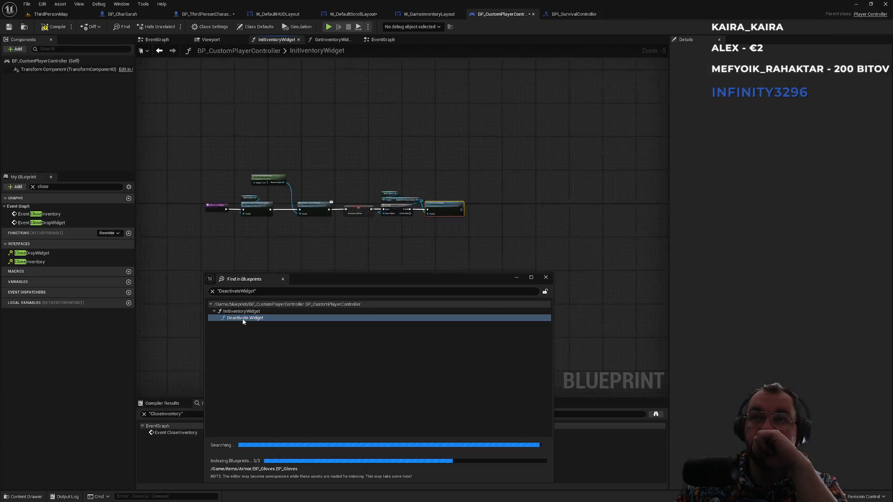
# - Pan the InitInventoryWidget chain back to Get Controlled Pawn and Initialize Scene Render
pyautogui.scroll(-2, 469, 180)
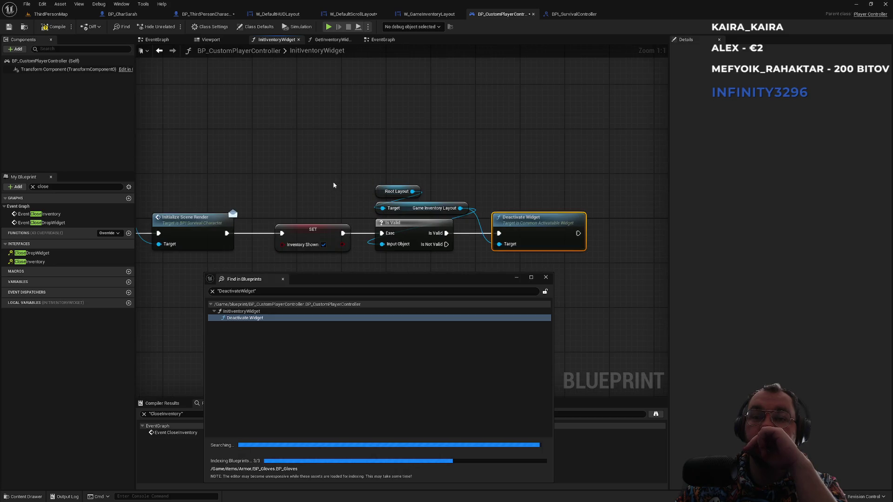
pyautogui.moveTo(260, 175); pyautogui.dragTo(373, 156)
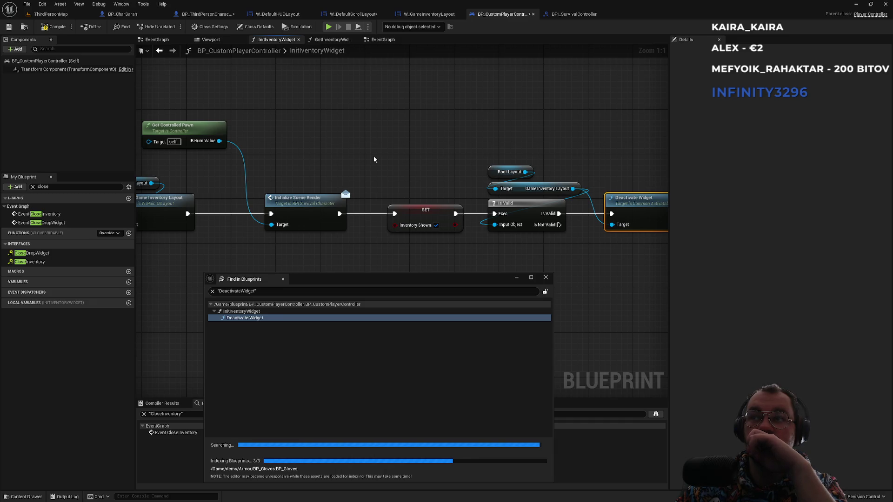
pyautogui.moveTo(349, 155); pyautogui.dragTo(555, 164)
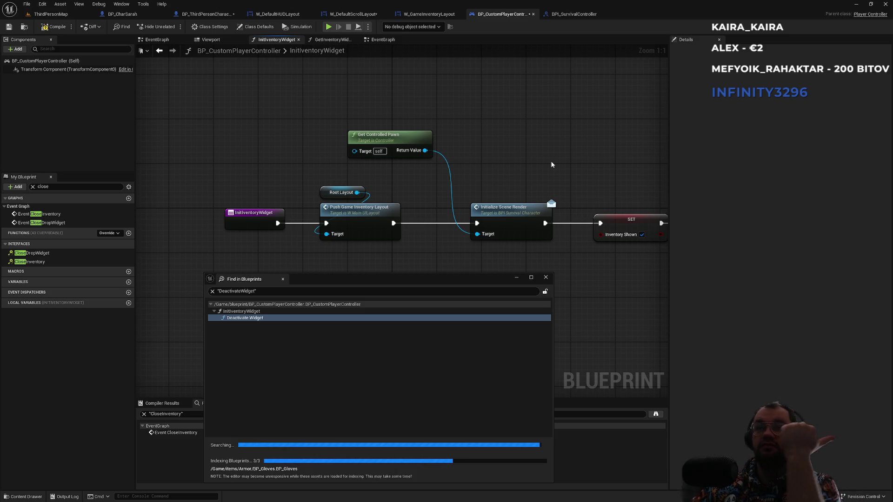
pyautogui.click(523, 207)
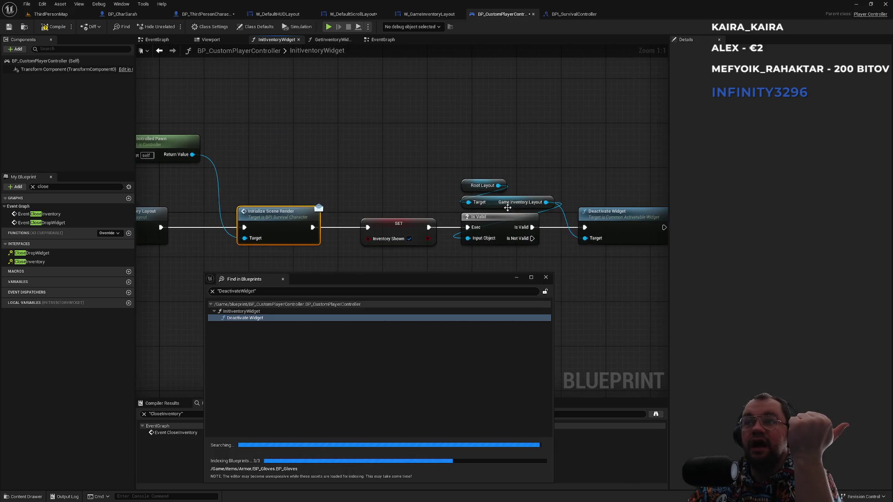
# - Close the blueprint search window, switch to ThirdPersonMap and start a play test
pyautogui.click(546, 278)
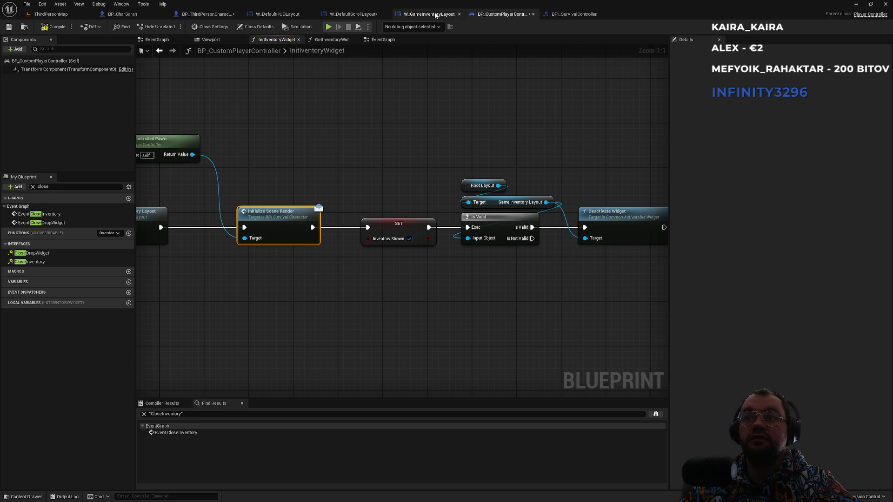
pyautogui.click(32, 253)
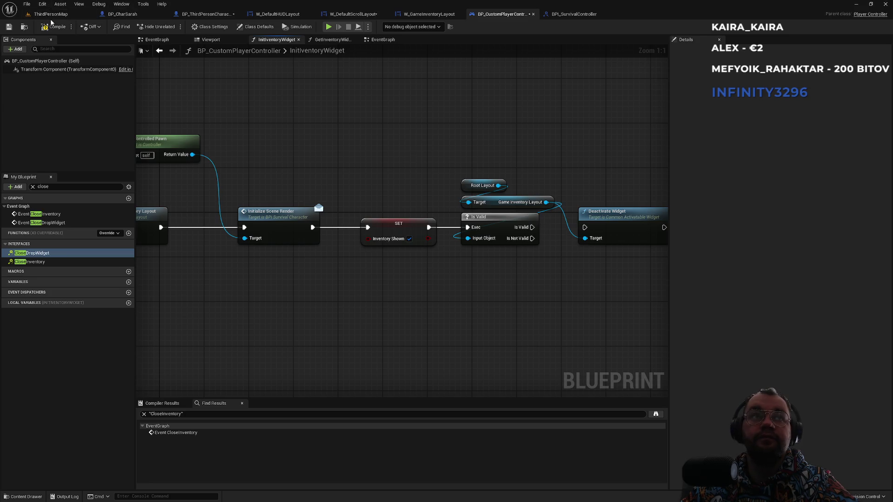
pyautogui.click(50, 14)
pyautogui.click(172, 26)
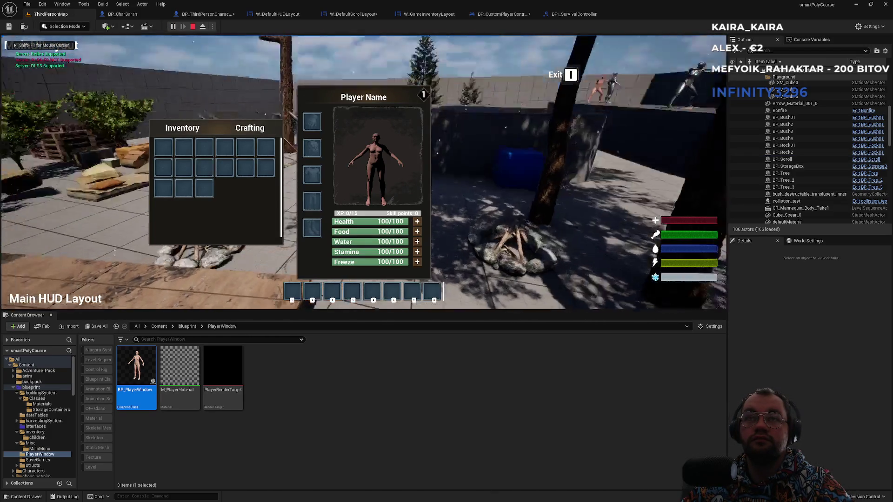
# - Toggle the inventory twice with I, stop play, and view BPI_SurvivalController's CloseInventory graph
pyautogui.press('i')
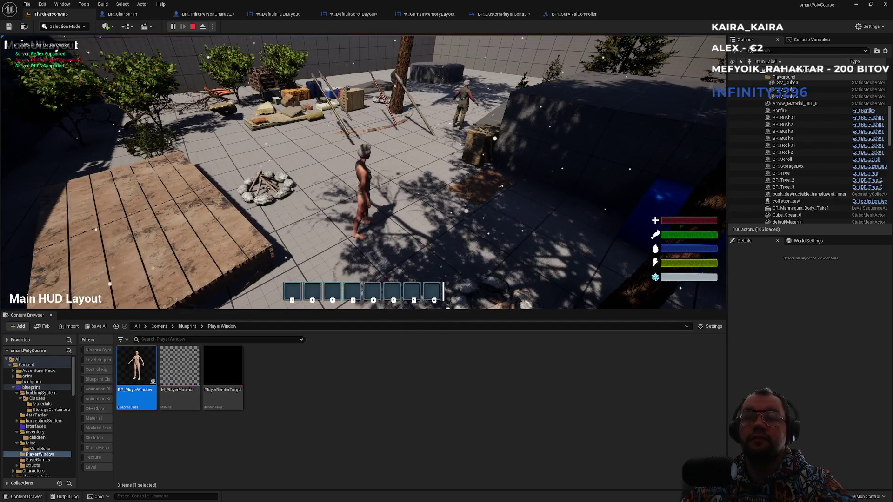
pyautogui.press('i')
pyautogui.press('i')
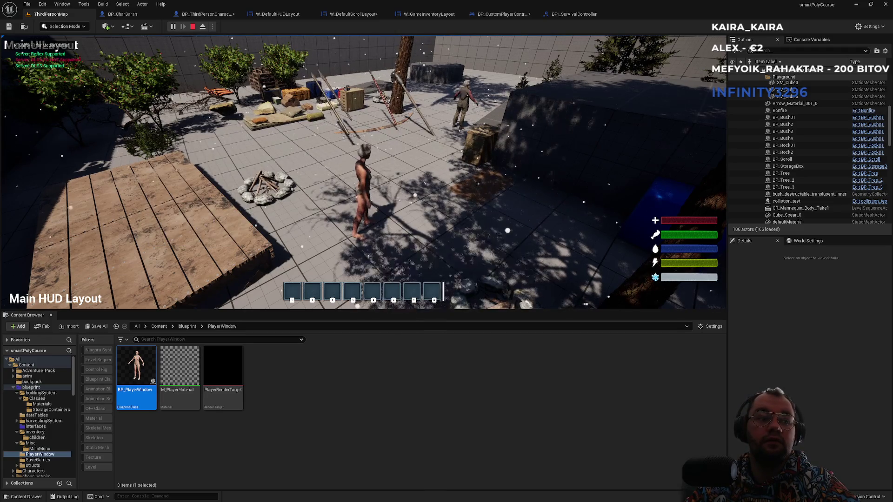
pyautogui.press('Escape')
pyautogui.click(575, 15)
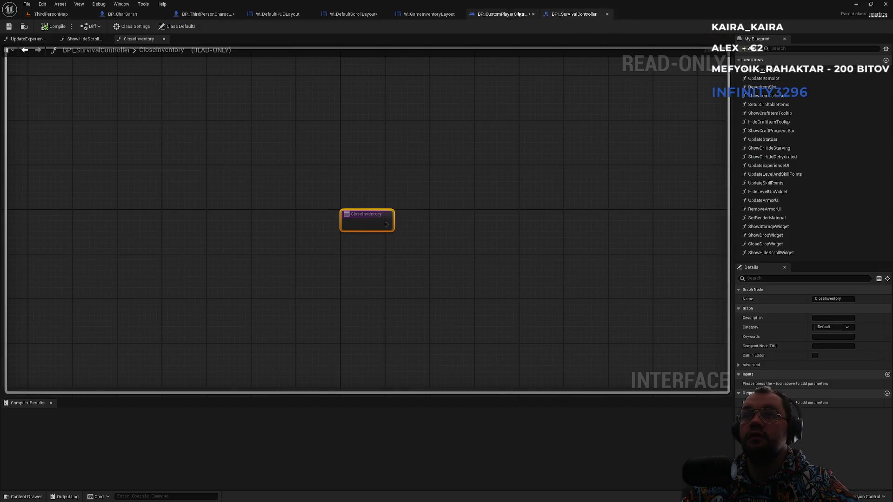
# - Run another play test from ThirdPersonMap, toggling the inventory with Tab, then stop
pyautogui.click(506, 14)
pyautogui.moveTo(532, 227); pyautogui.dragTo(584, 228)
pyautogui.click(50, 14)
pyautogui.click(174, 27)
pyautogui.press('Tab')
pyautogui.press('Tab')
pyautogui.press('Escape')
# - Review the controller EventGraph's InventoryOnClient, Delay and Branch nodes, then view W_GameInventoryLayout's graph
pyautogui.click(500, 14)
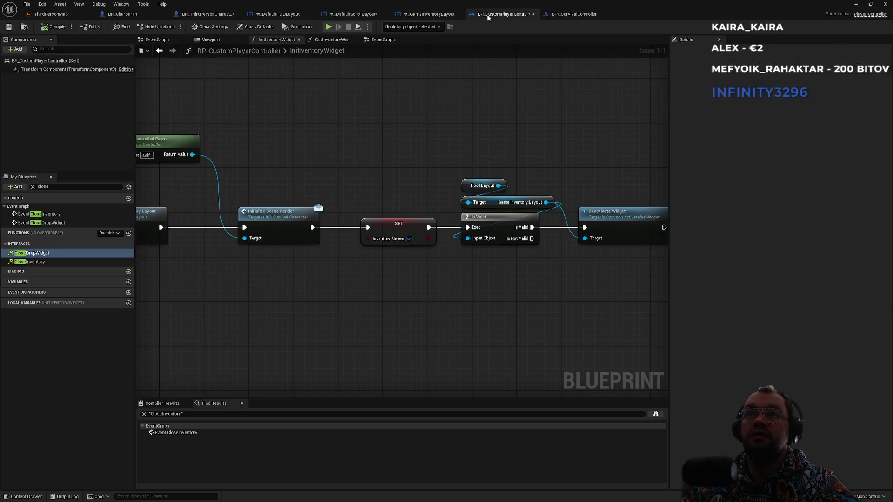
pyautogui.click(383, 41)
pyautogui.moveTo(376, 196)
pyautogui.mouseDown()
pyautogui.moveTo(203, 202)
pyautogui.moveTo(339, 218)
pyautogui.moveTo(590, 222)
pyautogui.mouseUp()
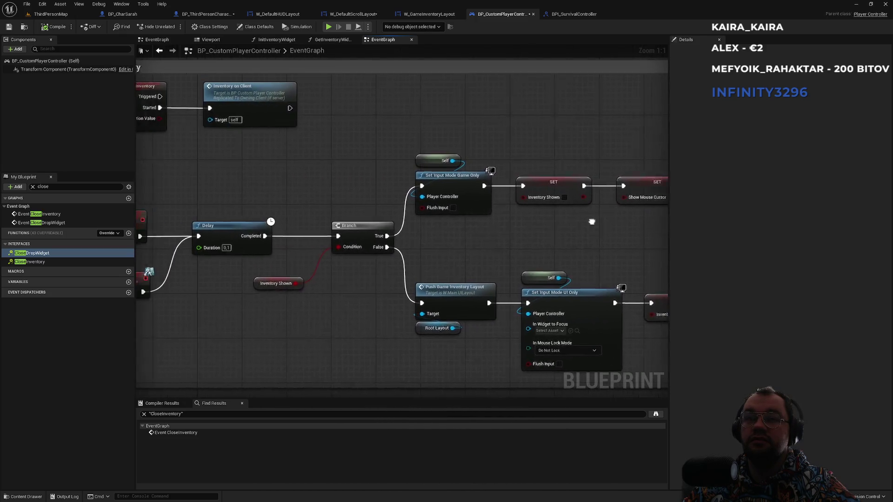
pyautogui.moveTo(335, 191); pyautogui.dragTo(459, 193)
pyautogui.scroll(-1, 461, 193)
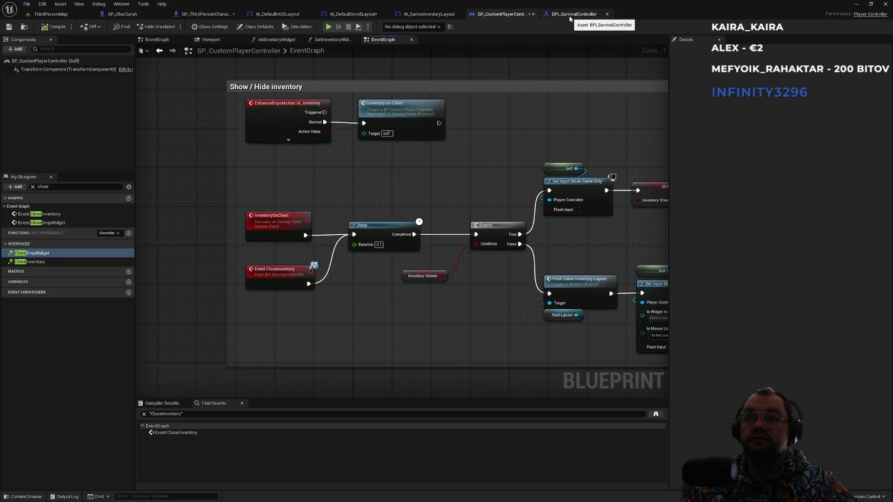
pyautogui.click(427, 15)
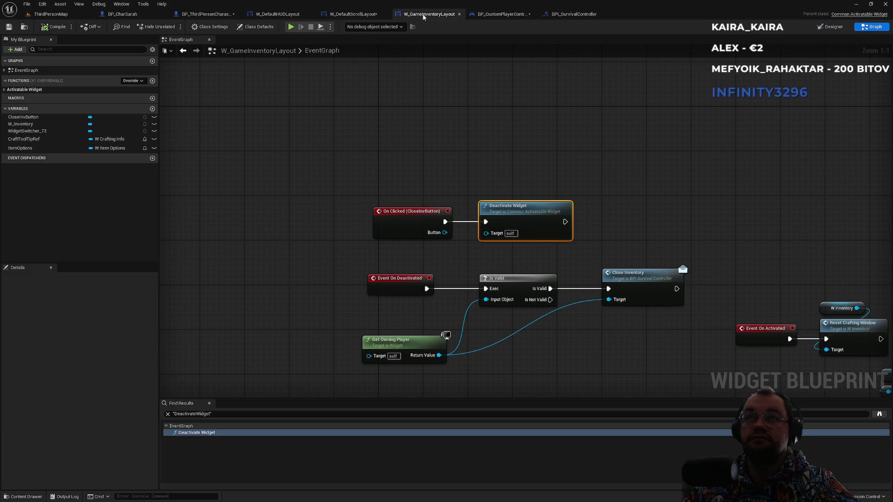
pyautogui.click(352, 15)
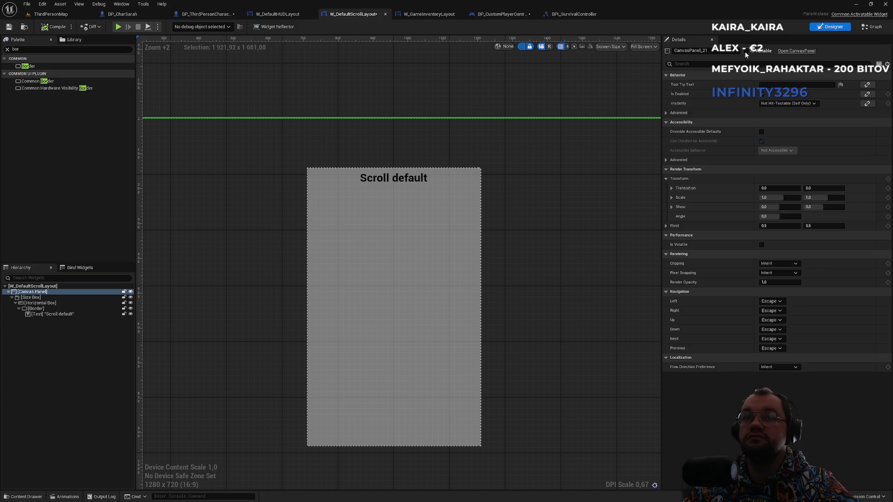
pyautogui.click(873, 28)
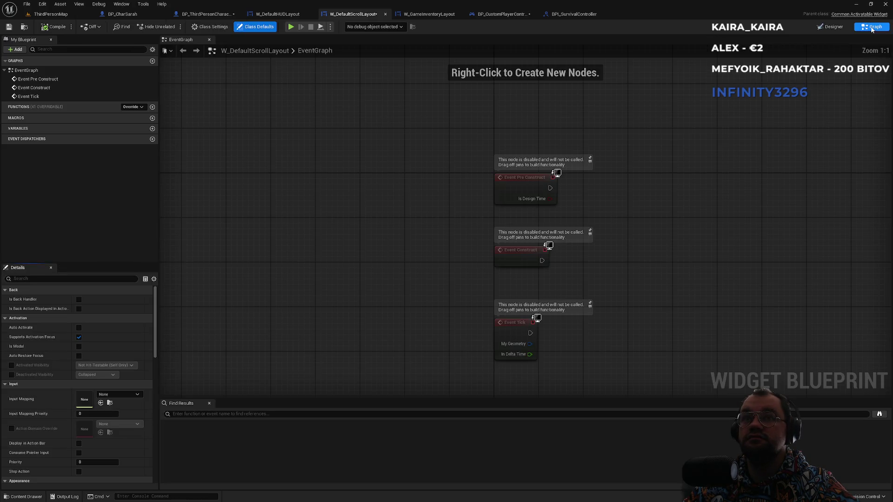
pyautogui.scroll(-3, 619, 184)
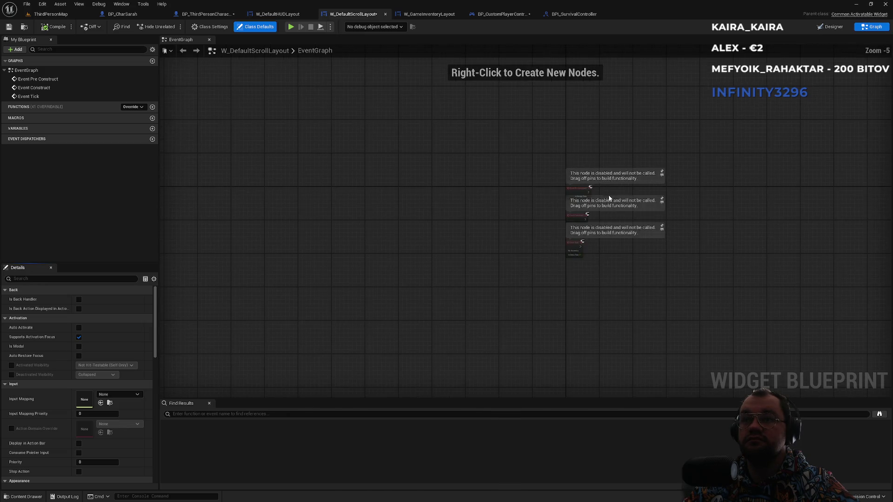
pyautogui.scroll(2, 590, 186)
pyautogui.moveTo(602, 156); pyautogui.dragTo(524, 359)
pyautogui.click(521, 353)
pyautogui.click(502, 14)
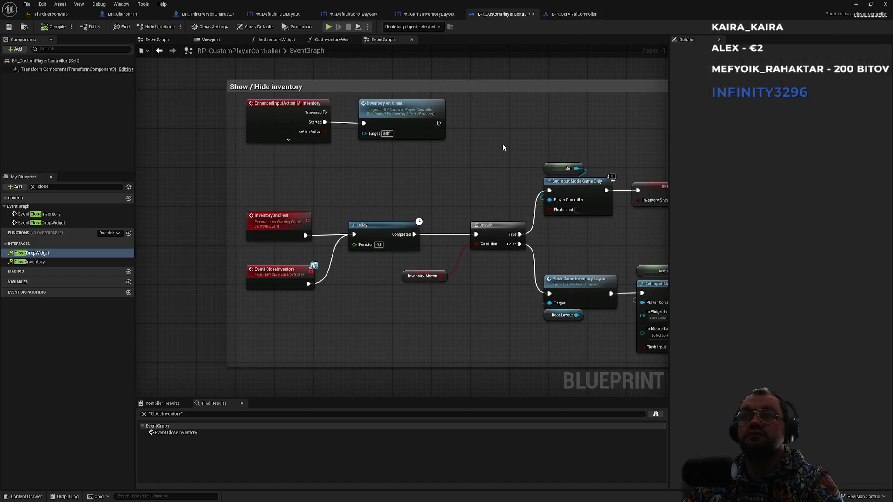
pyautogui.scroll(-2, 284, 168)
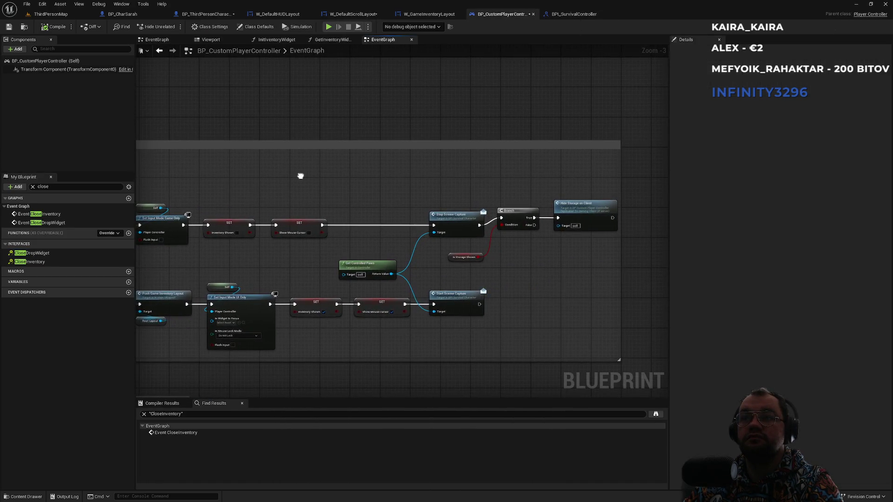
pyautogui.scroll(2, 417, 194)
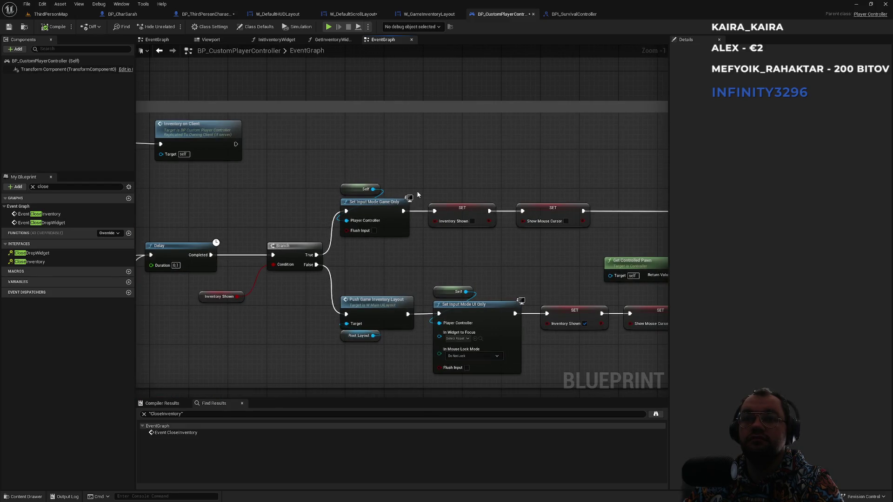
pyautogui.moveTo(450, 277)
pyautogui.mouseDown()
pyautogui.moveTo(321, 269)
pyautogui.moveTo(533, 278)
pyautogui.moveTo(477, 279)
pyautogui.moveTo(642, 274)
pyautogui.mouseUp()
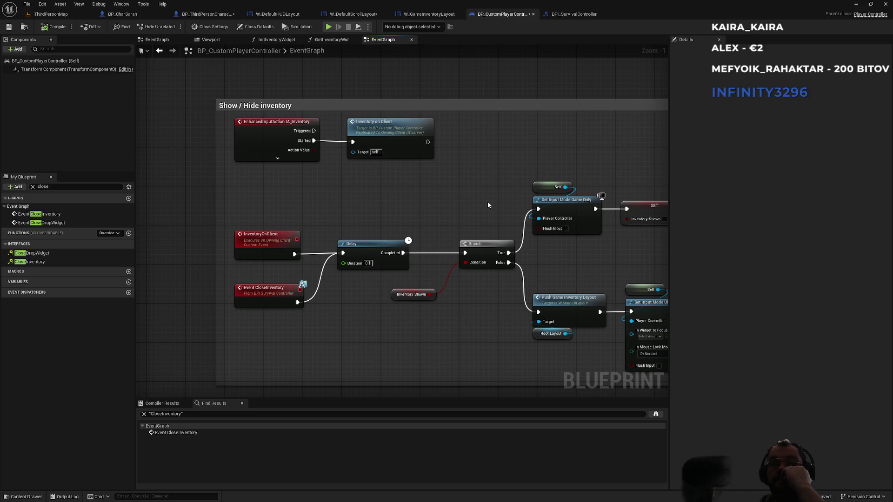
pyautogui.click(279, 126)
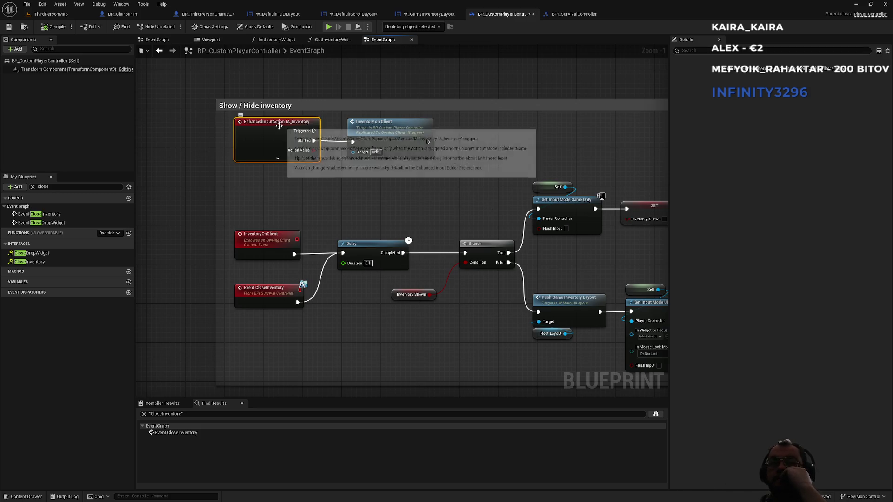
pyautogui.rightClick(275, 125)
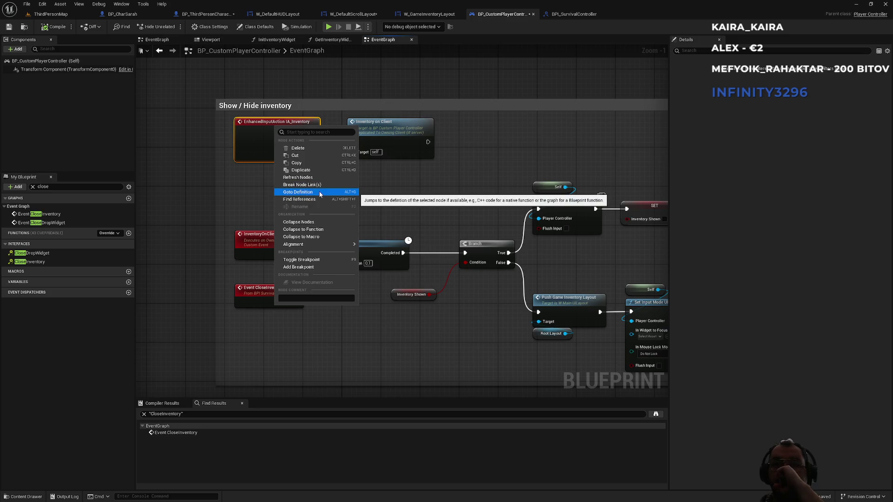
pyautogui.moveTo(319, 245)
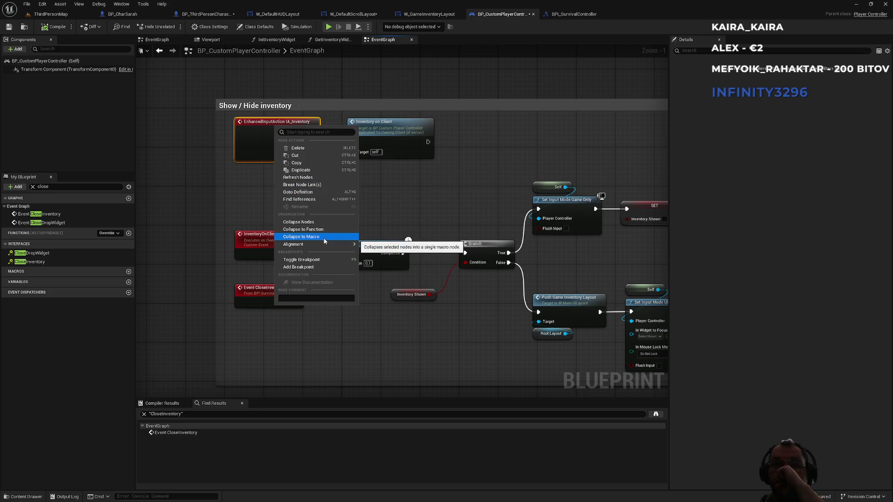
pyautogui.click(301, 89)
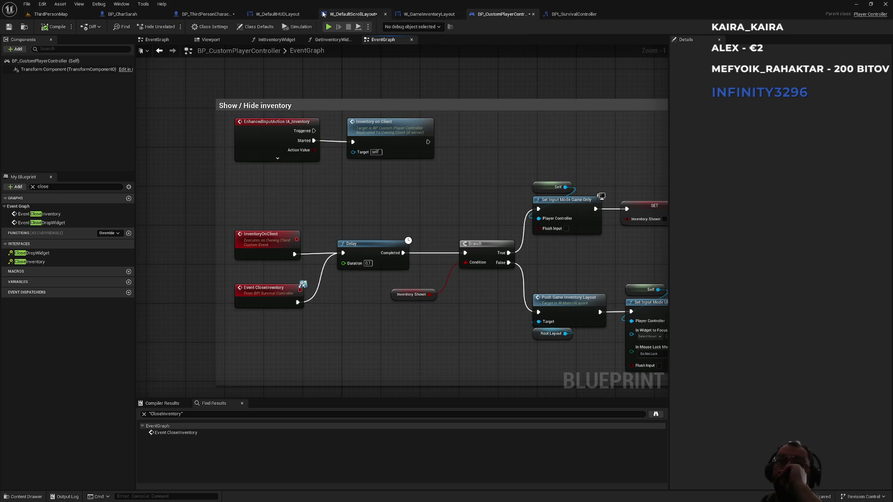
# - In BP_ThirdPersonCharacter, filter My Blueprint for inventory and find BPC_PlayerInventory references
pyautogui.click(219, 15)
pyautogui.doubleClick(54, 188)
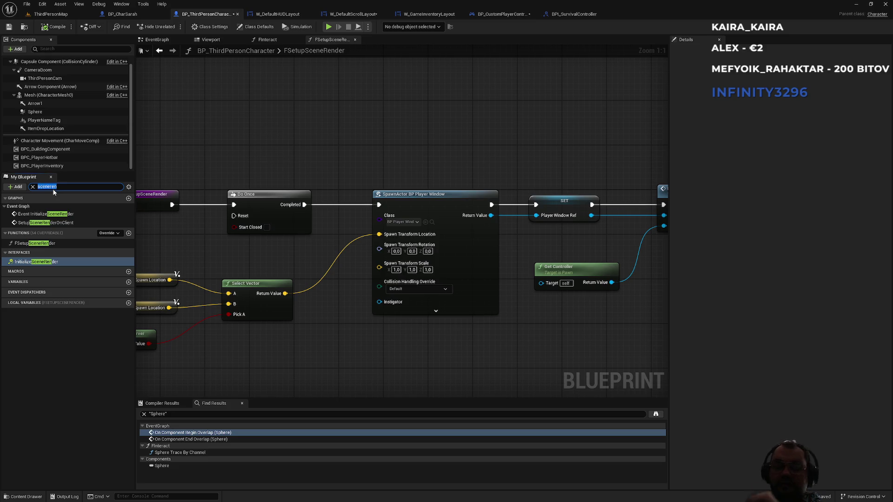
pyautogui.write('inventory')
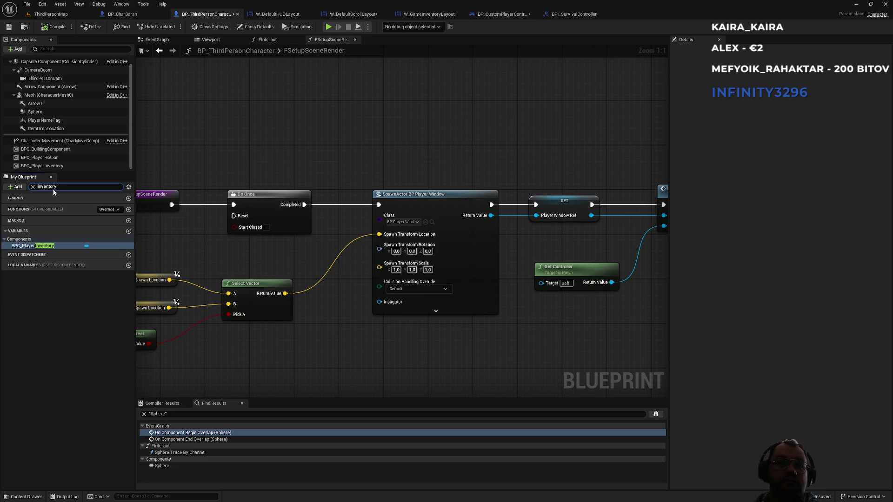
pyautogui.rightClick(35, 247)
pyautogui.moveTo(69, 266)
pyautogui.click(140, 269)
# - Step through the first six BPC_PlayerInventory references, including ConsumeItemOnServer and Add Item on Server
pyautogui.click(168, 433)
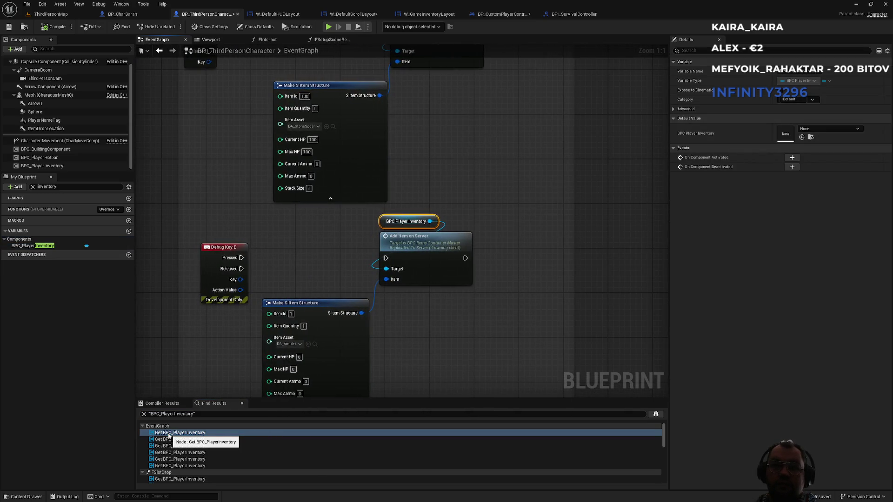
pyautogui.click(171, 439)
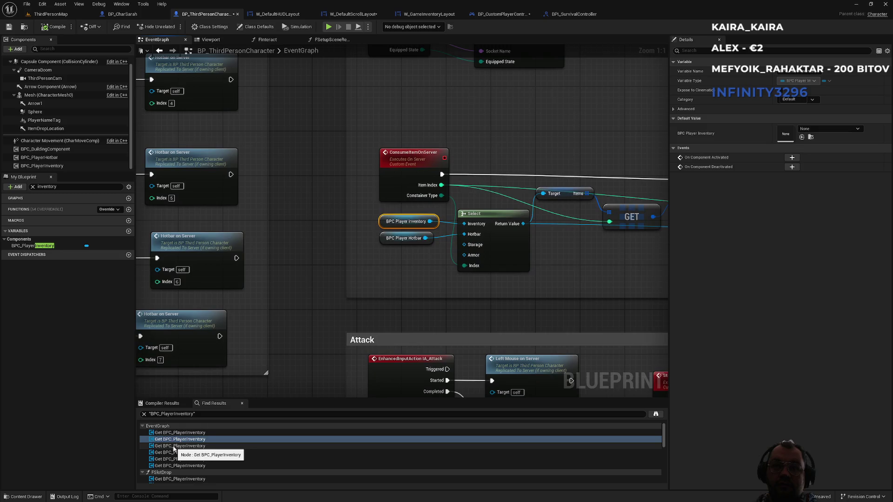
pyautogui.click(173, 447)
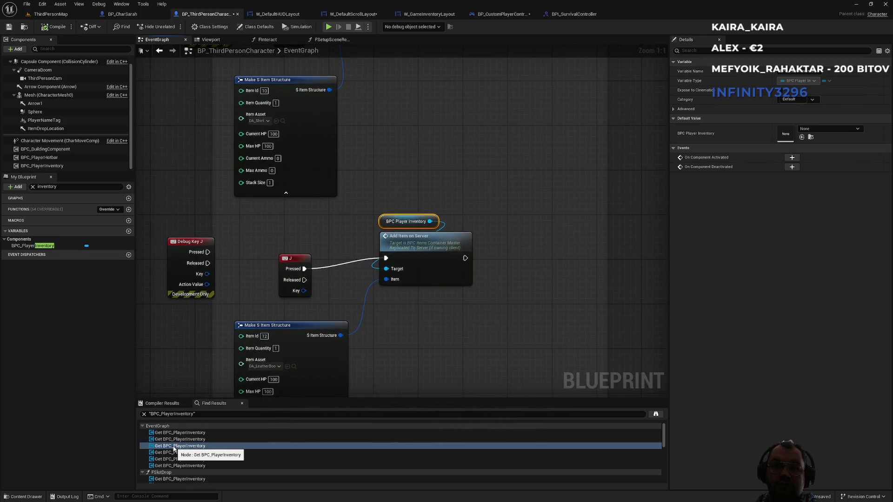
pyautogui.click(176, 453)
pyautogui.click(179, 460)
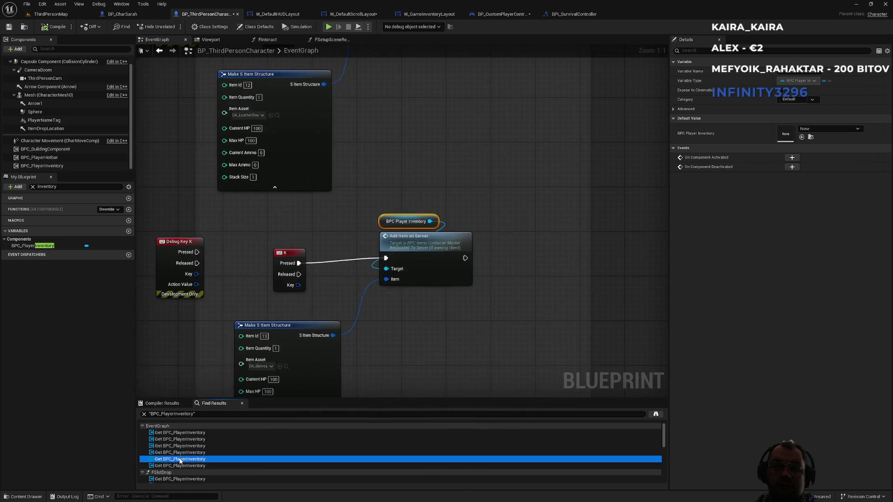
pyautogui.click(180, 464)
# - Open the FLoadPlayerData and GetPlayerItemsContainer references and the component, then return to BPI_SurvivalController
pyautogui.scroll(-2, 180, 464)
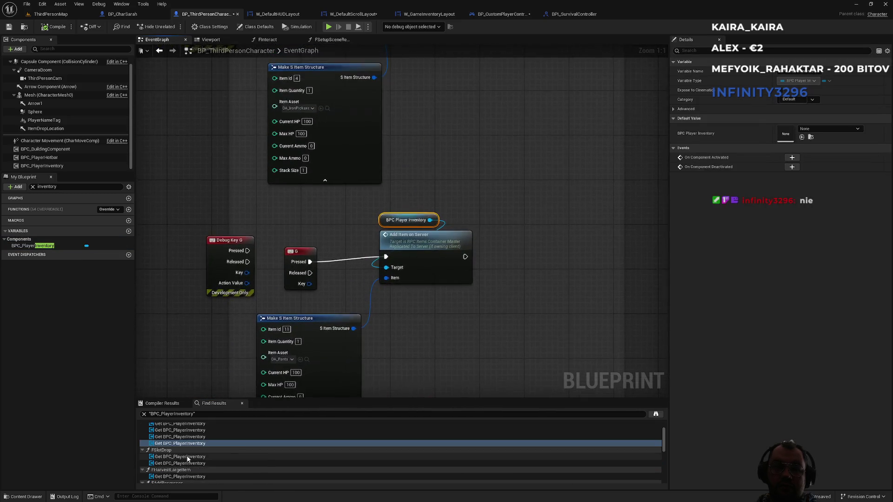
pyautogui.scroll(-1, 181, 462)
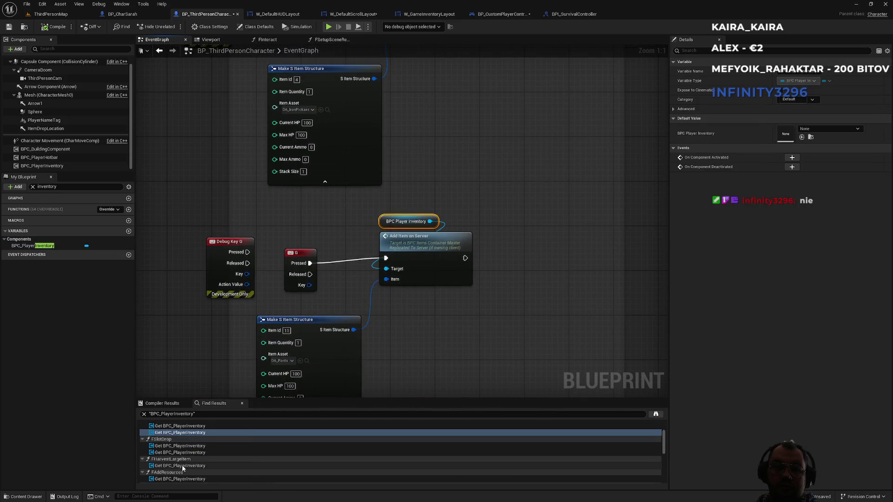
pyautogui.scroll(-1, 183, 466)
pyautogui.scroll(-1, 184, 467)
pyautogui.scroll(-1, 185, 466)
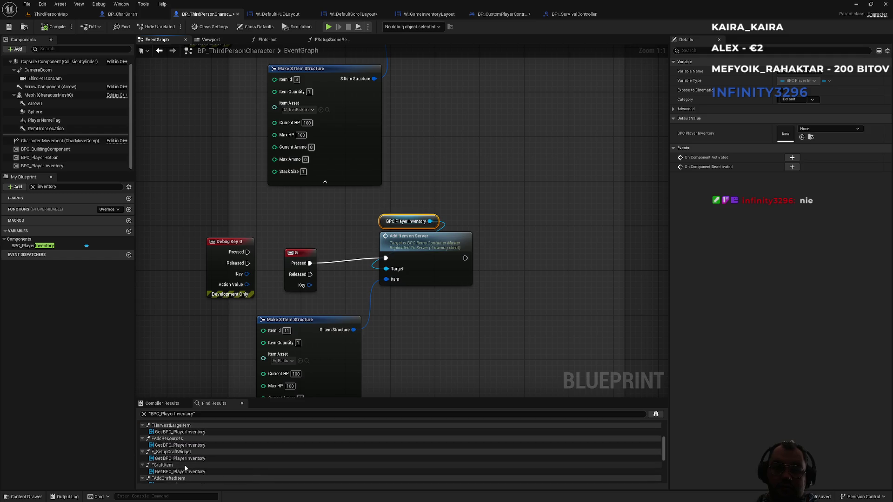
pyautogui.scroll(-1, 188, 462)
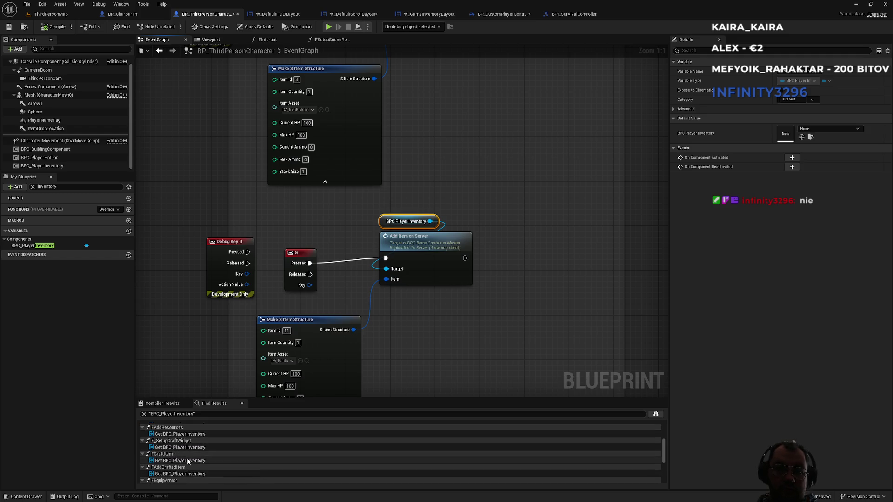
pyautogui.scroll(-2, 188, 462)
pyautogui.scroll(-5, 188, 460)
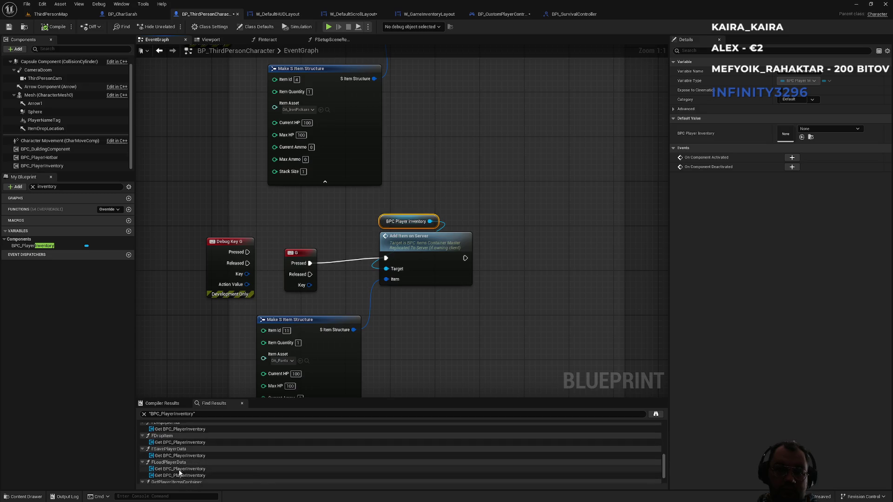
pyautogui.doubleClick(180, 470)
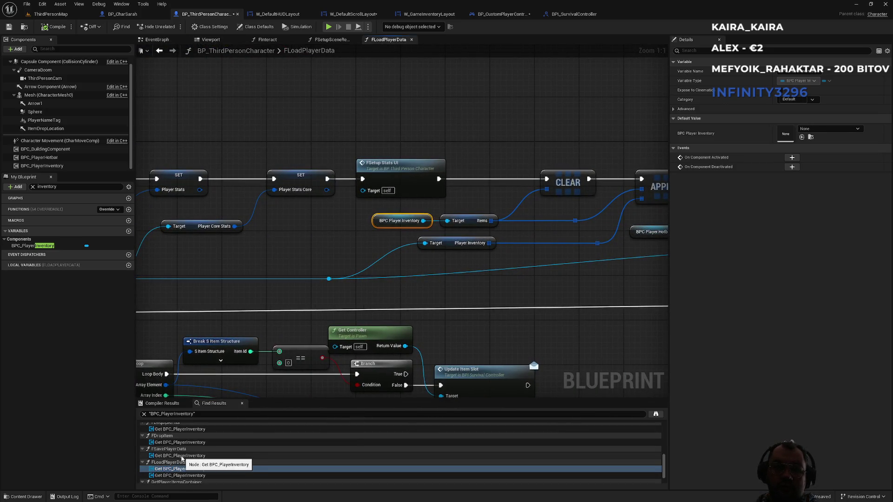
pyautogui.scroll(-1, 179, 463)
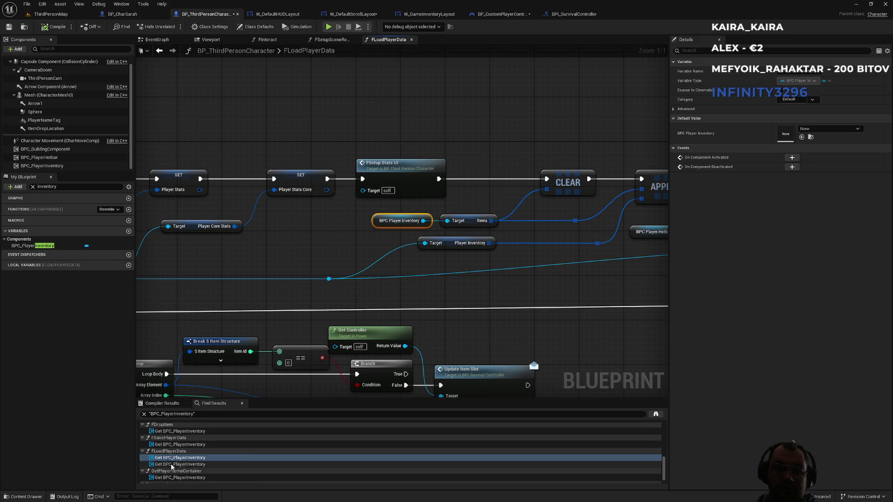
pyautogui.doubleClick(172, 465)
pyautogui.scroll(-1, 180, 469)
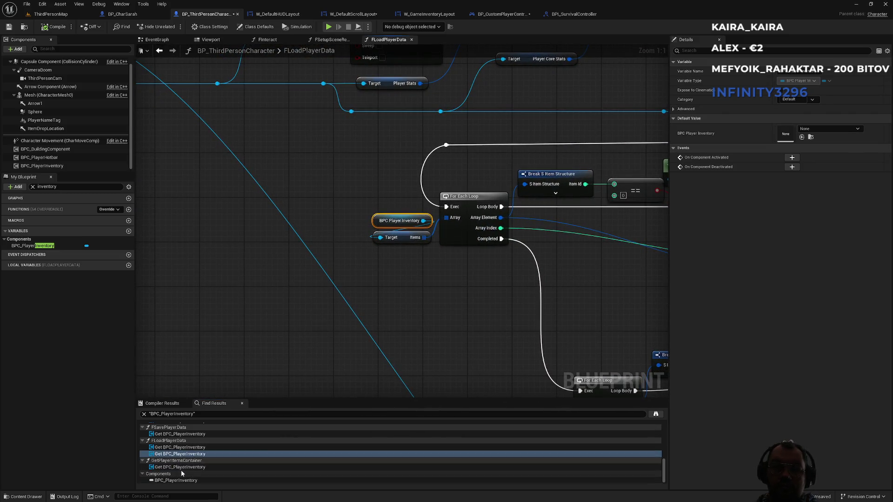
pyautogui.doubleClick(181, 467)
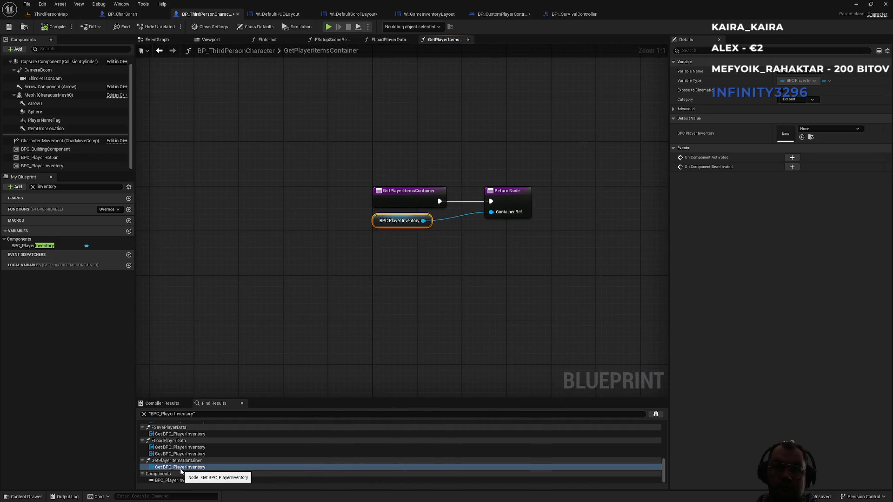
pyautogui.doubleClick(177, 480)
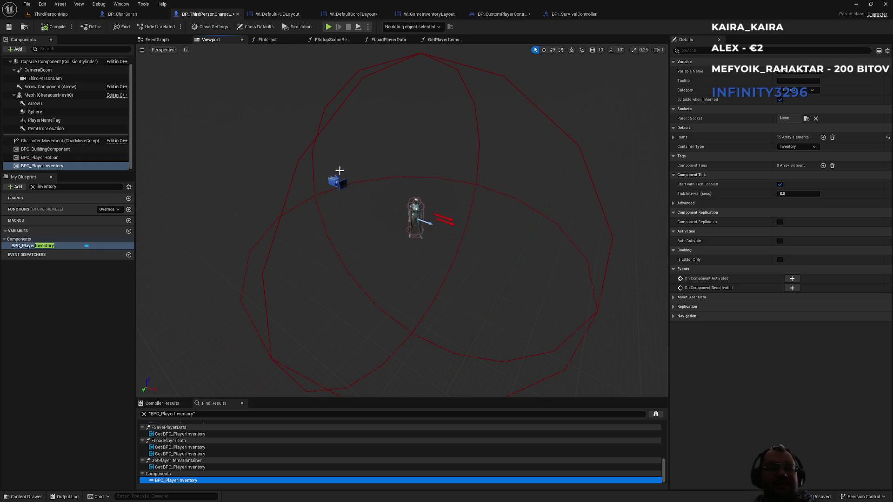
pyautogui.click(574, 14)
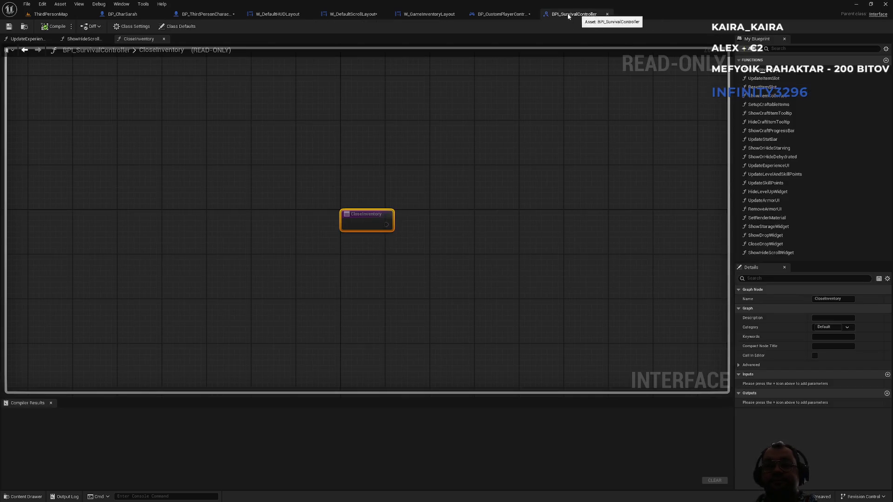
# - Disconnect Branch True from Set Input Mode Game Only in the controller and play-test
pyautogui.click(505, 15)
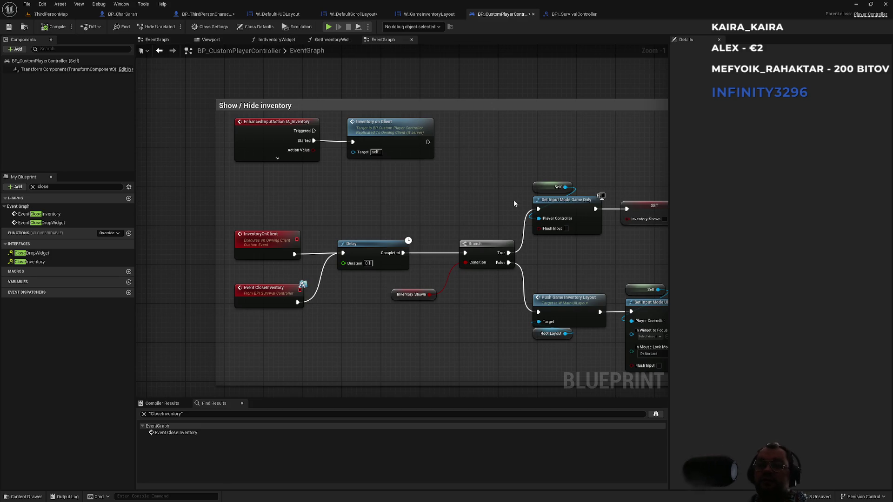
pyautogui.keyDown('alt'); pyautogui.click(521, 245); pyautogui.keyUp('alt')
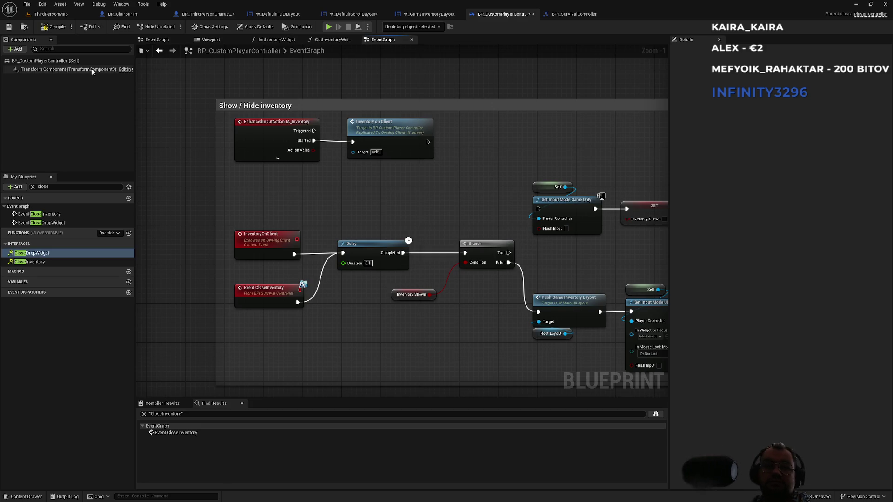
pyautogui.click(54, 14)
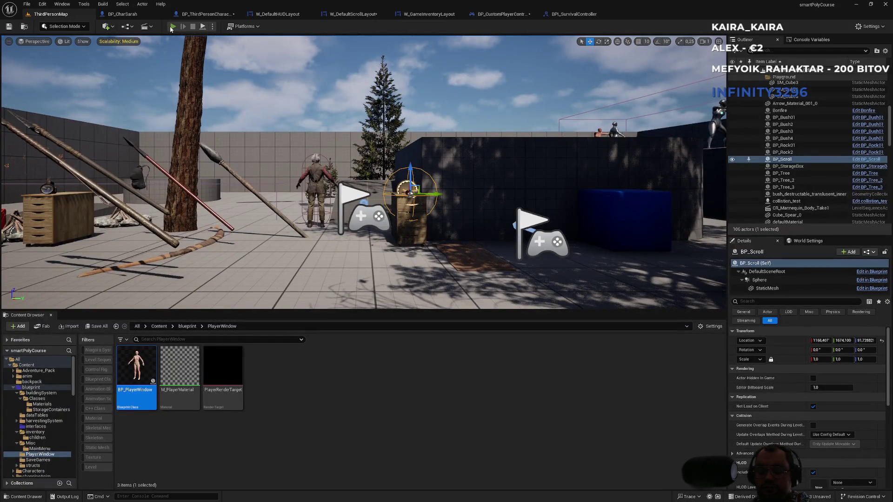
pyautogui.click(172, 28)
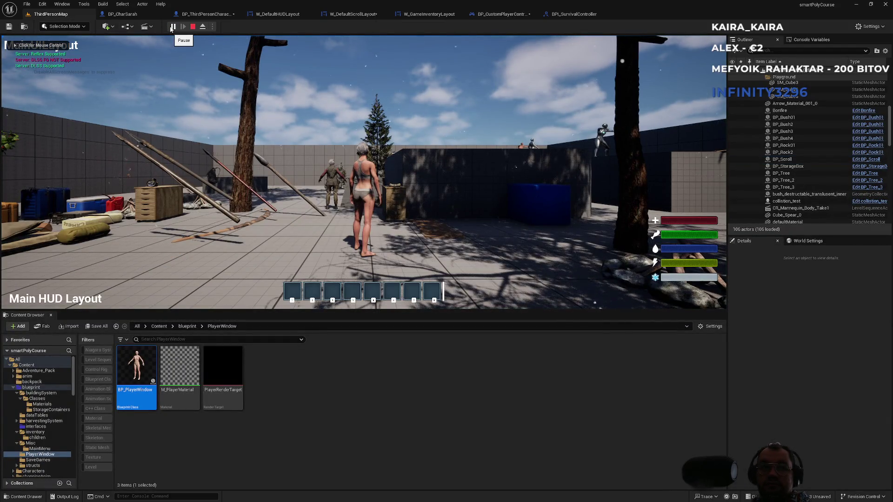
pyautogui.press('Escape')
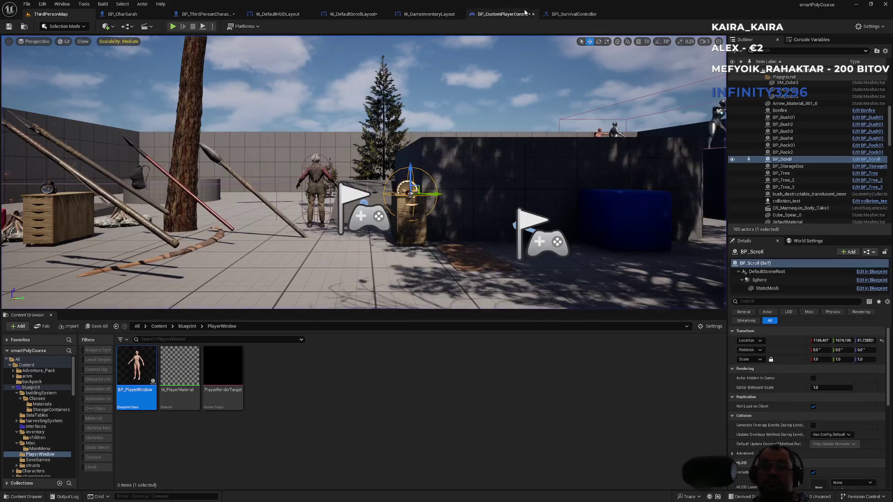
# - Check each open blueprint tab, from BPI_SurvivalController through BP_CharSarah, ending on the controller
pyautogui.click(574, 14)
pyautogui.click(503, 14)
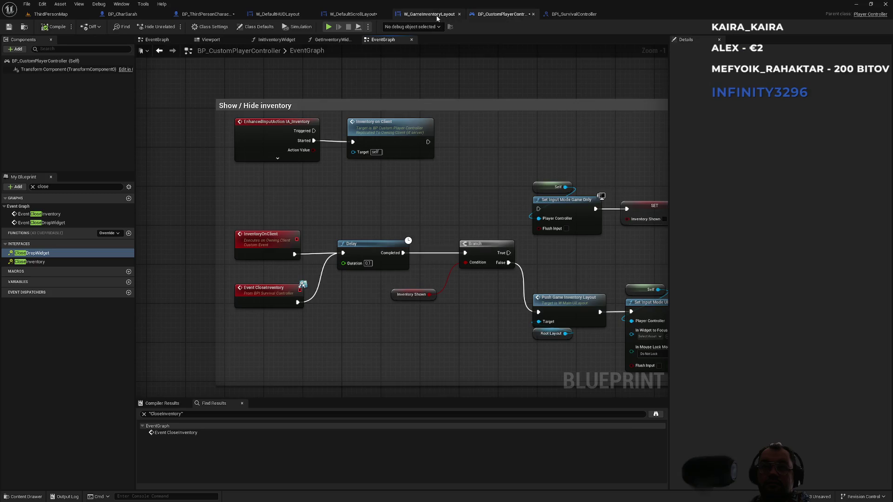
pyautogui.click(428, 14)
pyautogui.click(368, 14)
pyautogui.click(275, 15)
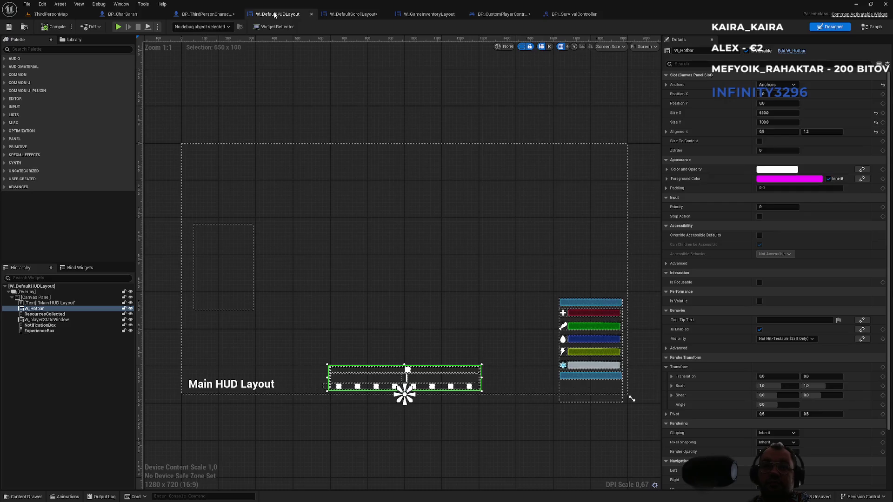
pyautogui.click(216, 14)
pyautogui.click(140, 18)
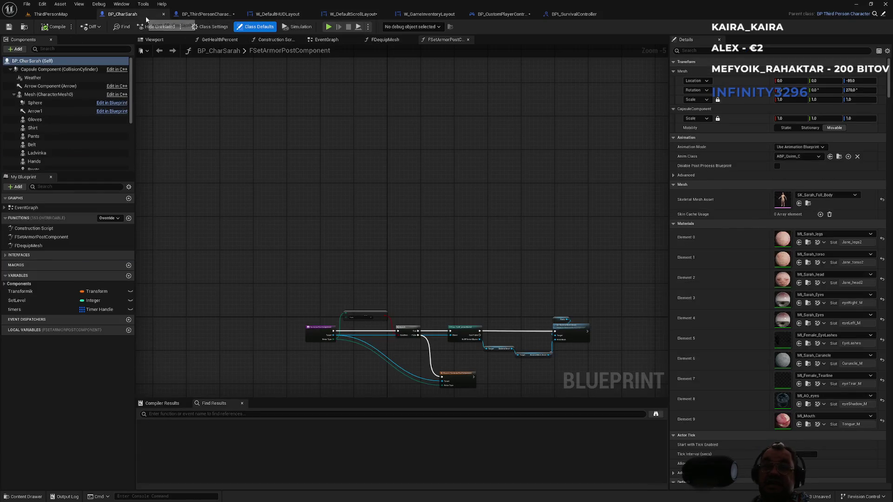
pyautogui.click(426, 15)
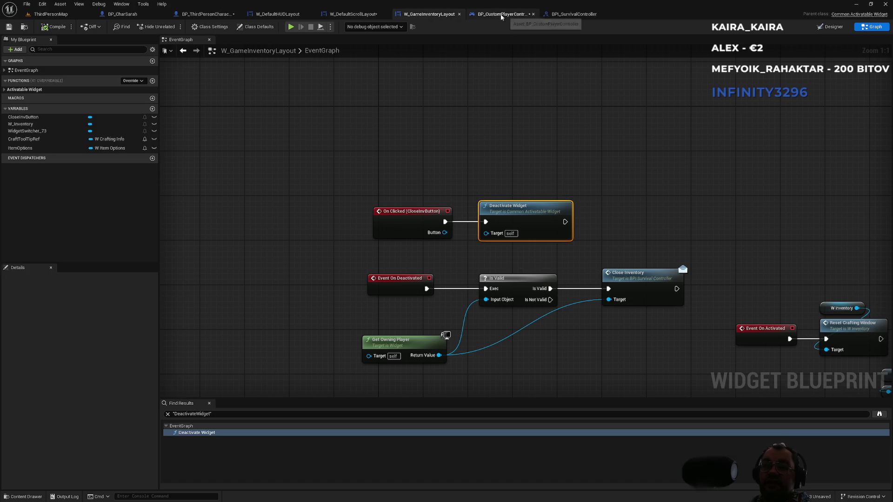
pyautogui.click(500, 14)
# - Wire Branch True into Set Input Mode Game Only, undo its SET Inventory Shown link, and play-test
pyautogui.moveTo(511, 254); pyautogui.dragTo(539, 209)
pyautogui.scroll(1, 501, 242)
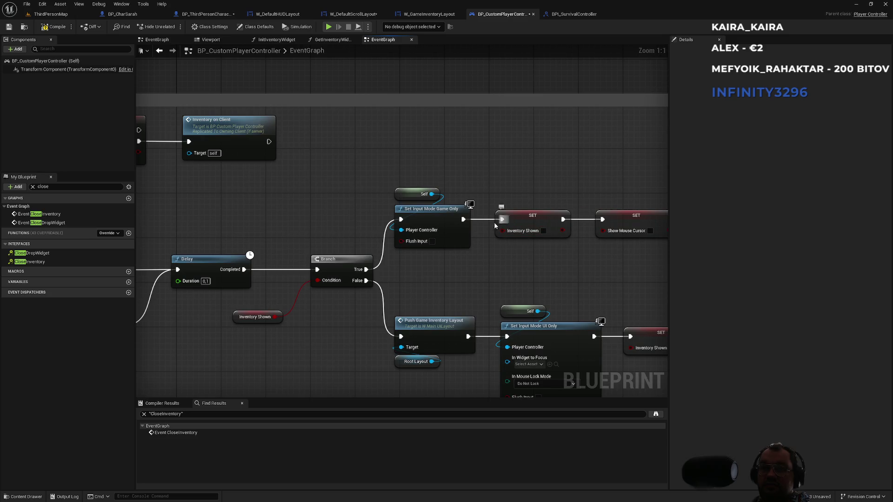
pyautogui.hotkey('ctrl', 'z')
pyautogui.click(75, 17)
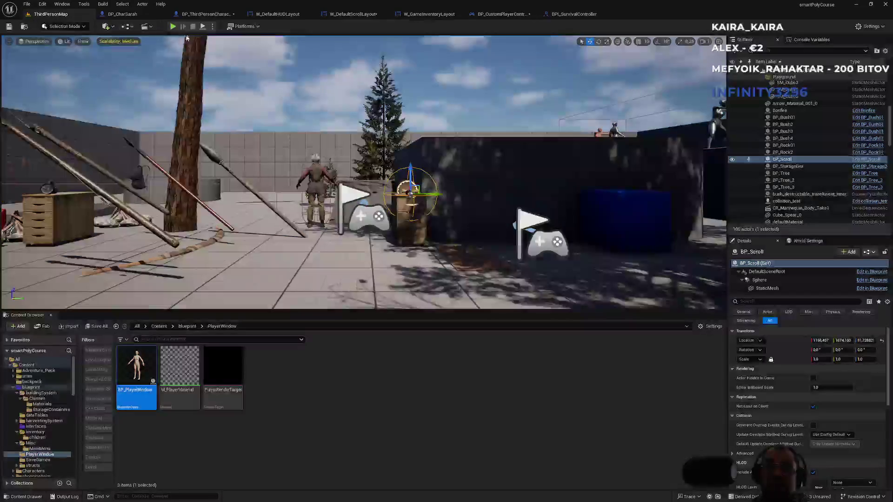
pyautogui.click(172, 29)
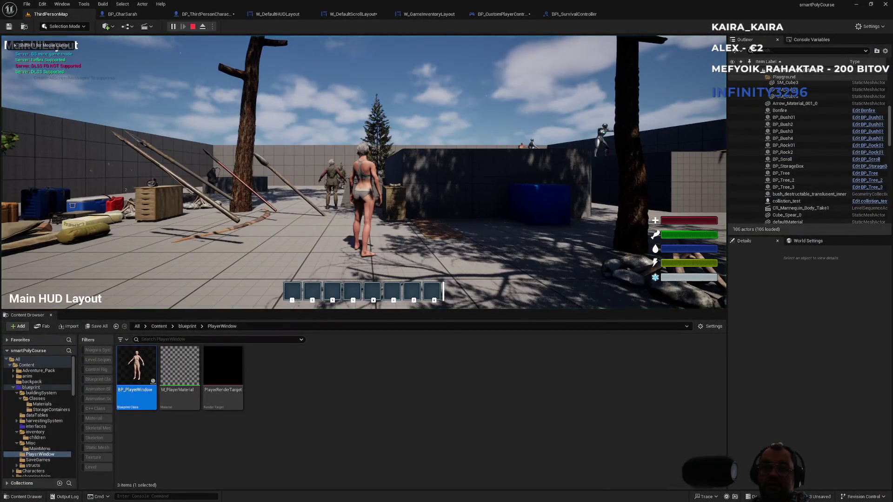
pyautogui.press('Escape')
pyautogui.click(503, 14)
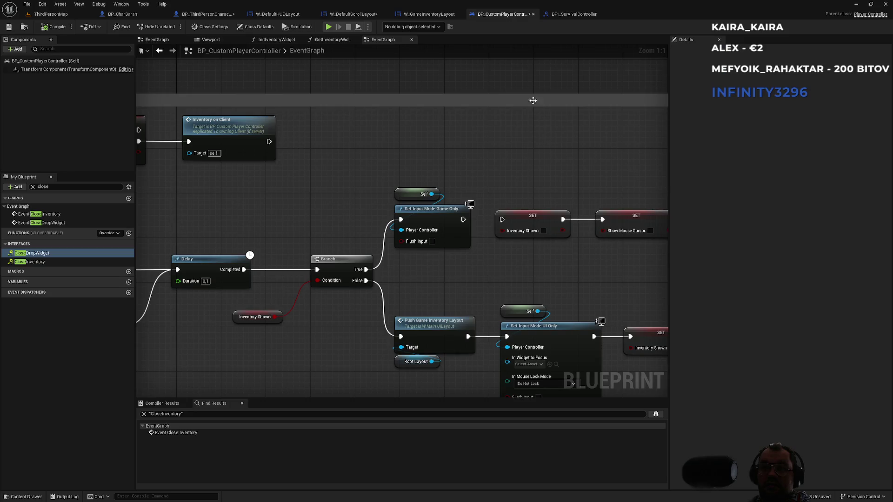
# - Chain Set Input Mode Game Only, SET Inventory Shown and SET Show Mouse Cursor, testing the I toggle
pyautogui.moveTo(463, 219); pyautogui.dragTo(551, 230)
pyautogui.keyDown('alt'); pyautogui.click(579, 222); pyautogui.keyUp('alt')
pyautogui.click(65, 17)
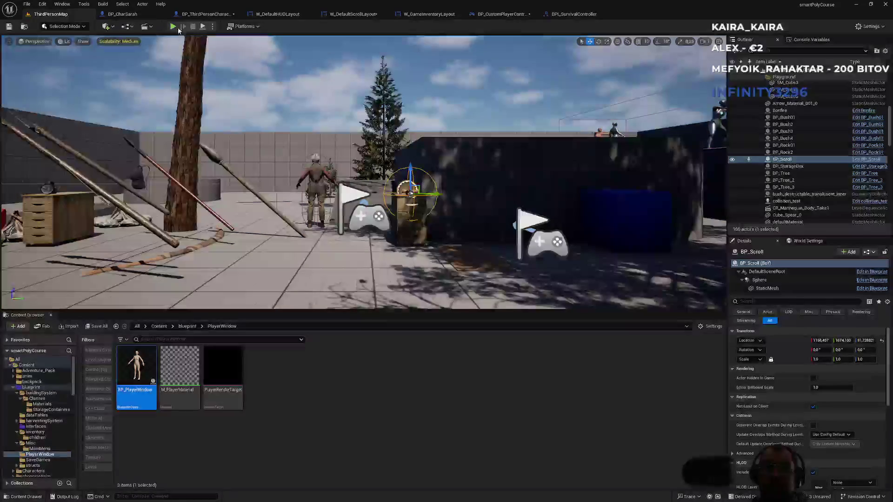
pyautogui.click(171, 27)
pyautogui.press('i')
pyautogui.press('i')
pyautogui.press('i')
pyautogui.press('i')
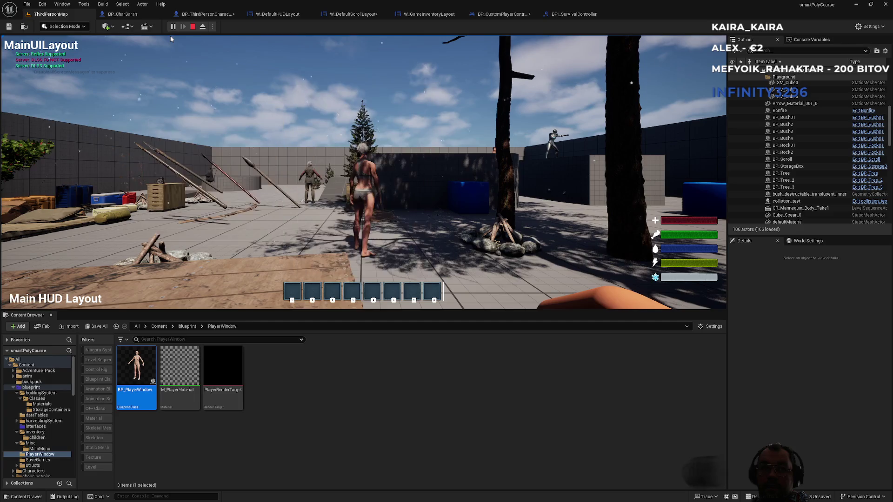
pyautogui.press('Escape')
pyautogui.click(500, 15)
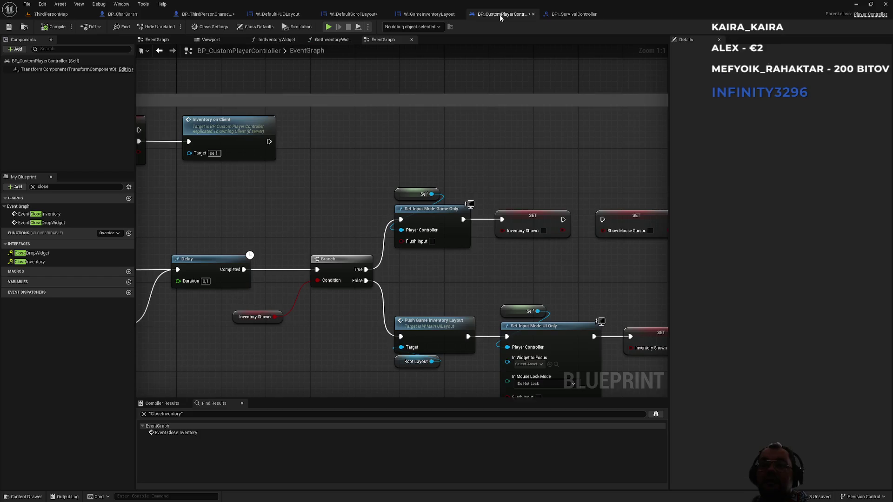
pyautogui.moveTo(562, 219); pyautogui.dragTo(602, 219)
pyautogui.click(518, 218)
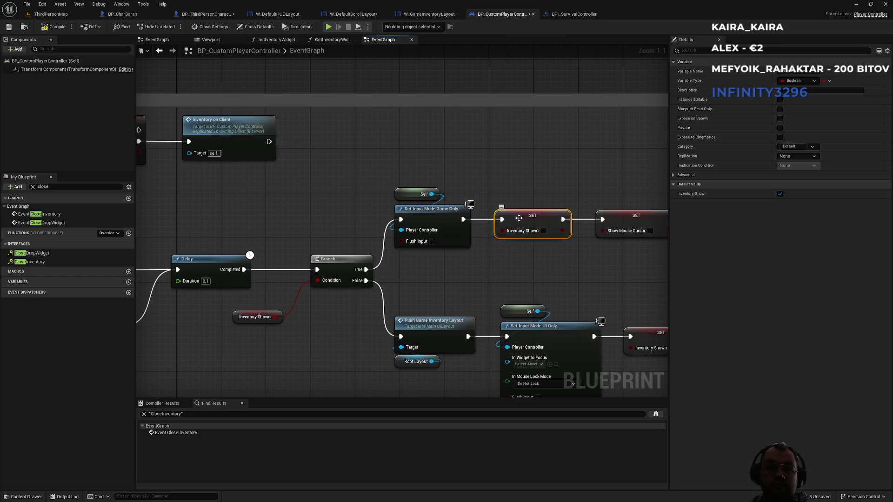
# - Clear the member filter and find all references to the InventoryShown variable
pyautogui.click(33, 187)
pyautogui.click(7, 241)
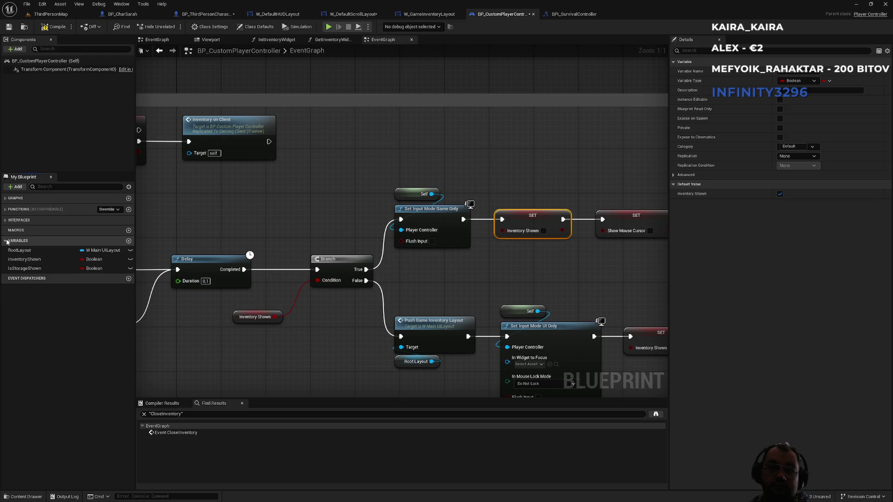
pyautogui.click(31, 271)
pyautogui.click(32, 260)
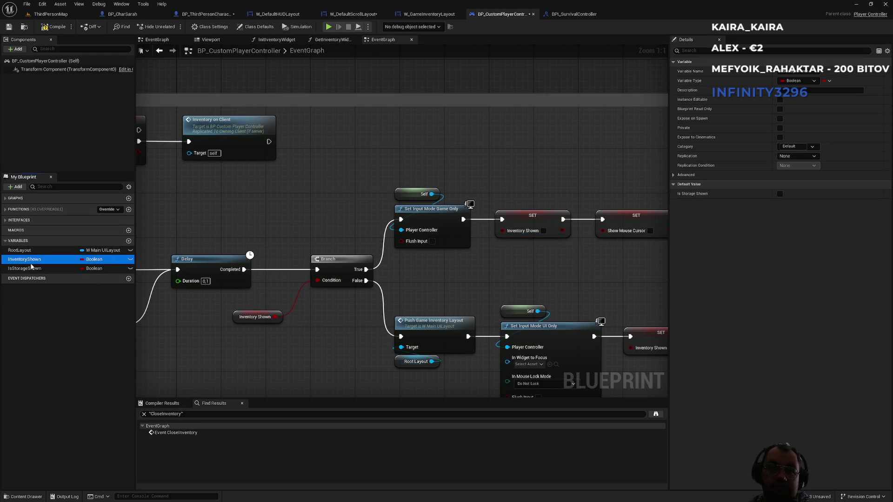
pyautogui.rightClick(33, 263)
pyautogui.moveTo(61, 284)
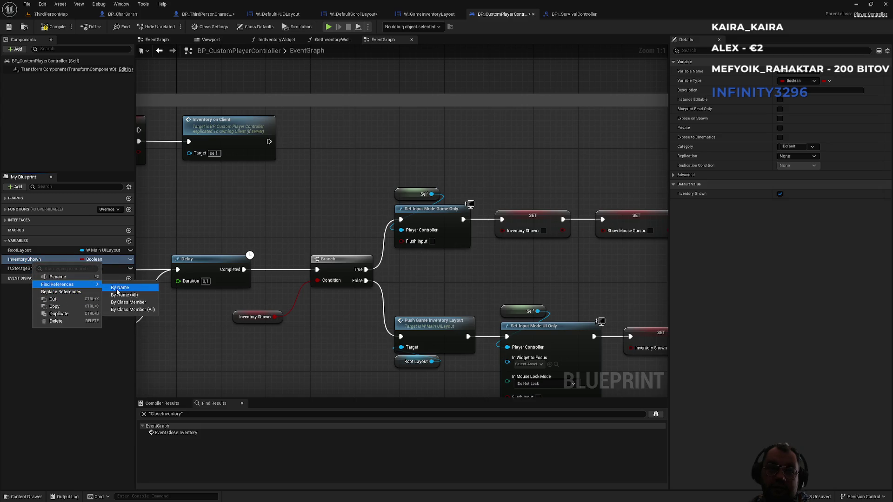
pyautogui.click(132, 289)
# - Step through the InventoryShown getter and setters, then find references to the InitInventoryWidget node
pyautogui.click(172, 446)
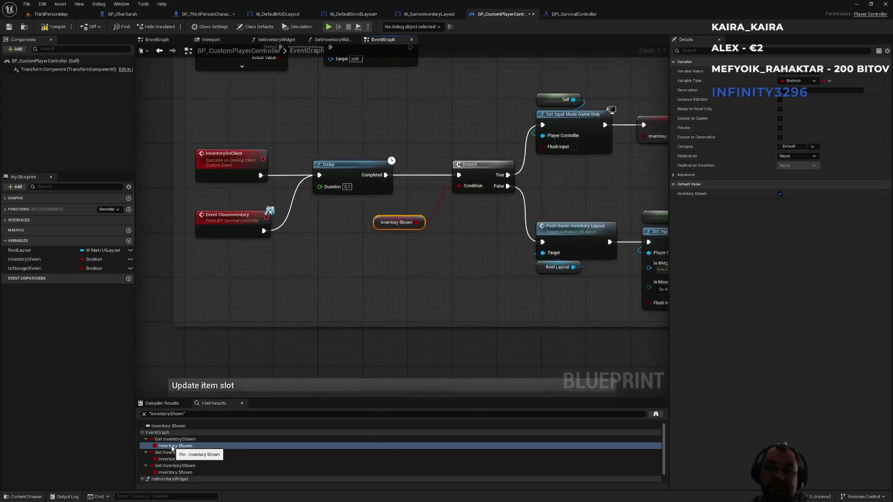
pyautogui.click(173, 459)
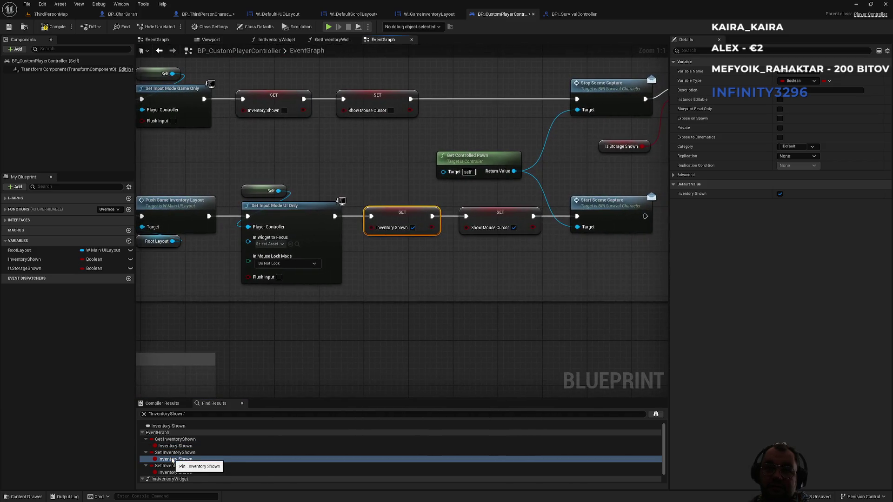
pyautogui.scroll(-1, 173, 460)
pyautogui.click(174, 460)
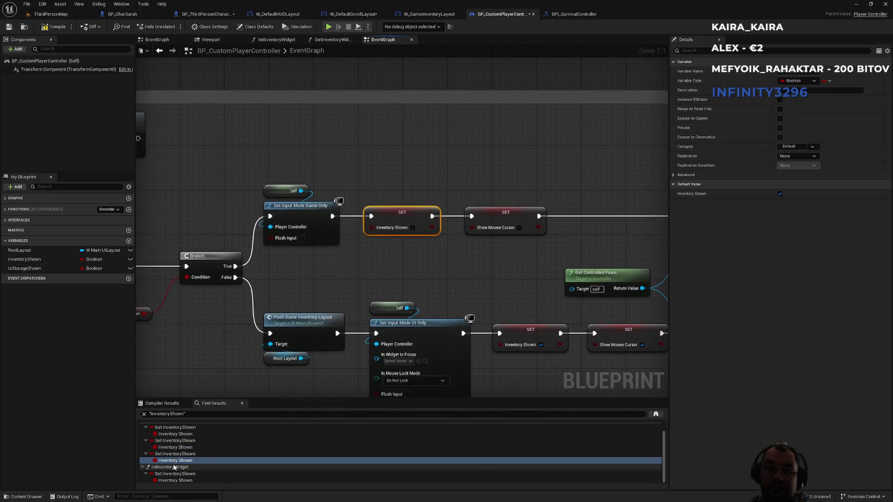
pyautogui.click(171, 481)
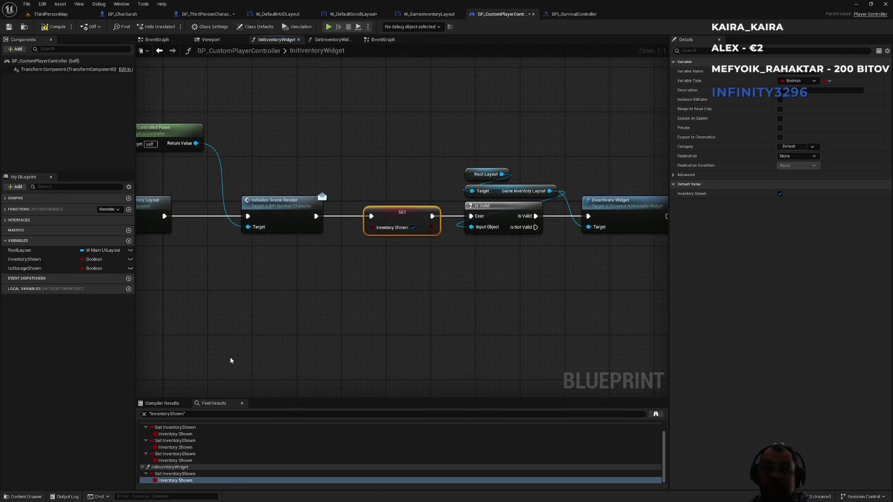
pyautogui.moveTo(239, 323); pyautogui.dragTo(457, 331)
pyautogui.click(236, 219)
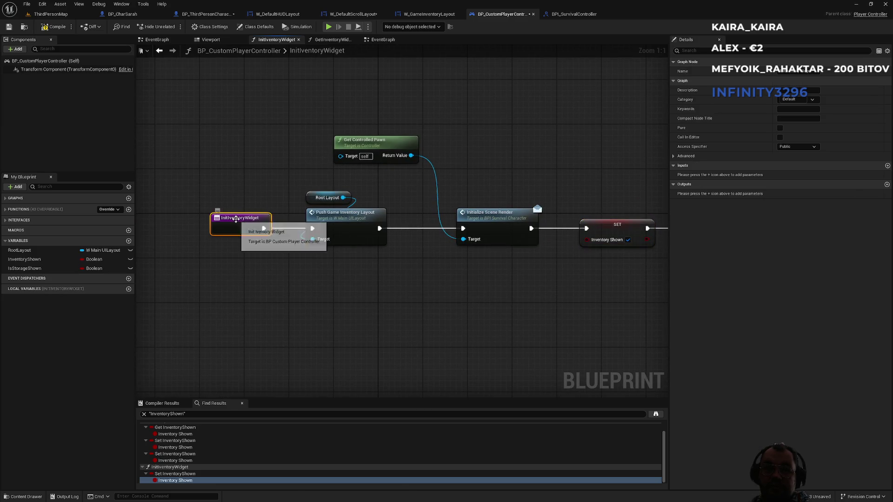
pyautogui.rightClick(236, 219)
pyautogui.moveTo(274, 294)
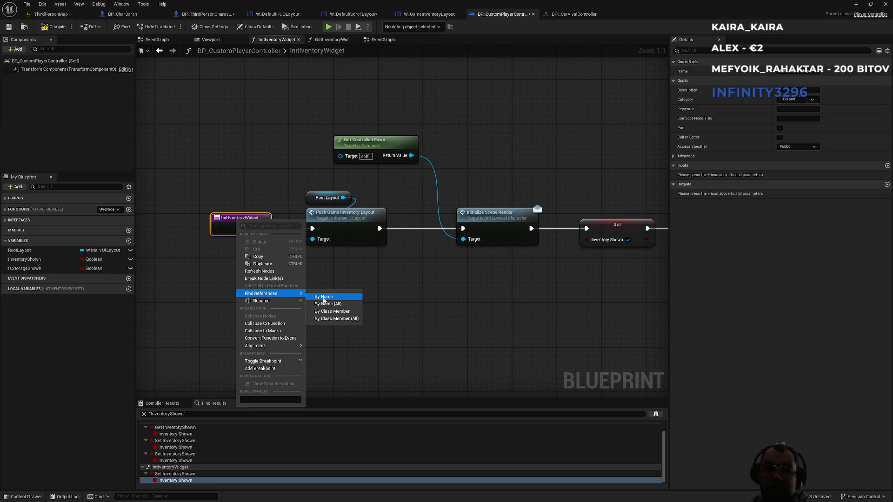